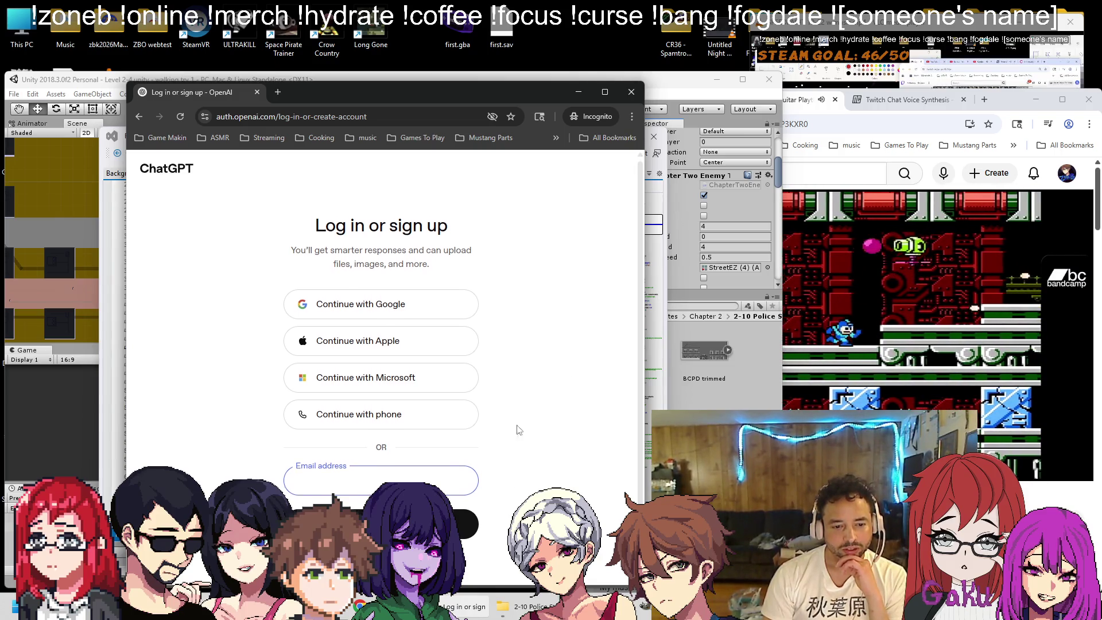
Ask ChatGPT for a Unity C# script counting objects in a box collider whose int is at least 1
click(162, 168)
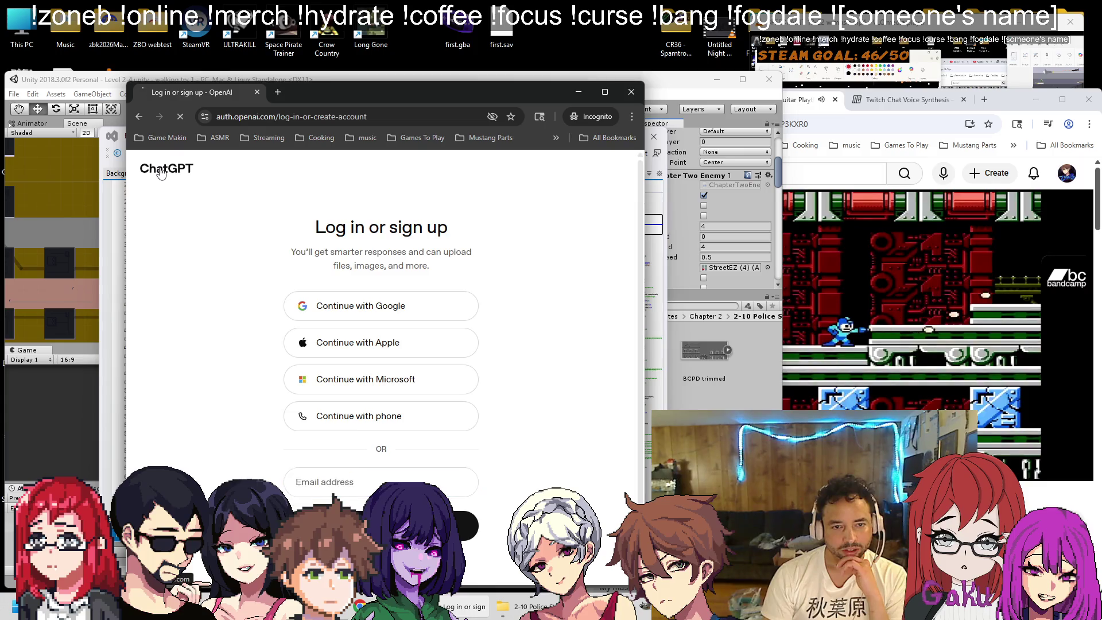
text(in unity)
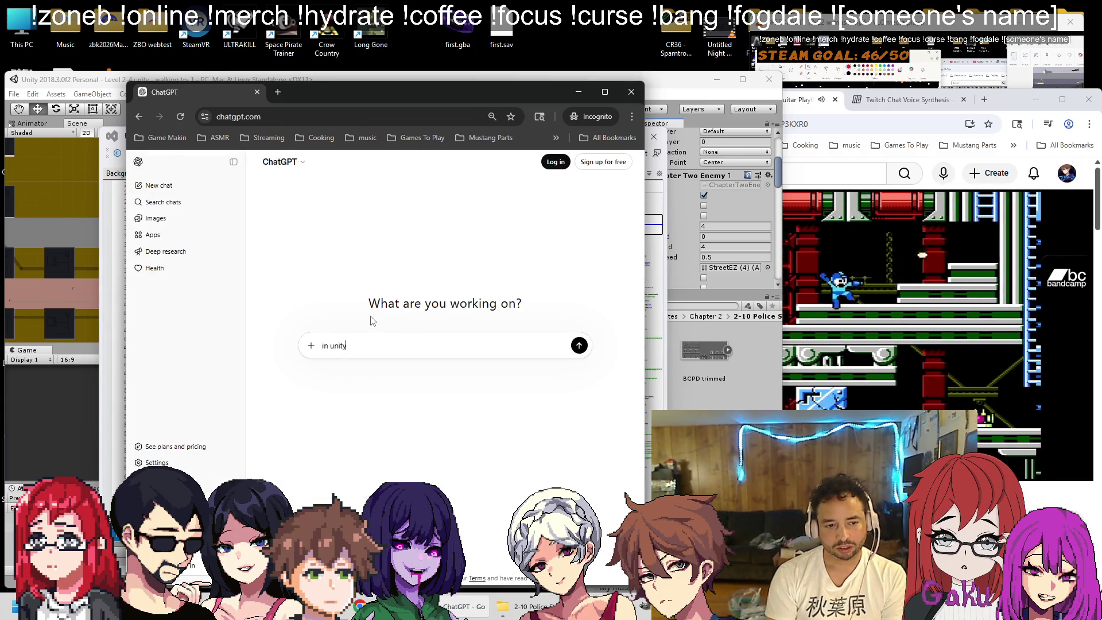
key(Return)
Stay logged out of ChatGPT, copy the posted question, and close the browser window
click(358, 370)
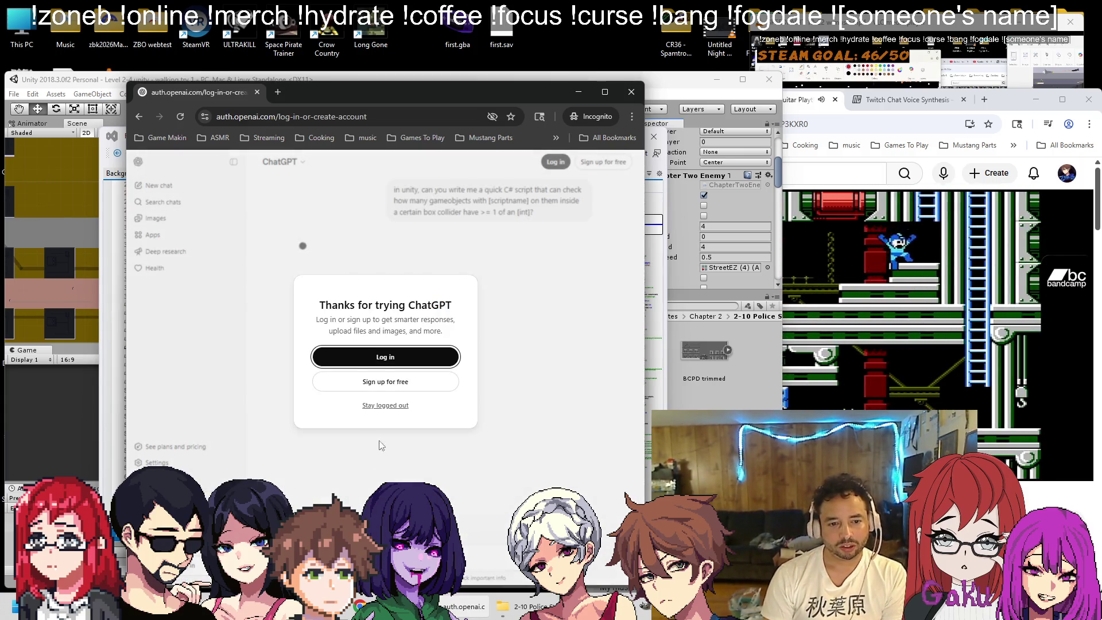
key(alt+Left)
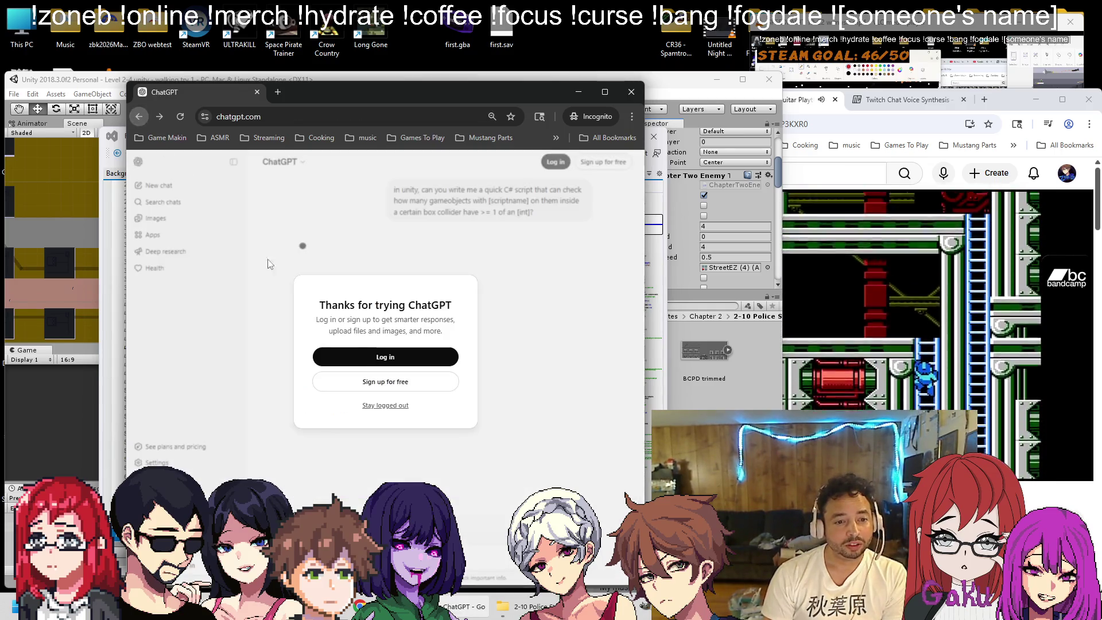
click(398, 406)
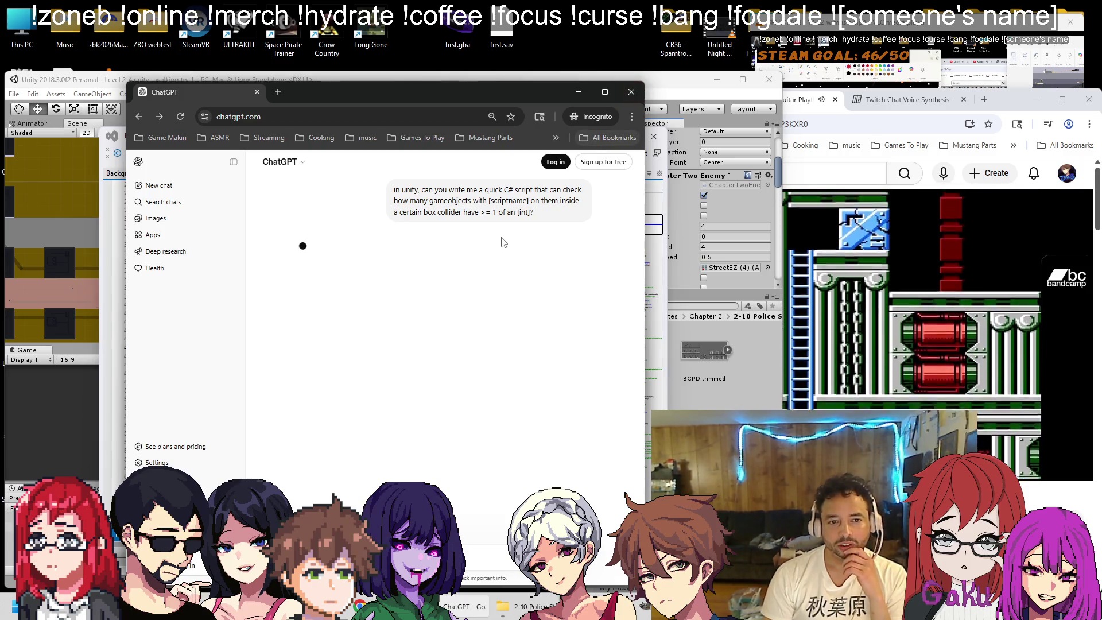
drag(534, 212, 394, 190)
click(631, 92)
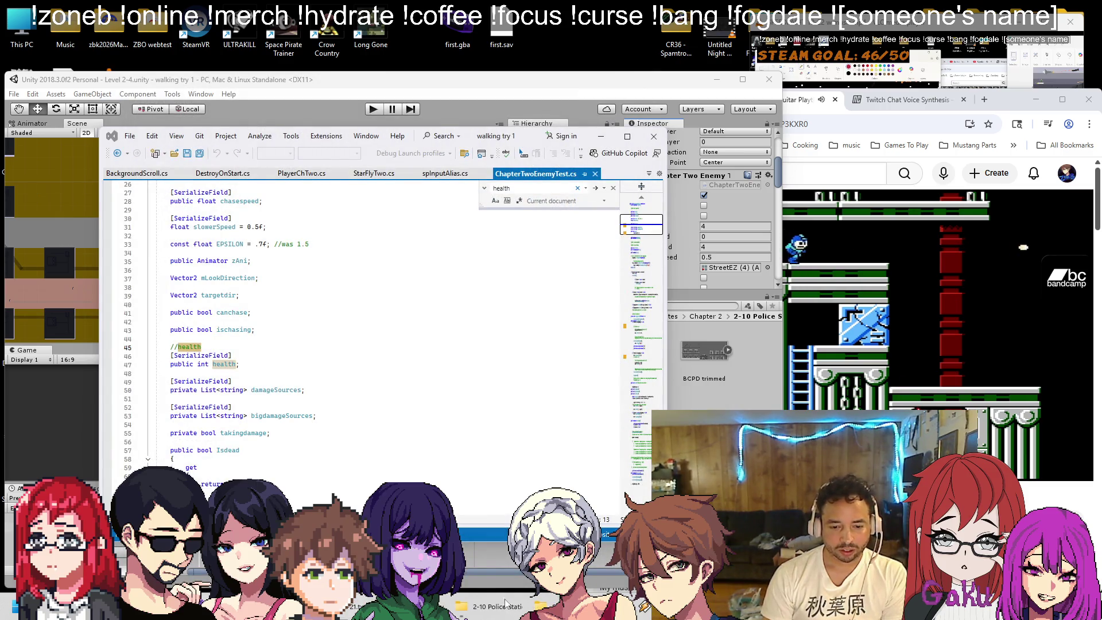
Switch the OBS stream to the desktop and bring the Unity editor to the front
click(287, 605)
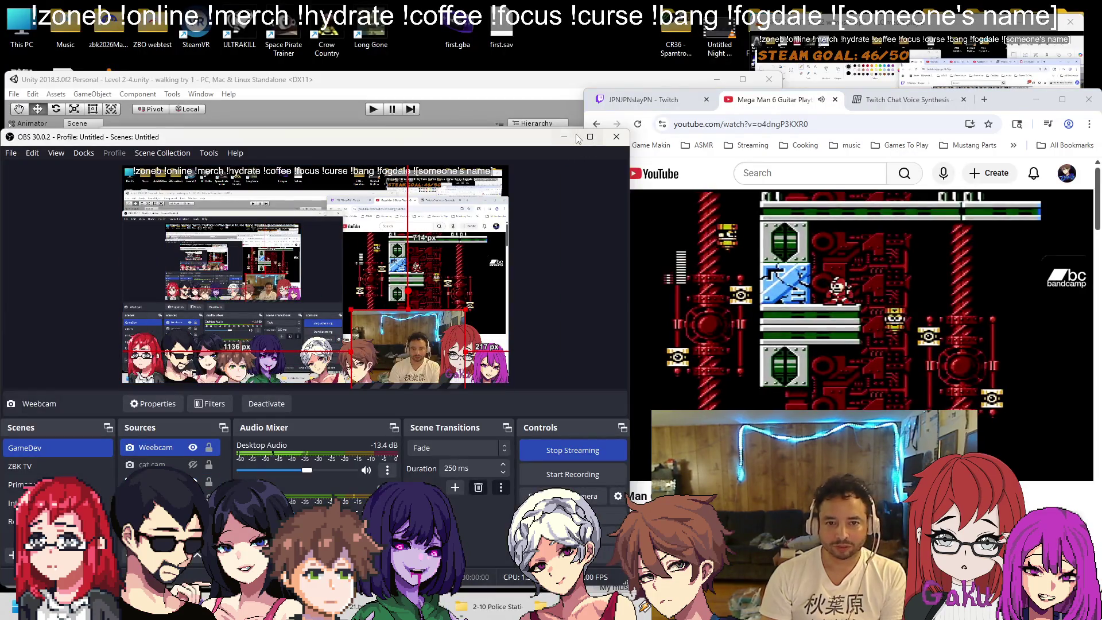
key(alt+Tab)
click(384, 298)
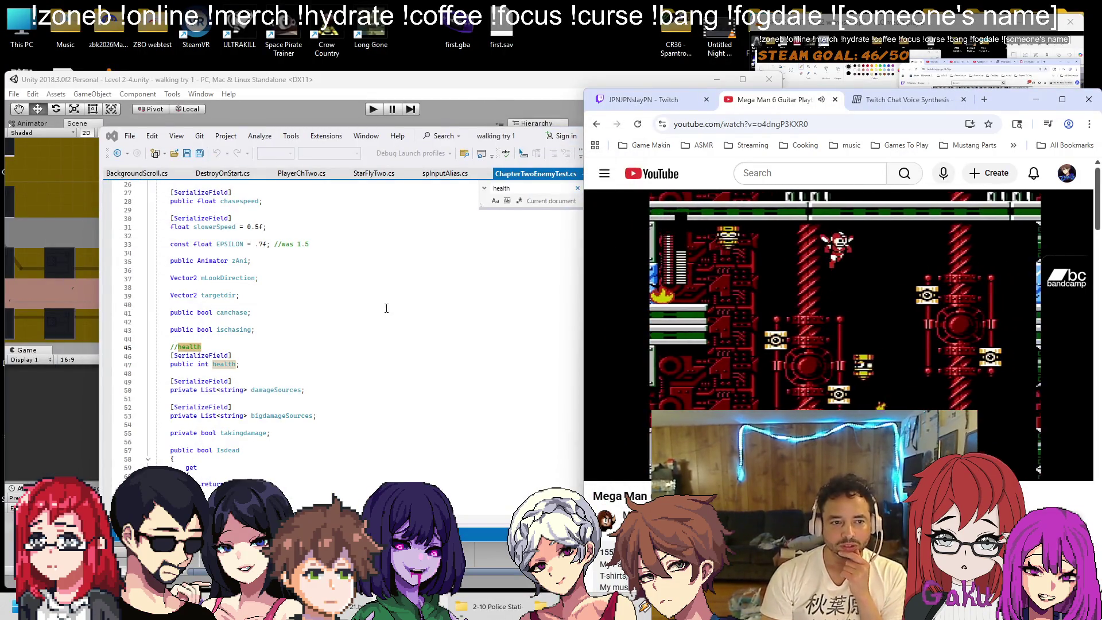
click(524, 118)
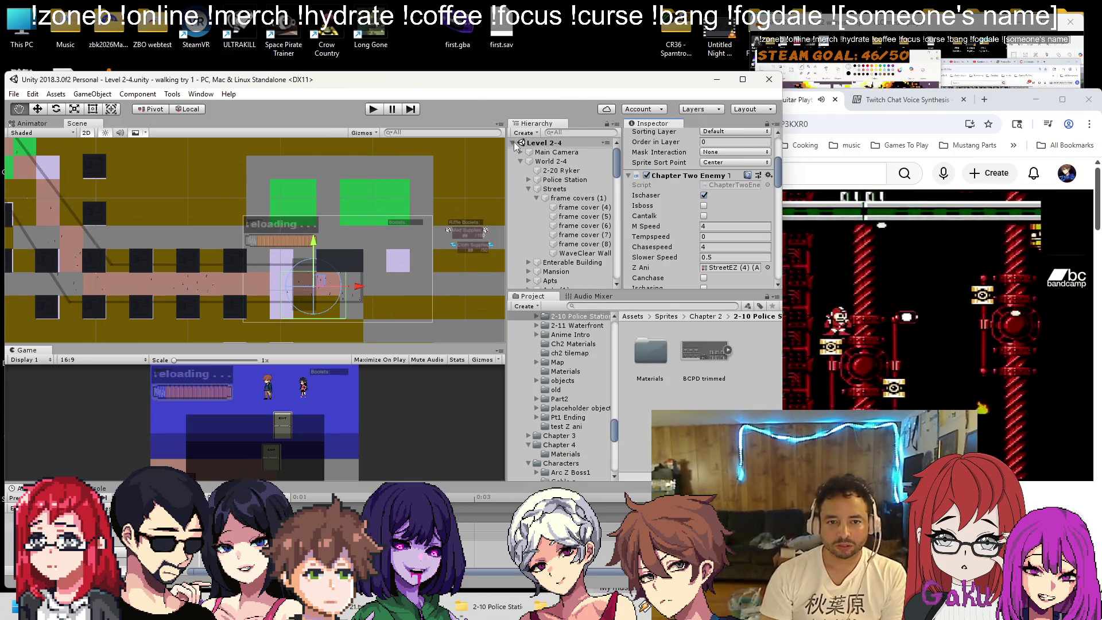
Create an empty child GameObject under Police Station in World 2-4
click(521, 161)
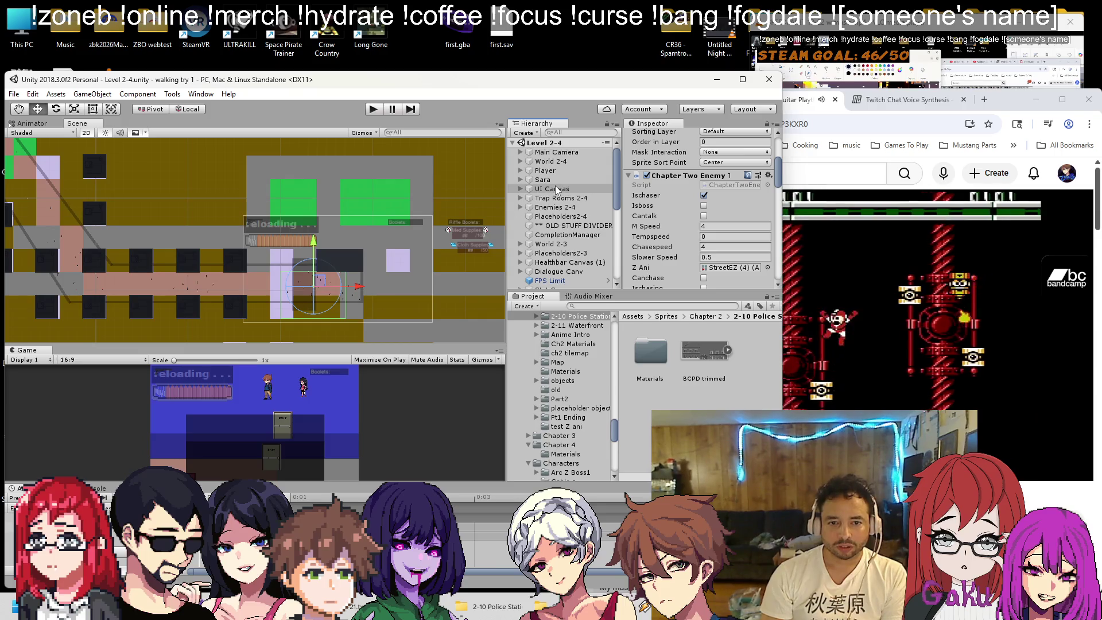
click(520, 161)
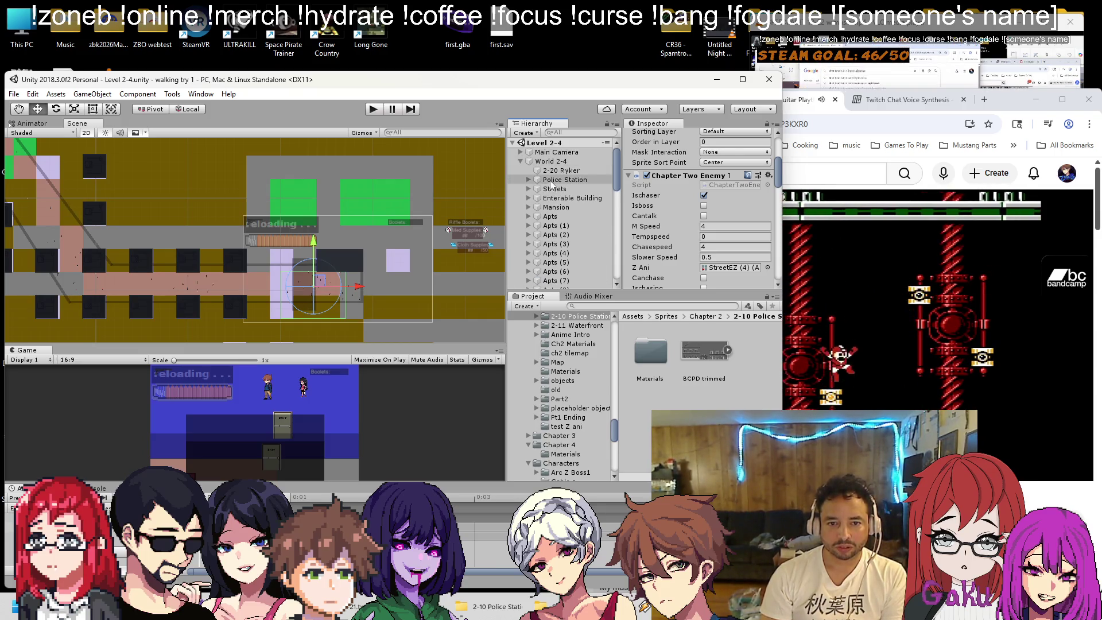
click(534, 178)
right_click(534, 178)
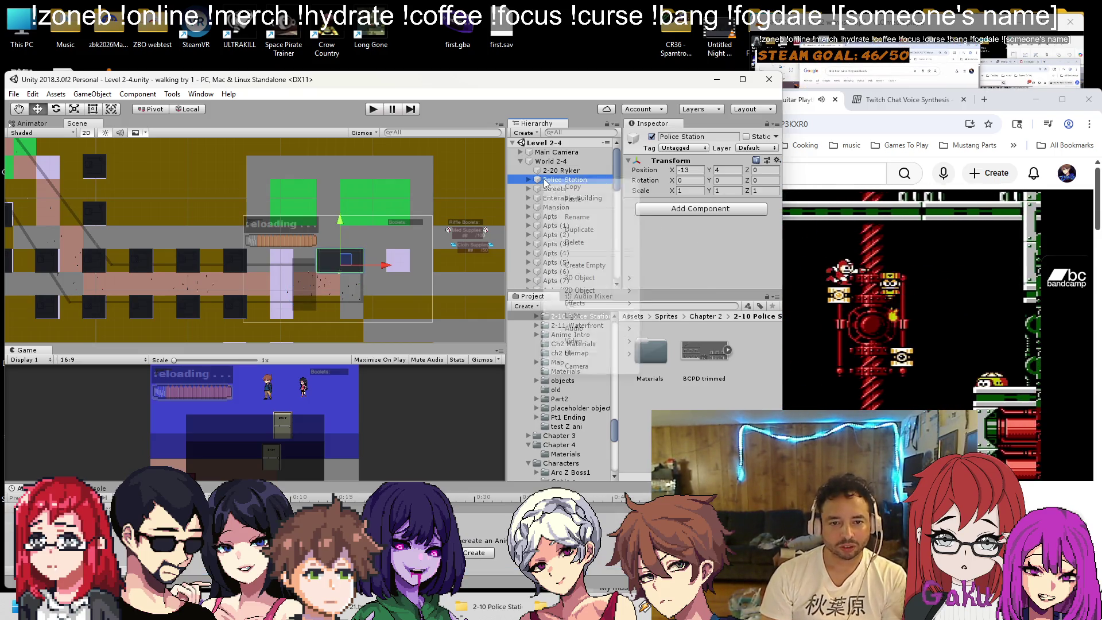
click(574, 259)
Add a new script component named Ch2WaveClearQuest to the empty object
click(666, 209)
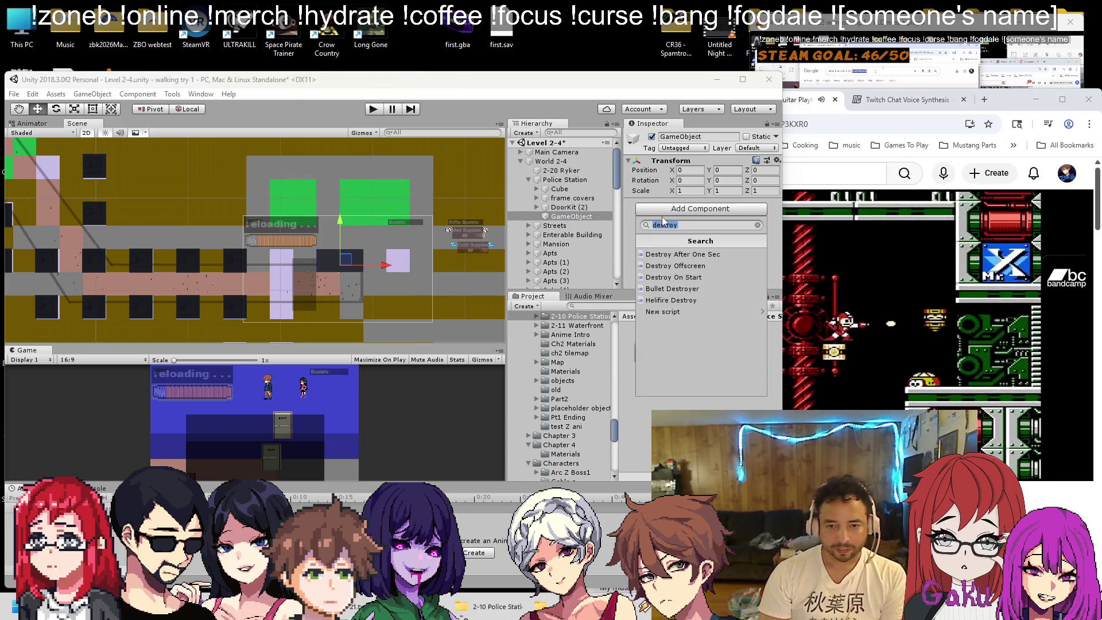
text(Wave)
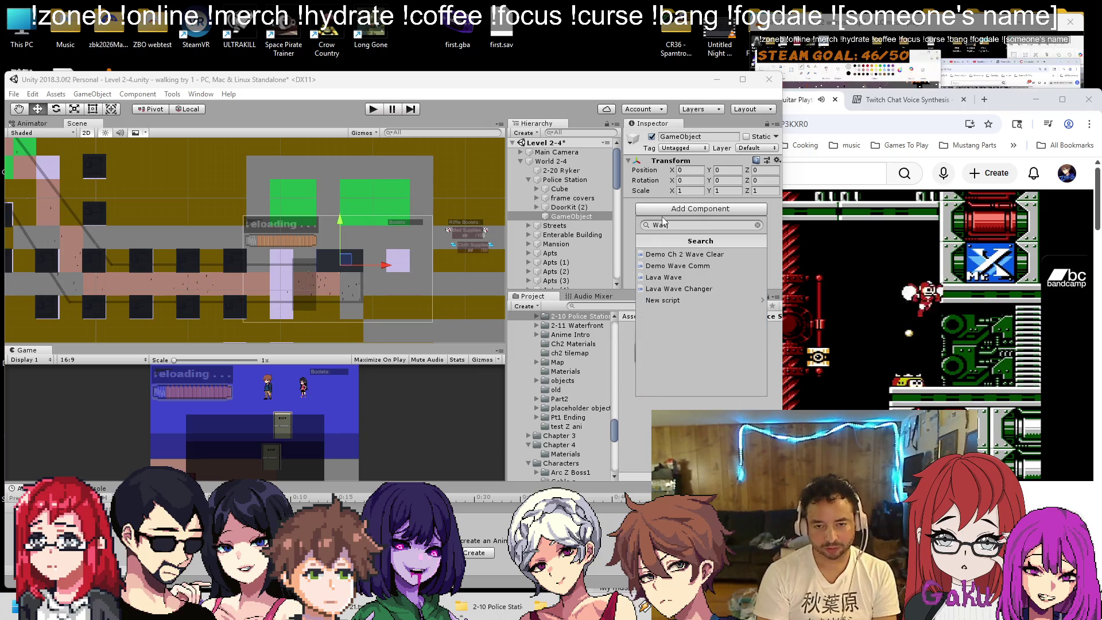
key(BackSpace)
key(BackSpace)
key(BackSpace)
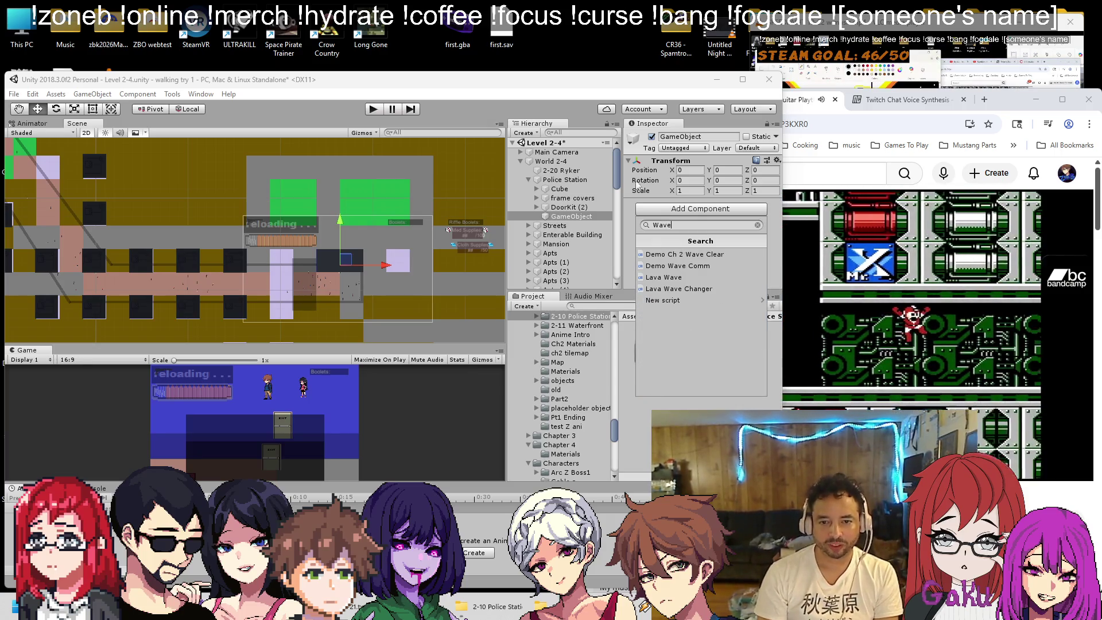
text(Ch2WaveClearQu)
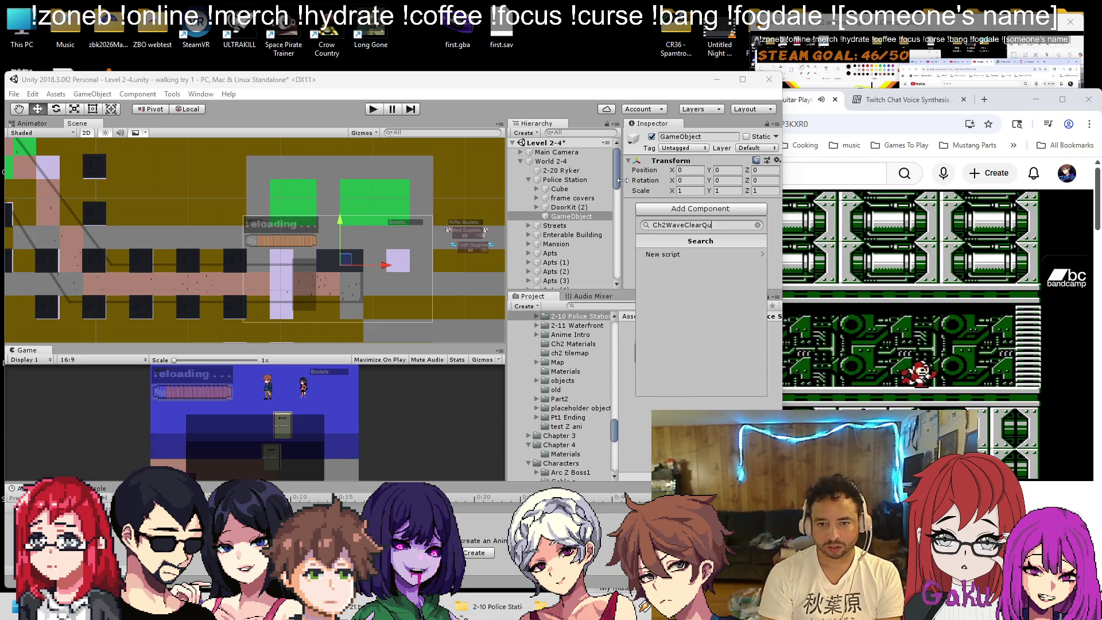
text(est)
click(654, 255)
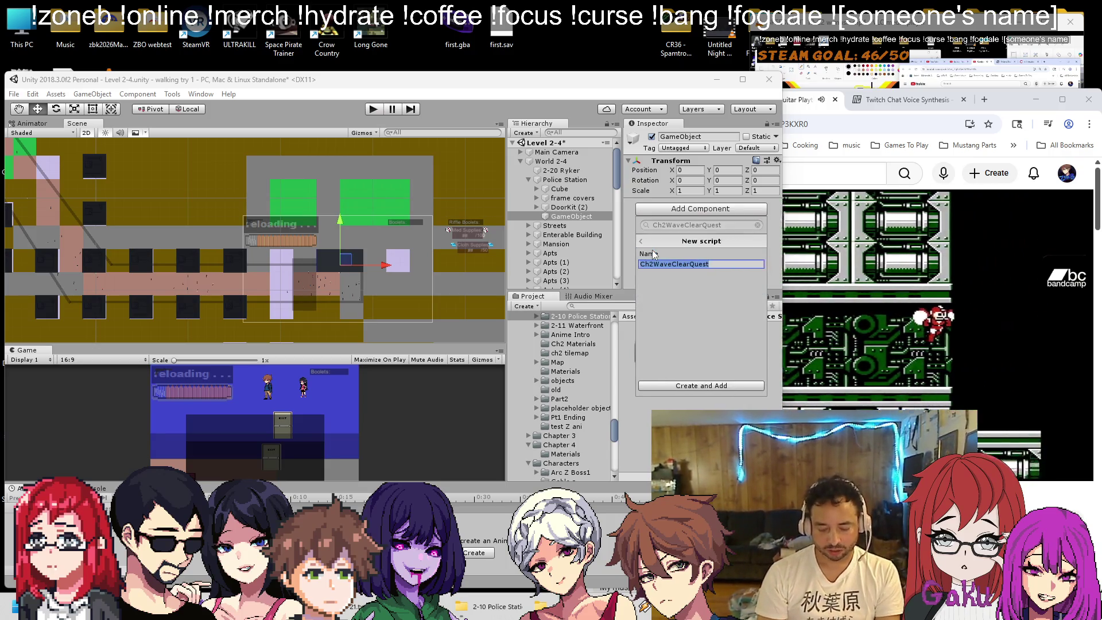
click(696, 387)
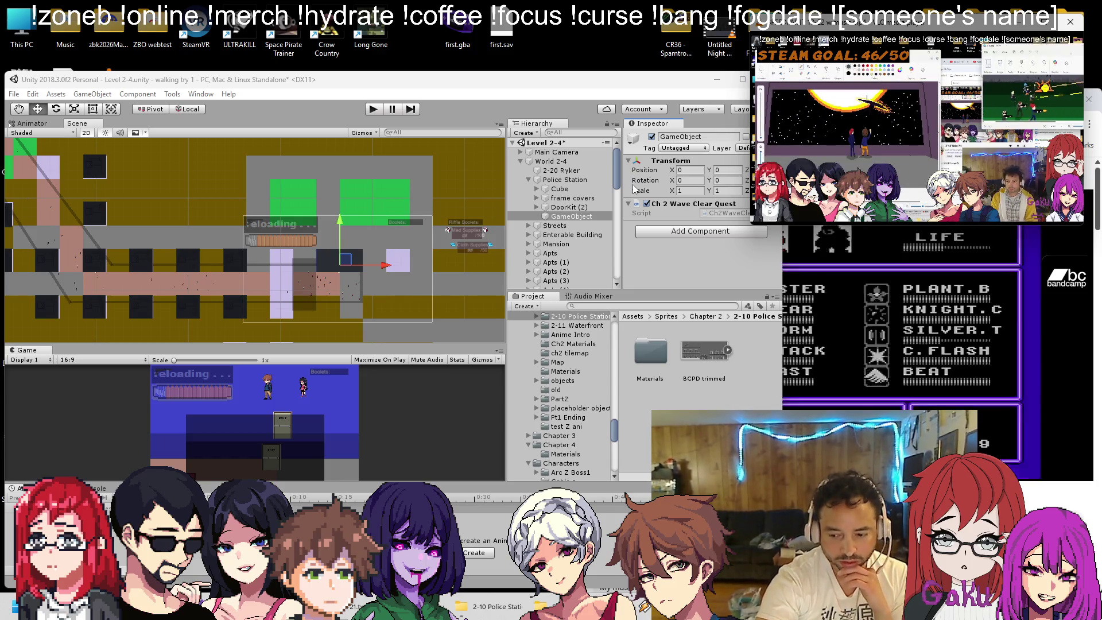
Open Ch2WaveClearQuest in Visual Studio and paste the generated box-counting code over its class body
right_click(666, 204)
click(702, 346)
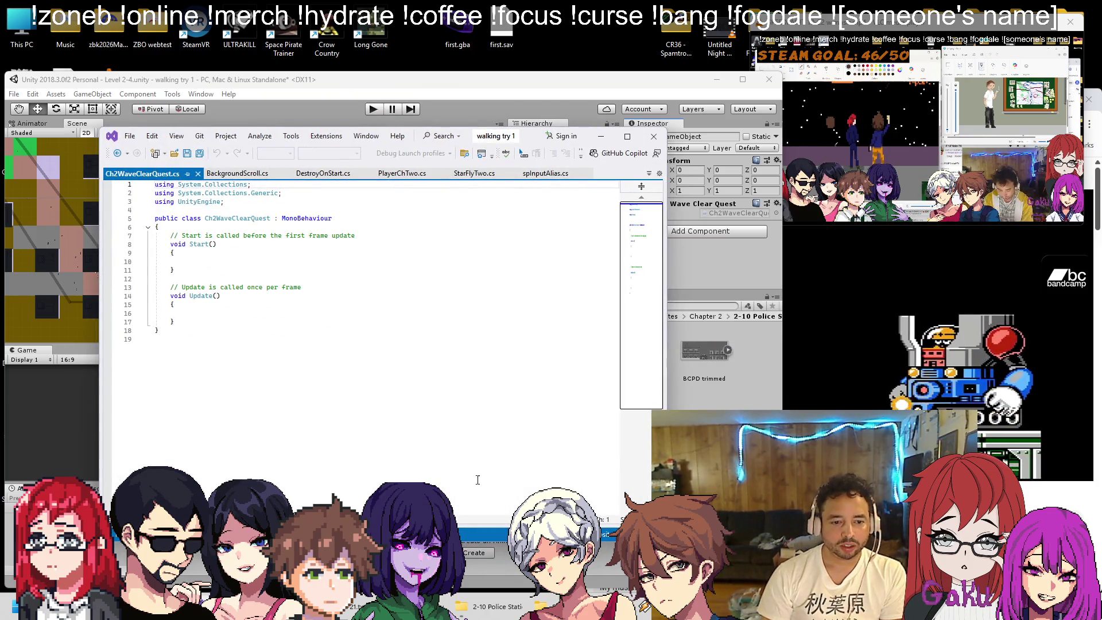
key(alt+Tab)
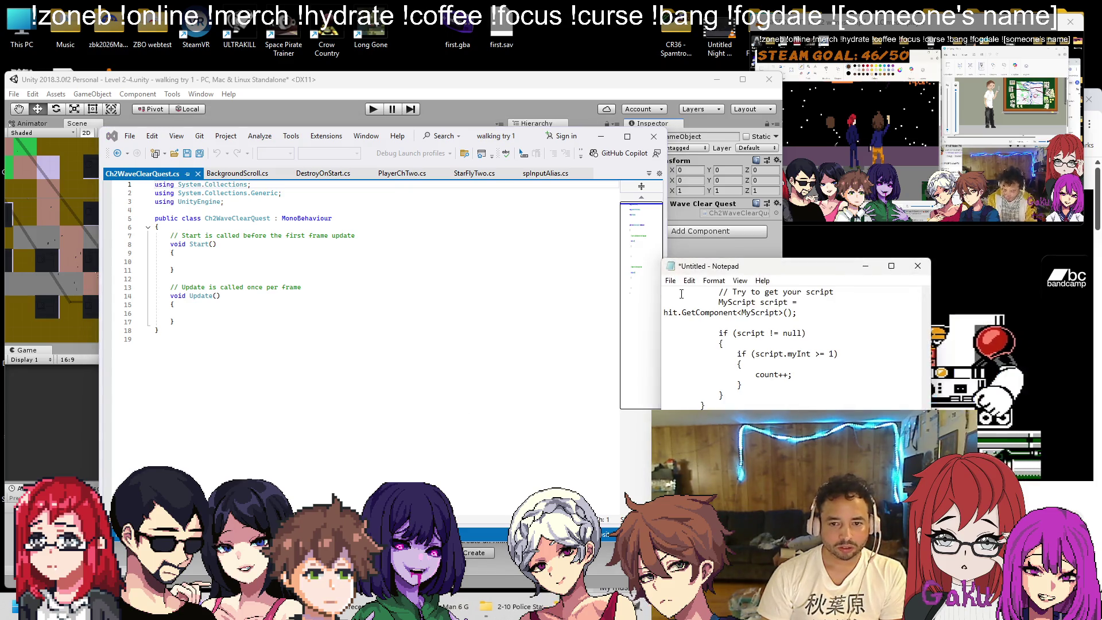
scroll(796, 353, up, 10)
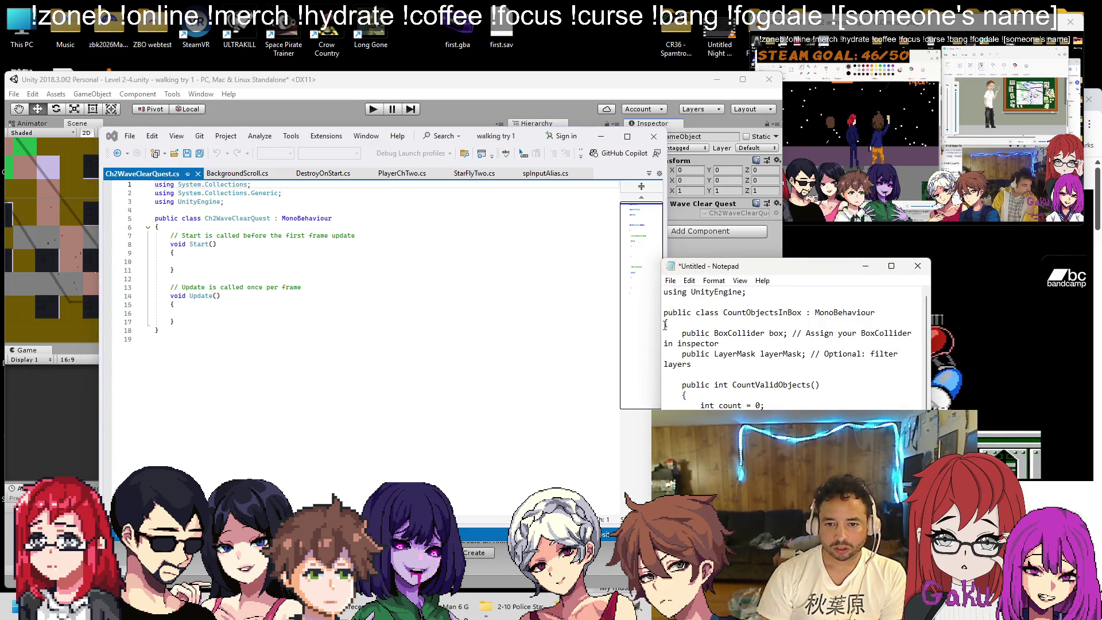
drag(664, 322, 766, 406)
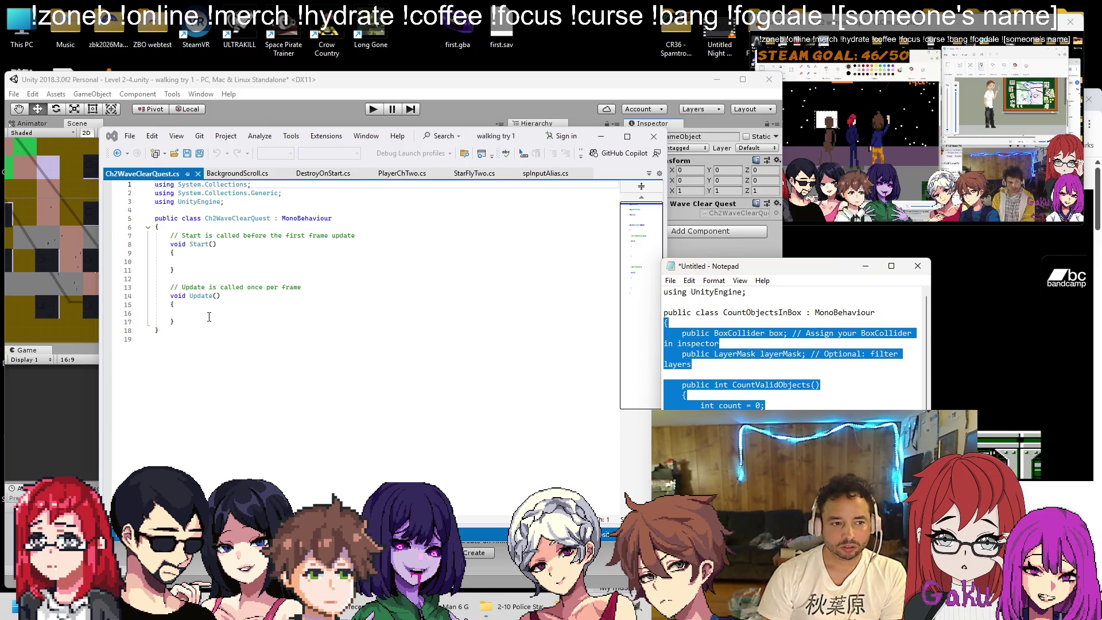
drag(171, 329, 156, 227)
key(ctrl+v)
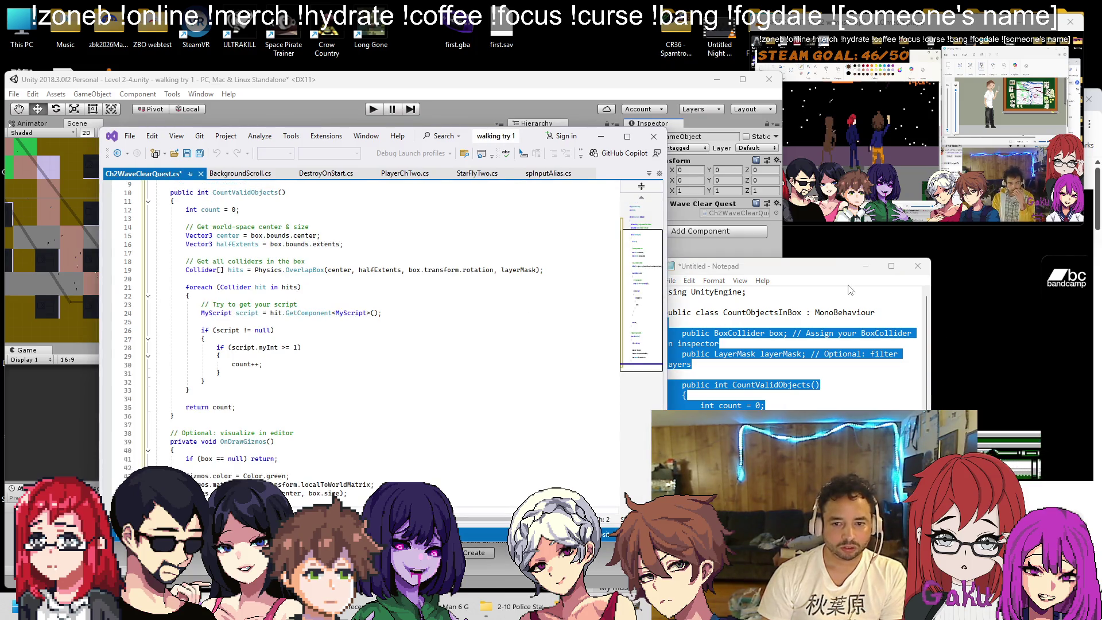
Delete the OnDrawGizmos method from the pasted code
scroll(389, 323, up, 3)
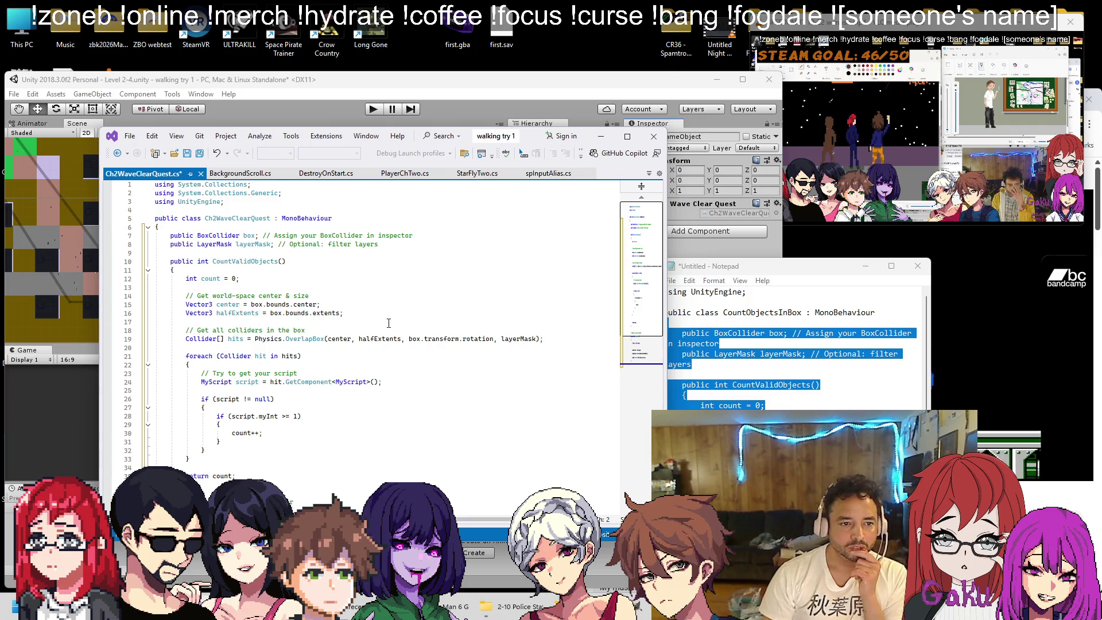
scroll(400, 257, down, 1)
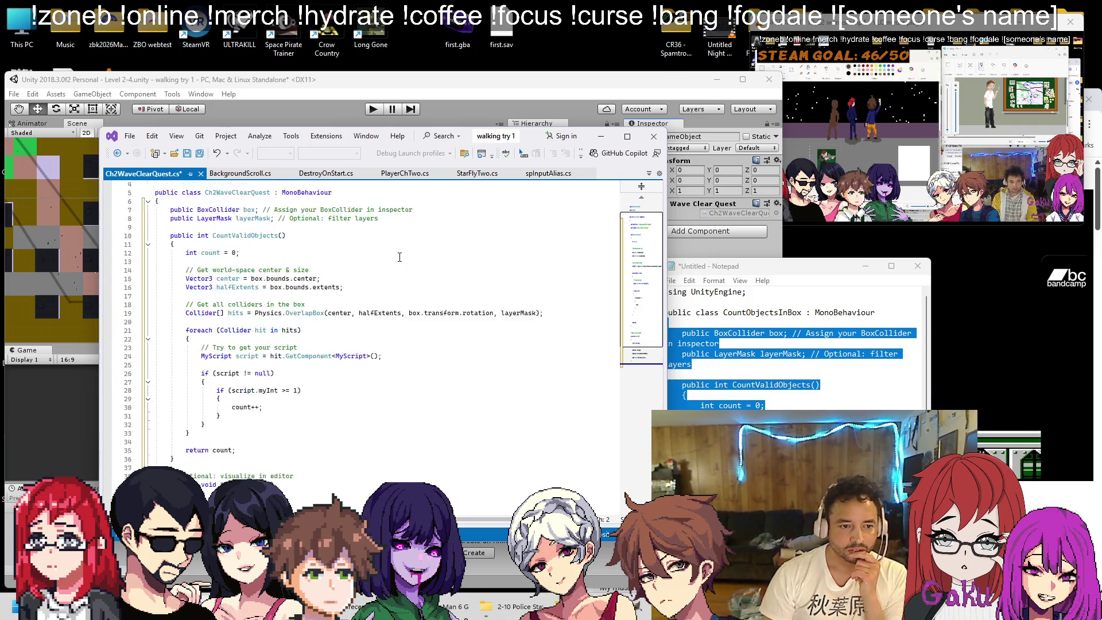
scroll(399, 258, down, 7)
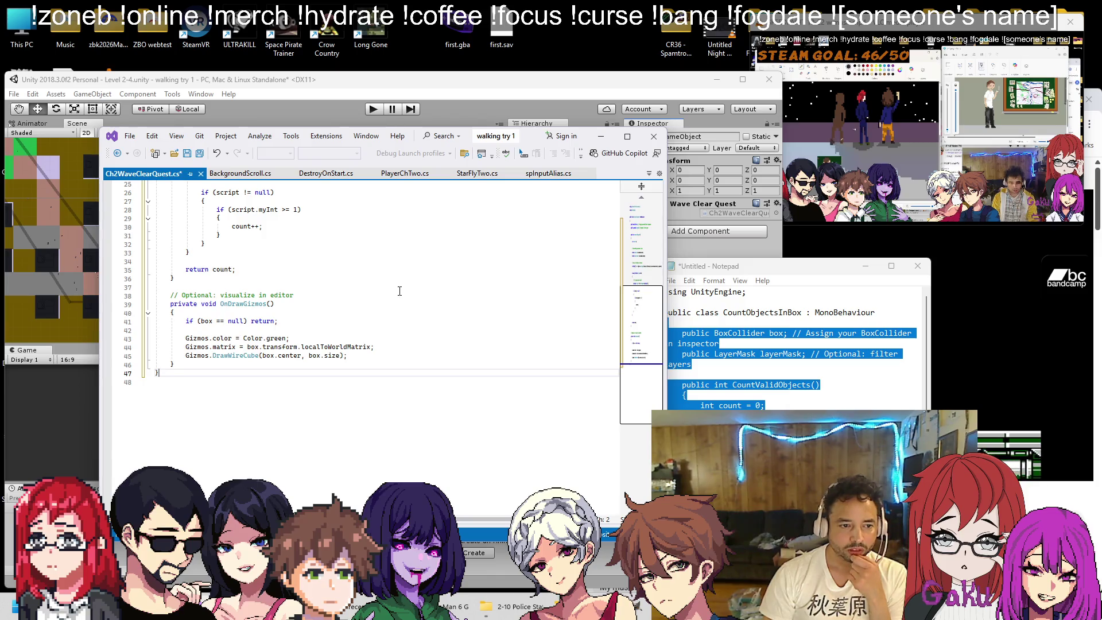
scroll(259, 318, up, 2)
mouse_move(156, 425)
mouse_down()
mouse_move(161, 373)
mouse_move(104, 346)
mouse_up()
key(BackSpace)
key(BackSpace)
key(BackSpace)
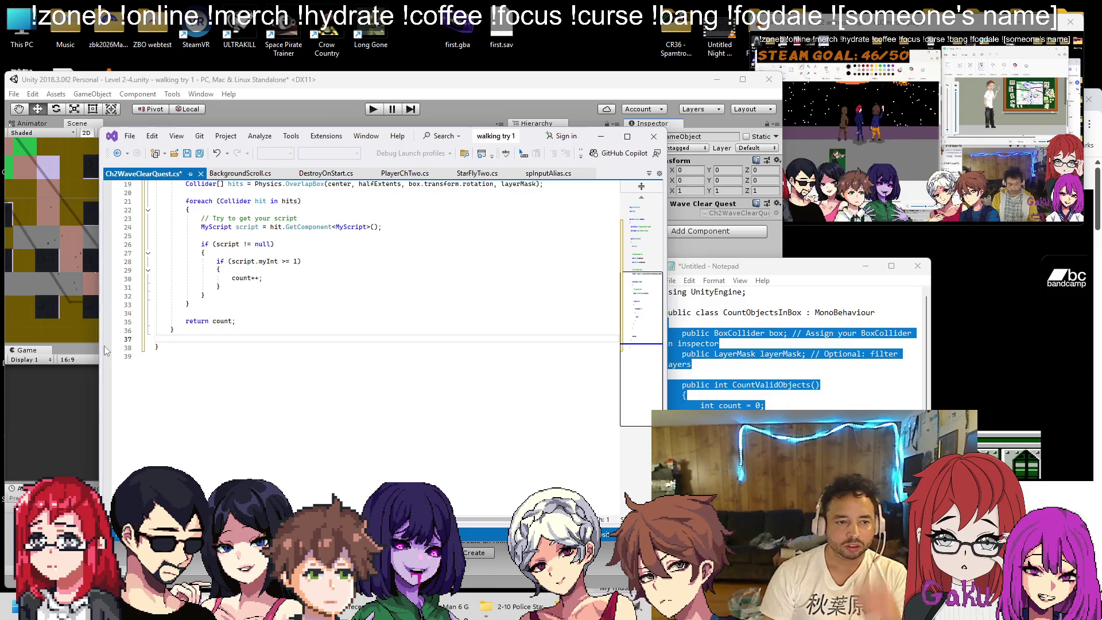
scroll(428, 258, up, 6)
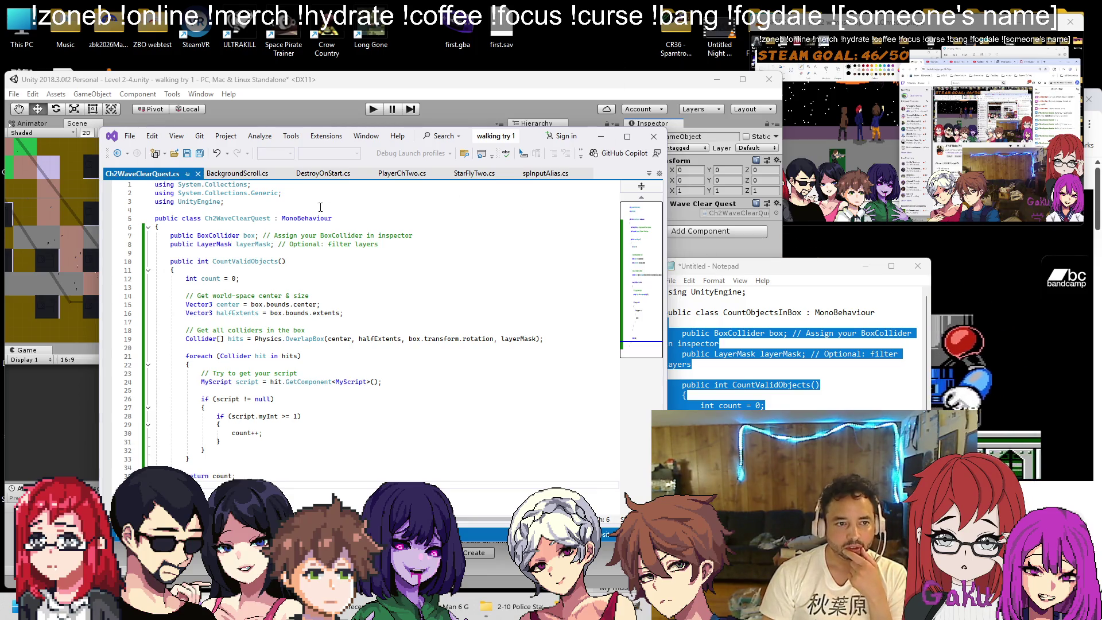
Create a new empty GameObject in the Hierarchy and name it Building Objects
click(503, 98)
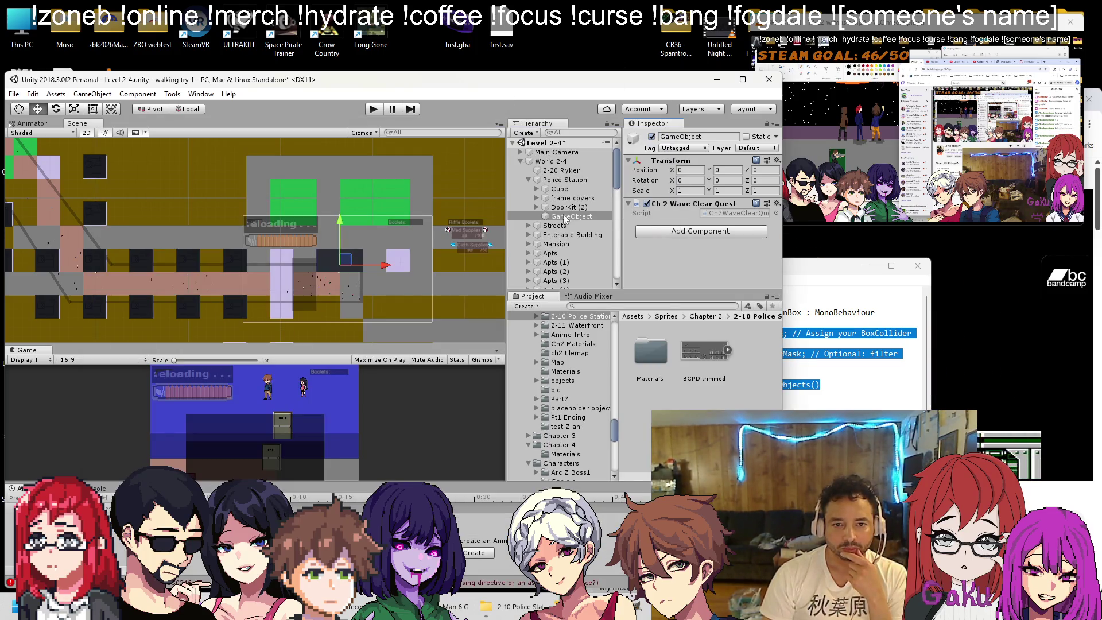
scroll(527, 240, down, 3)
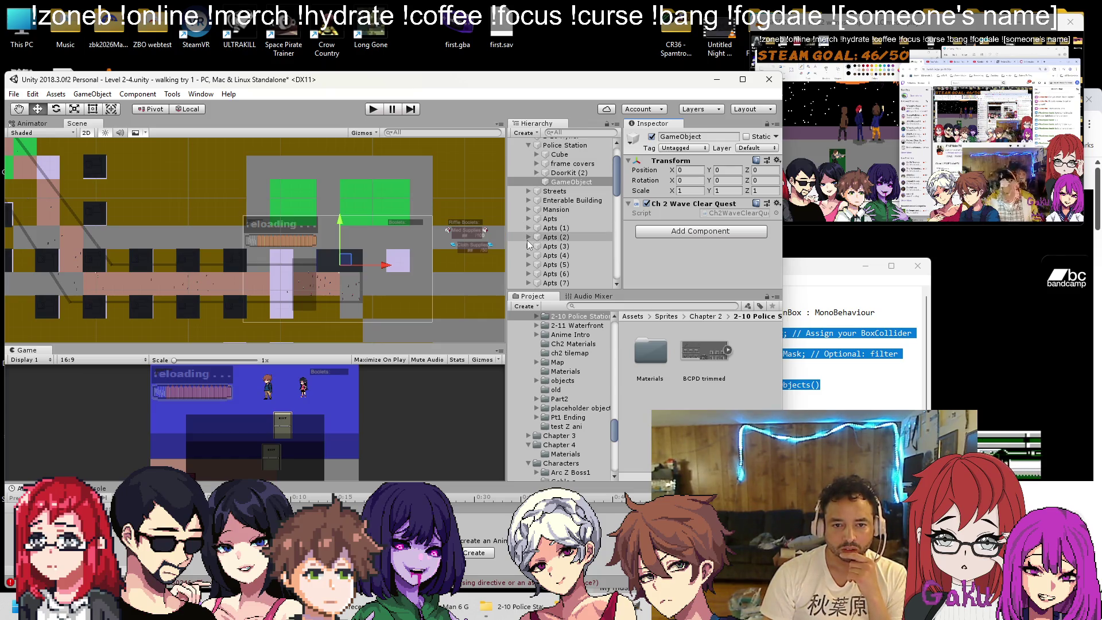
scroll(527, 240, up, 3)
scroll(530, 228, down, 4)
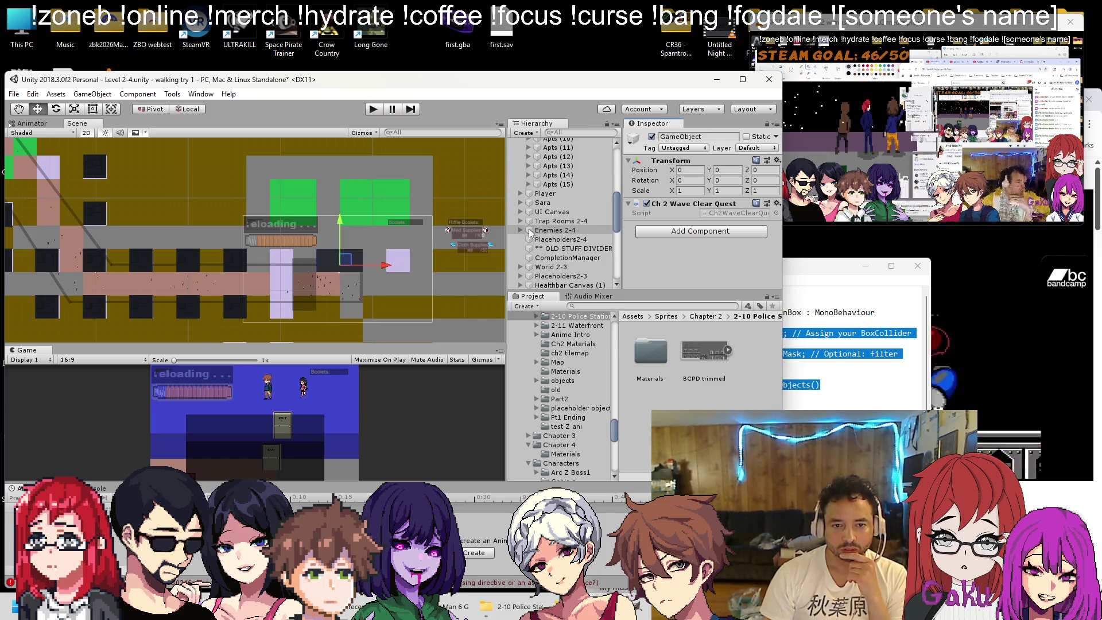
scroll(518, 212, up, 4)
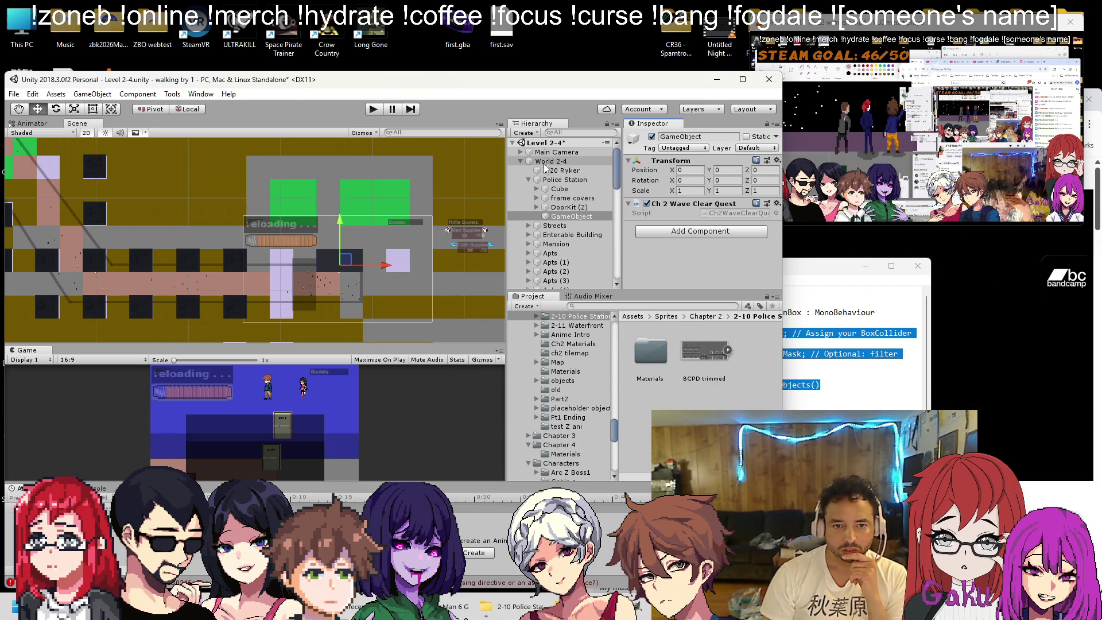
right_click(531, 183)
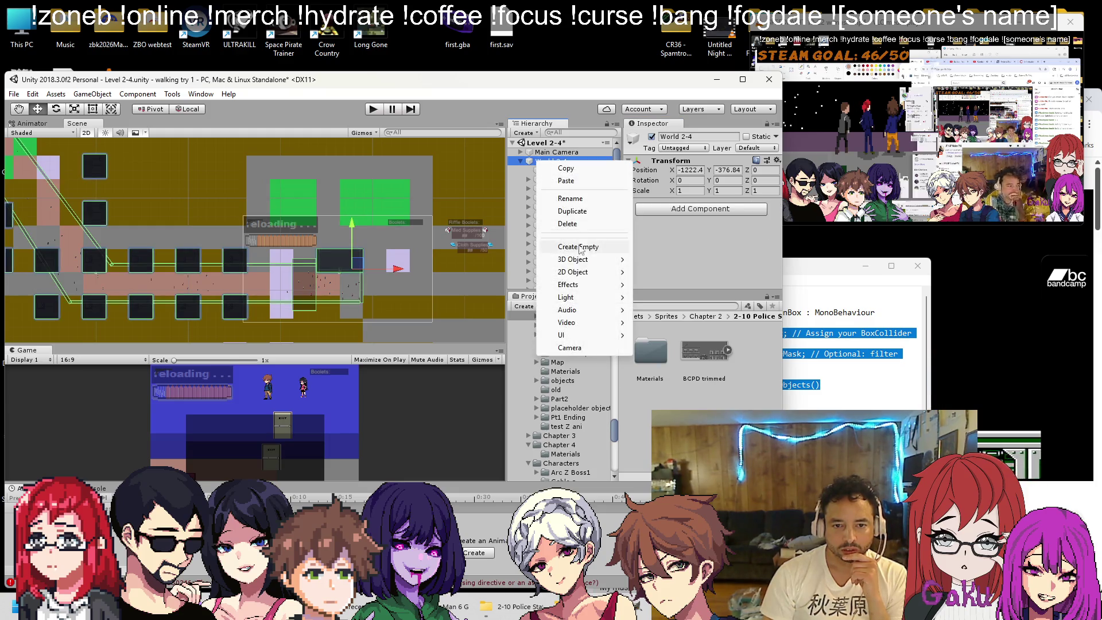
click(581, 245)
scroll(574, 229, up, 3)
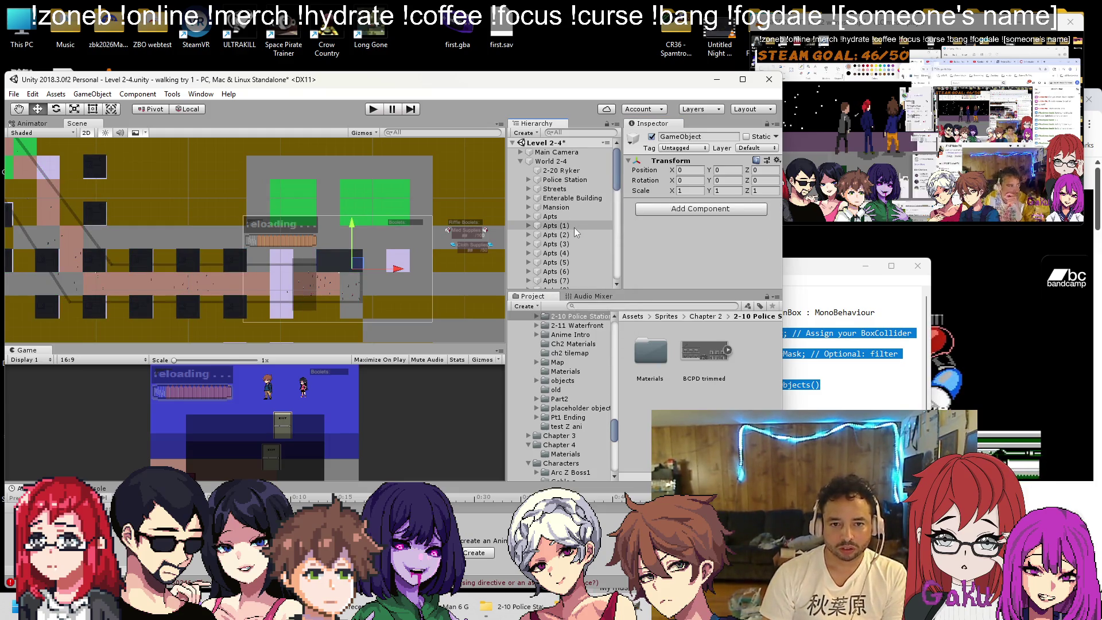
scroll(580, 225, down, 5)
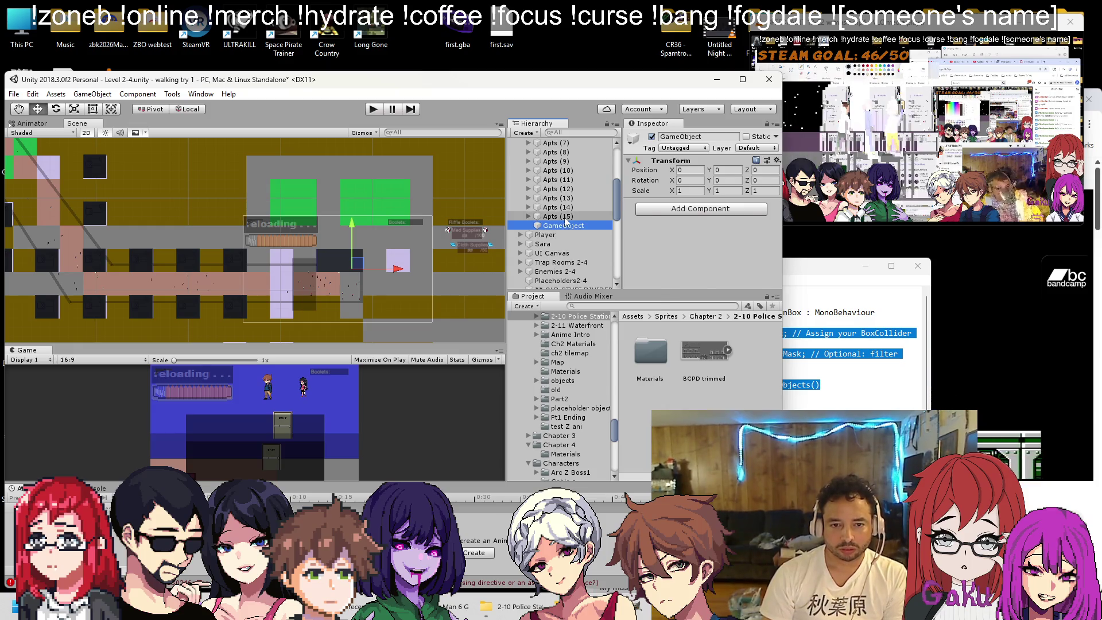
right_click(564, 217)
click(551, 226)
right_click(554, 225)
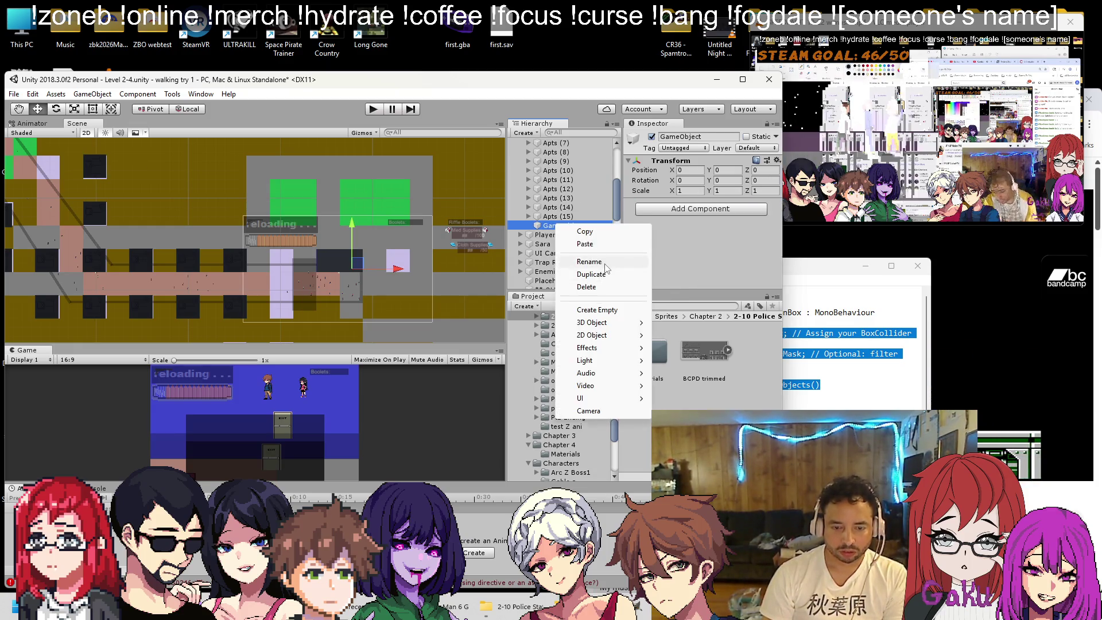
click(605, 264)
text(Building Obje)
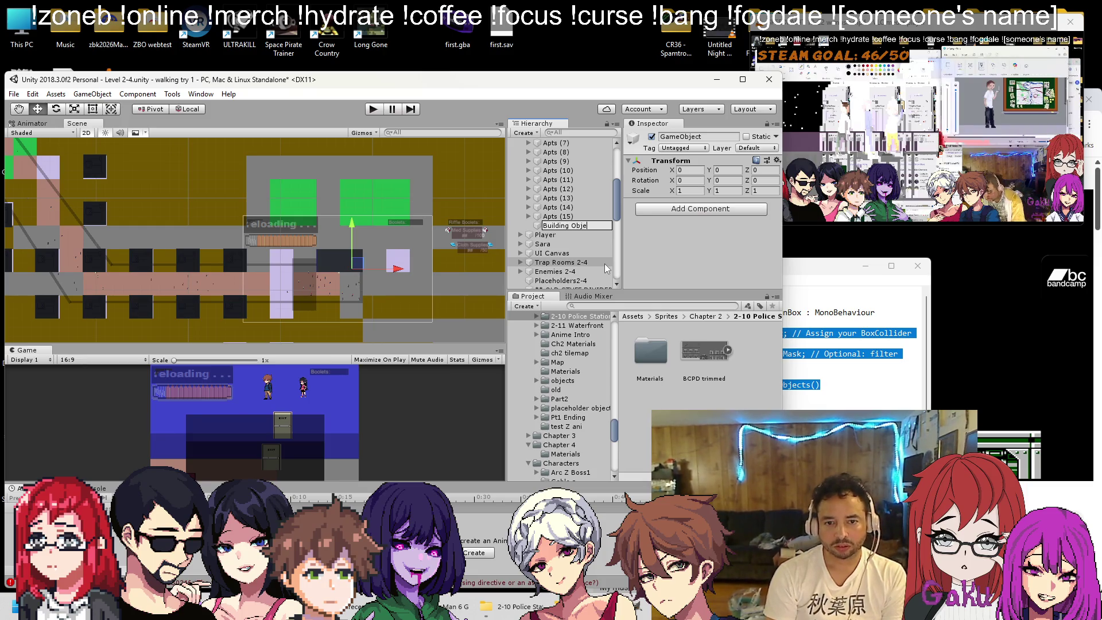
text(cts)
key(Return)
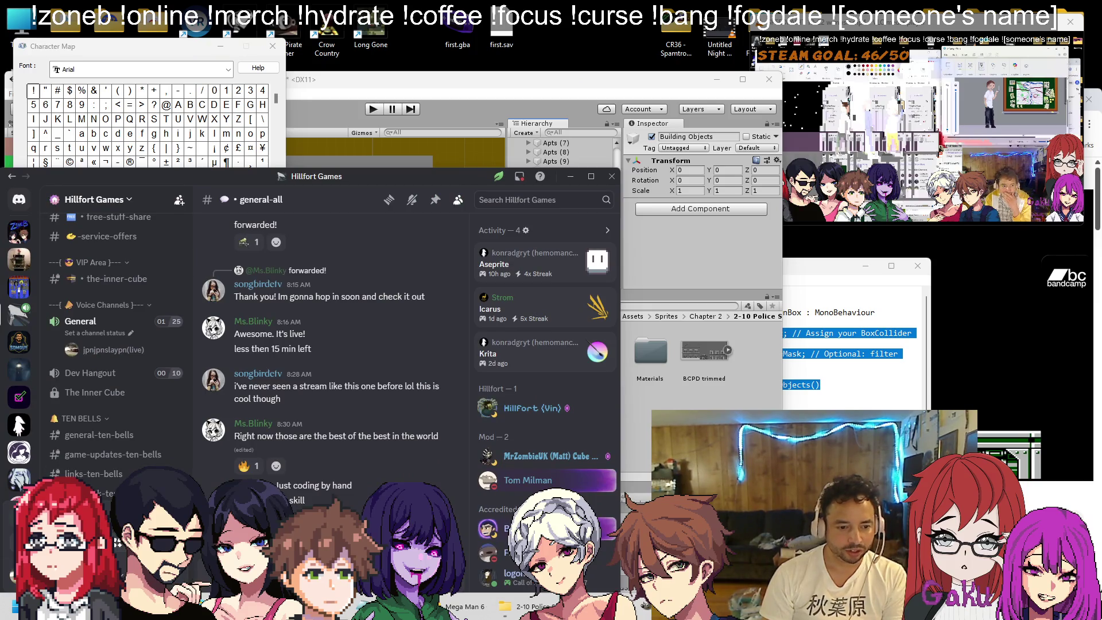
Move the Apts objects, from the first Apts through Apts (15), into Building Objects
click(611, 176)
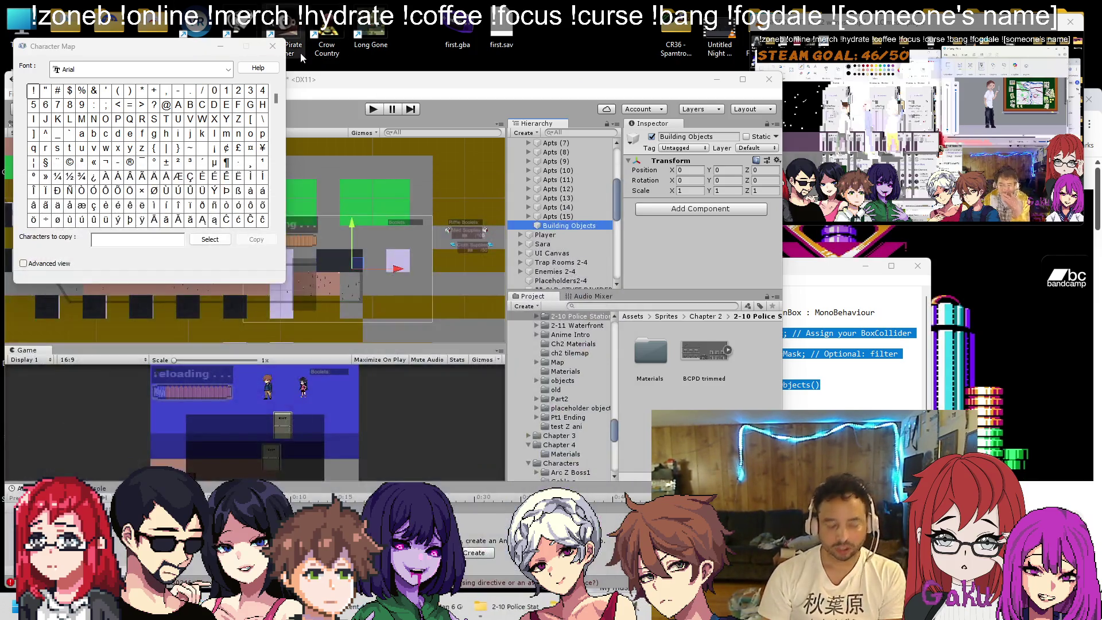
click(275, 52)
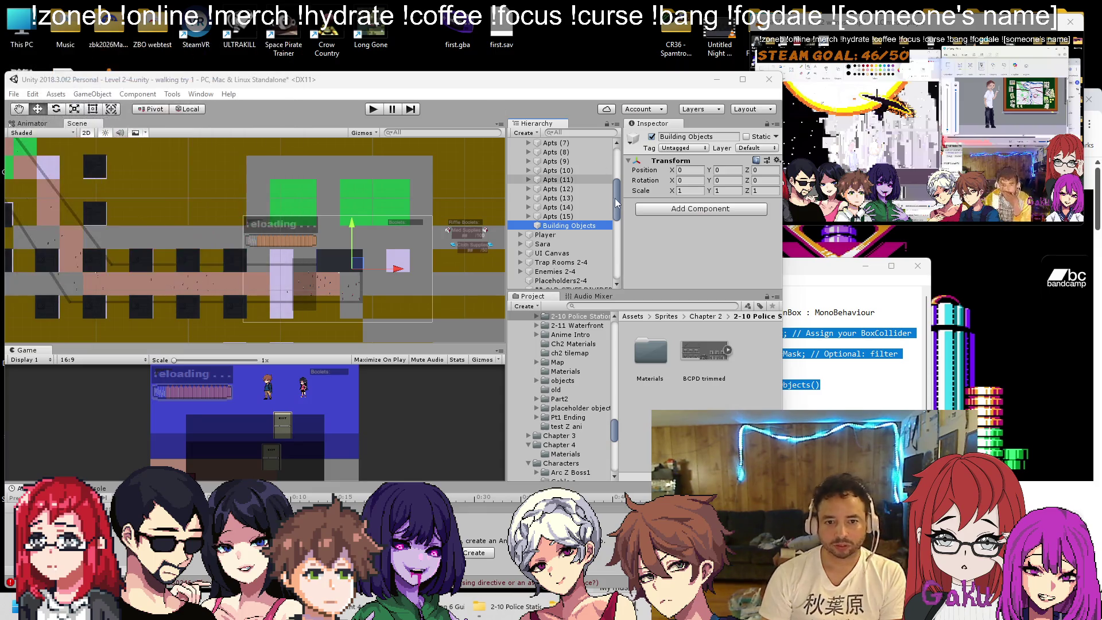
scroll(567, 252, up, 2)
click(566, 251)
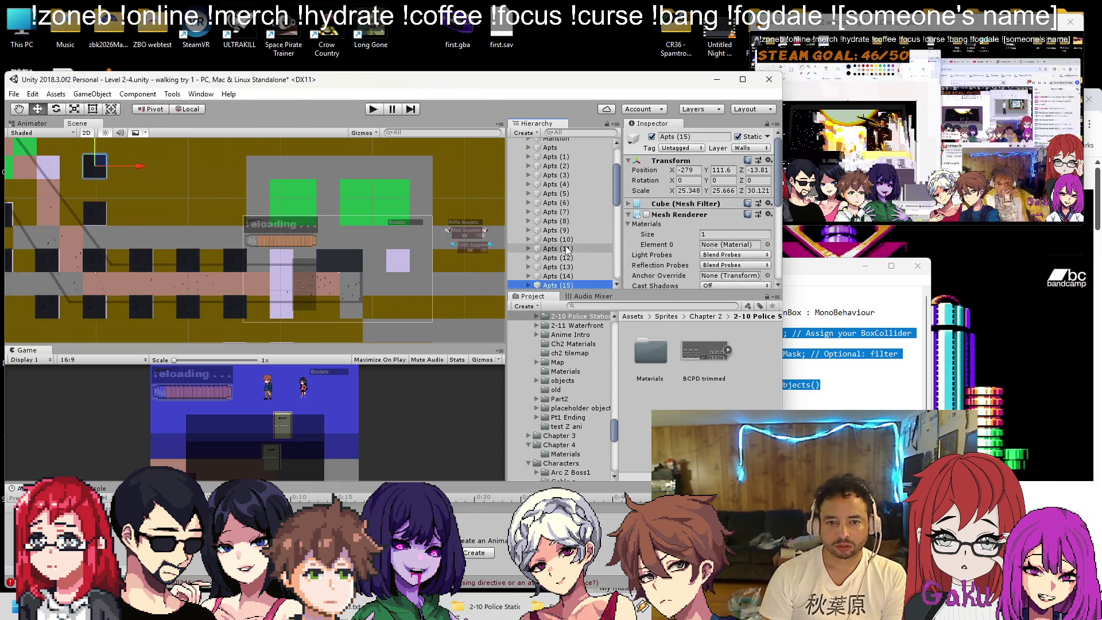
shift+click(556, 143)
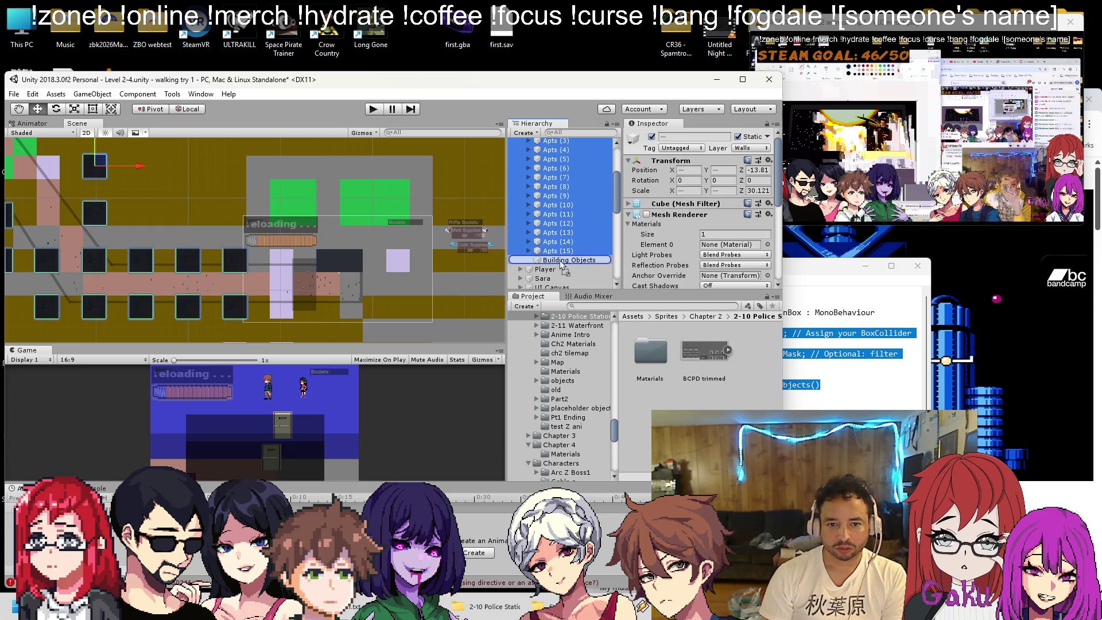
scroll(555, 252, up, 5)
shift+click(543, 211)
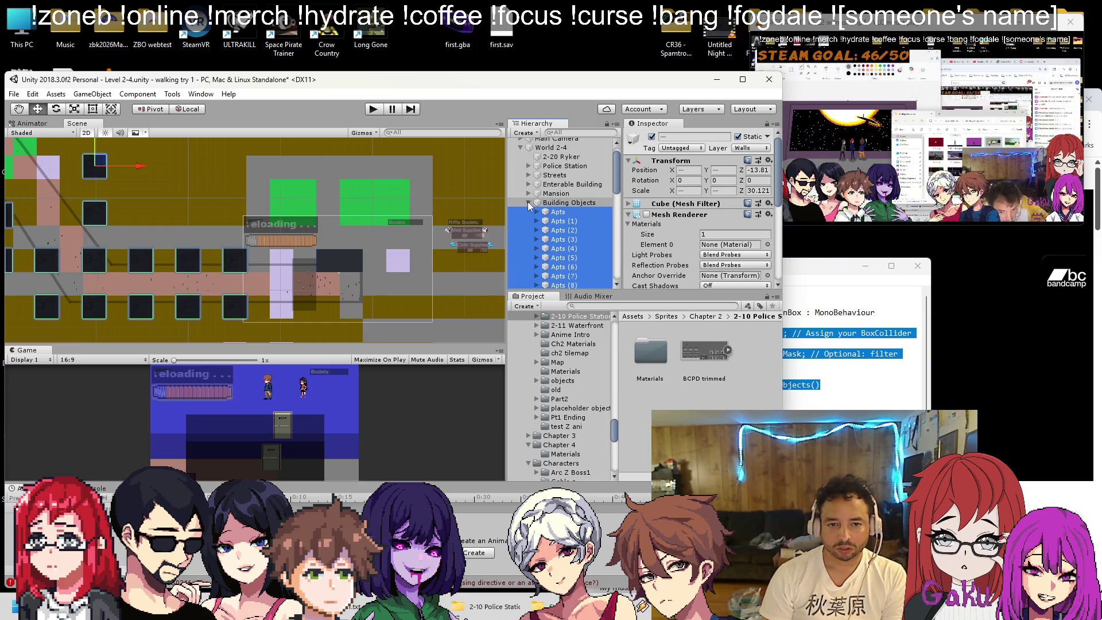
click(528, 202)
Open the enemy script of the StreetEZ enemy under Enemies 2-4 in Visual Studio
scroll(559, 205, up, 1)
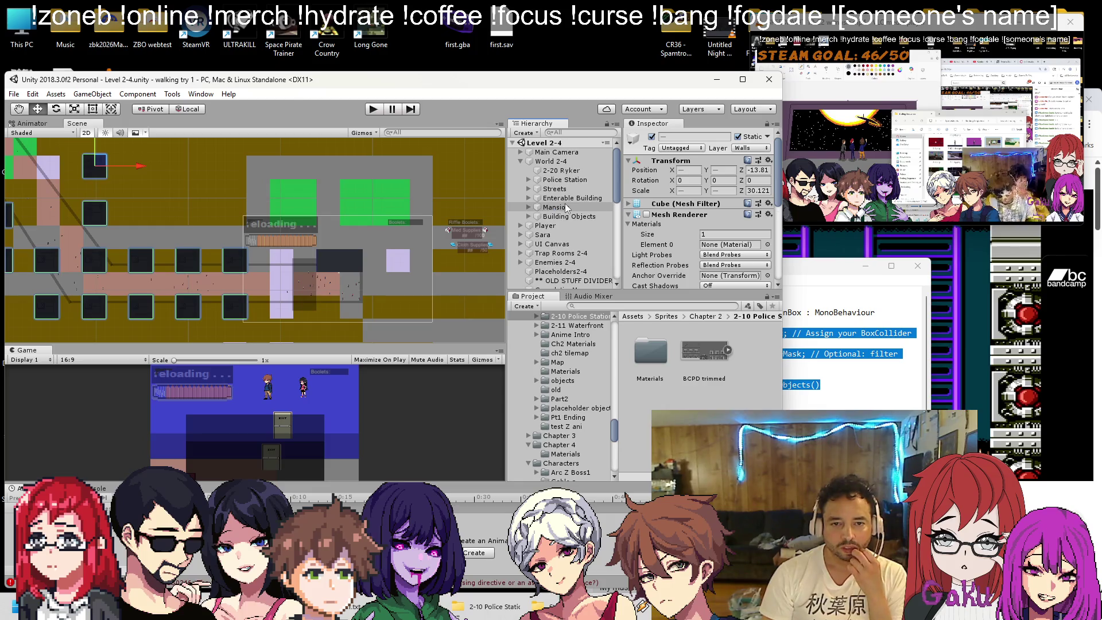
scroll(521, 198, down, 3)
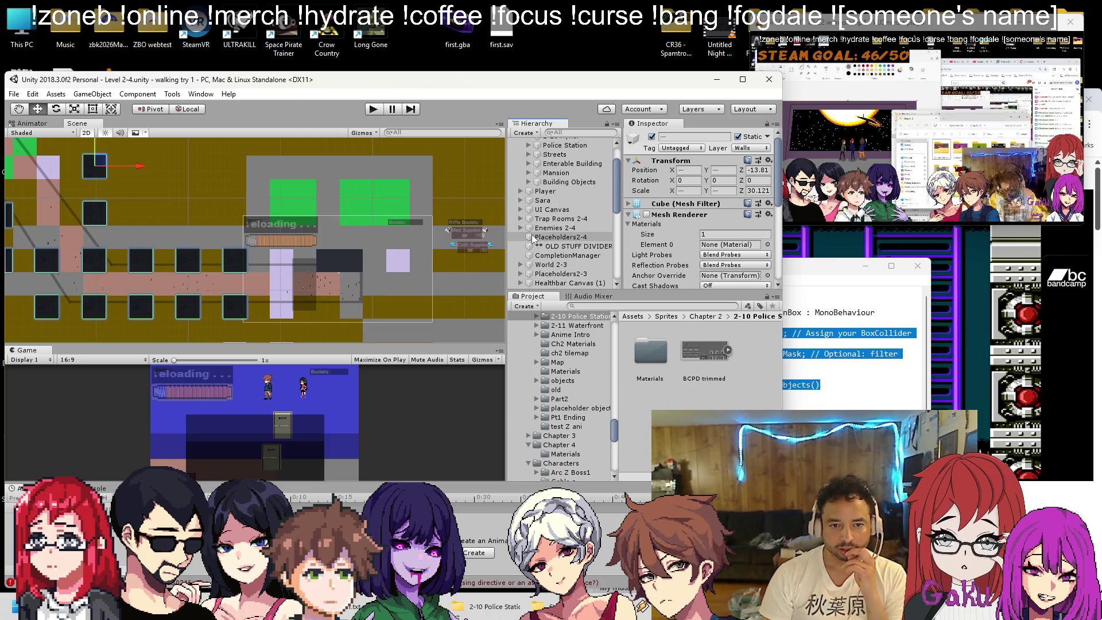
click(520, 227)
click(556, 237)
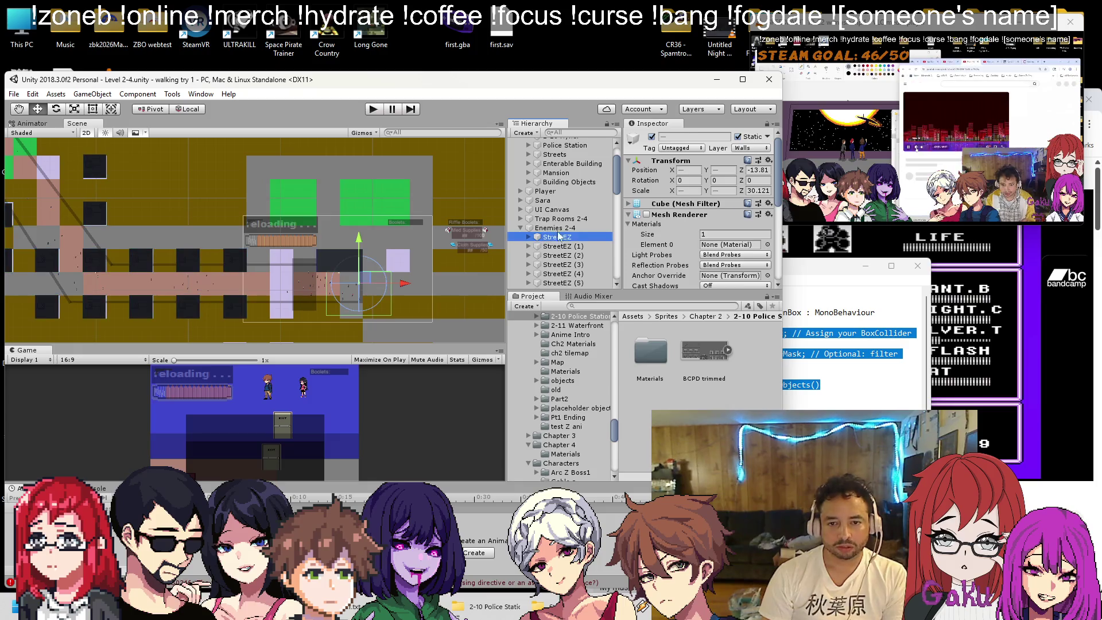
scroll(692, 221, down, 3)
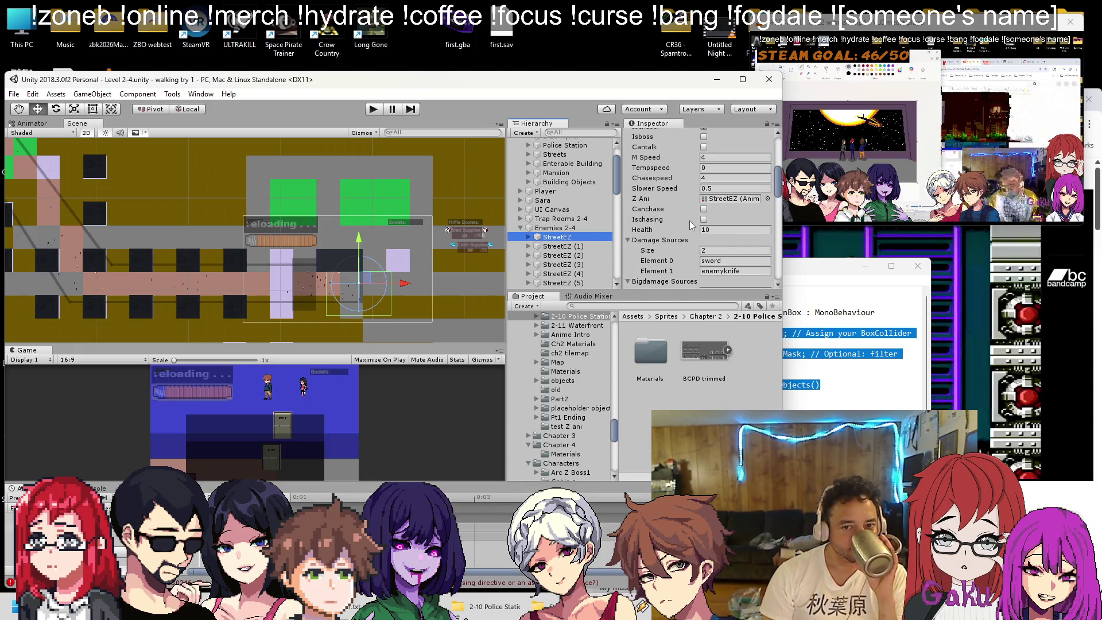
right_click(682, 244)
click(704, 385)
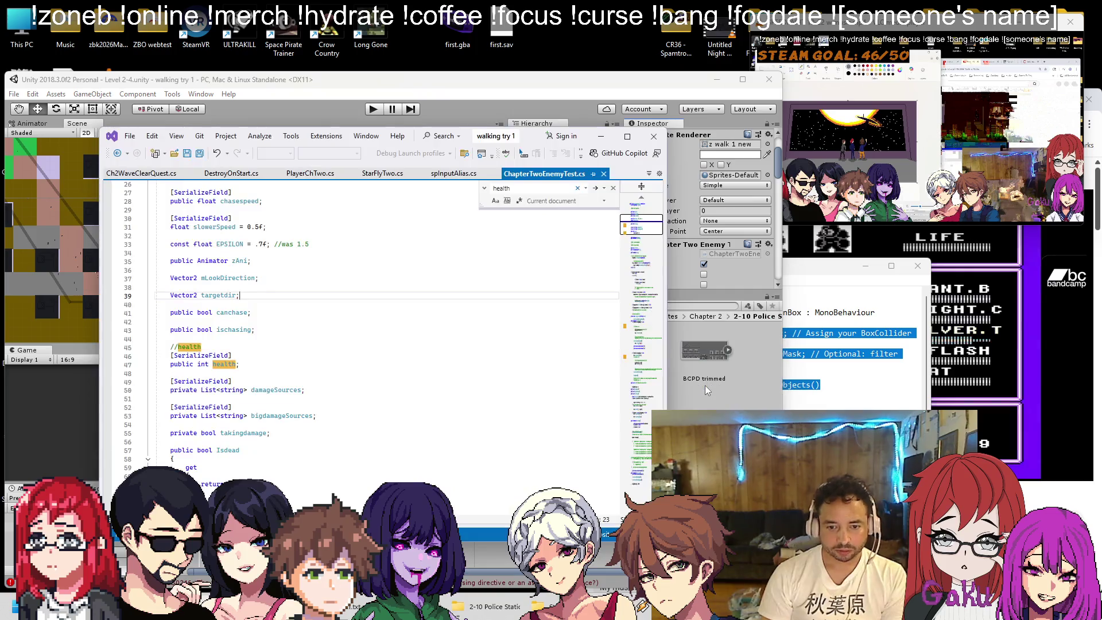
Replace both MyScript placeholders in Ch2WaveClearQuest with ChapterTwoEnemyTest
click(625, 219)
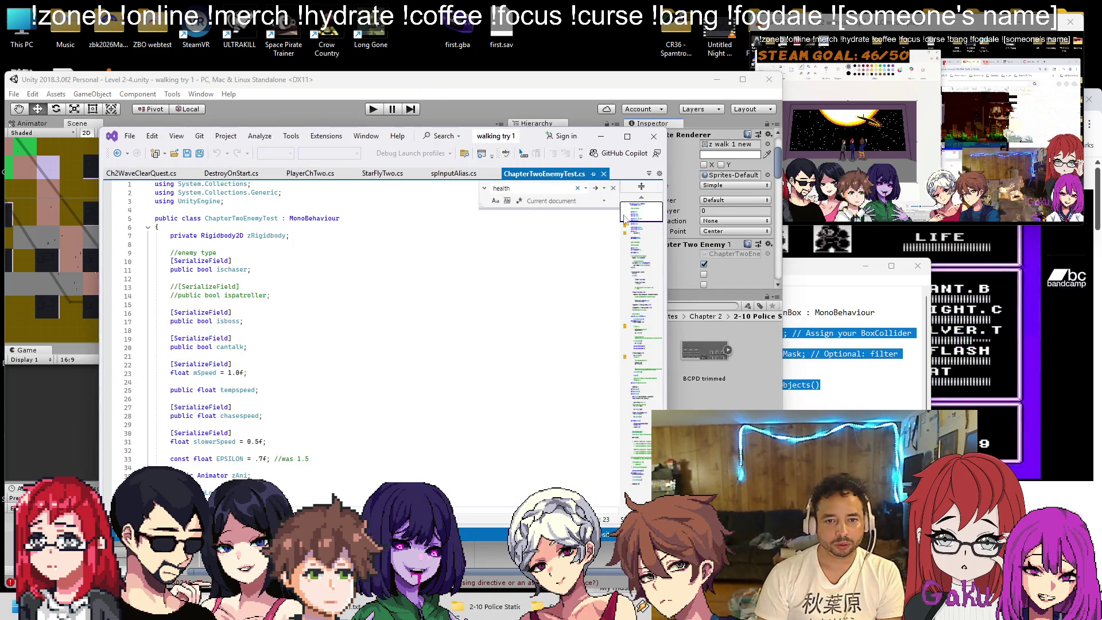
double_click(241, 218)
key(ctrl+c)
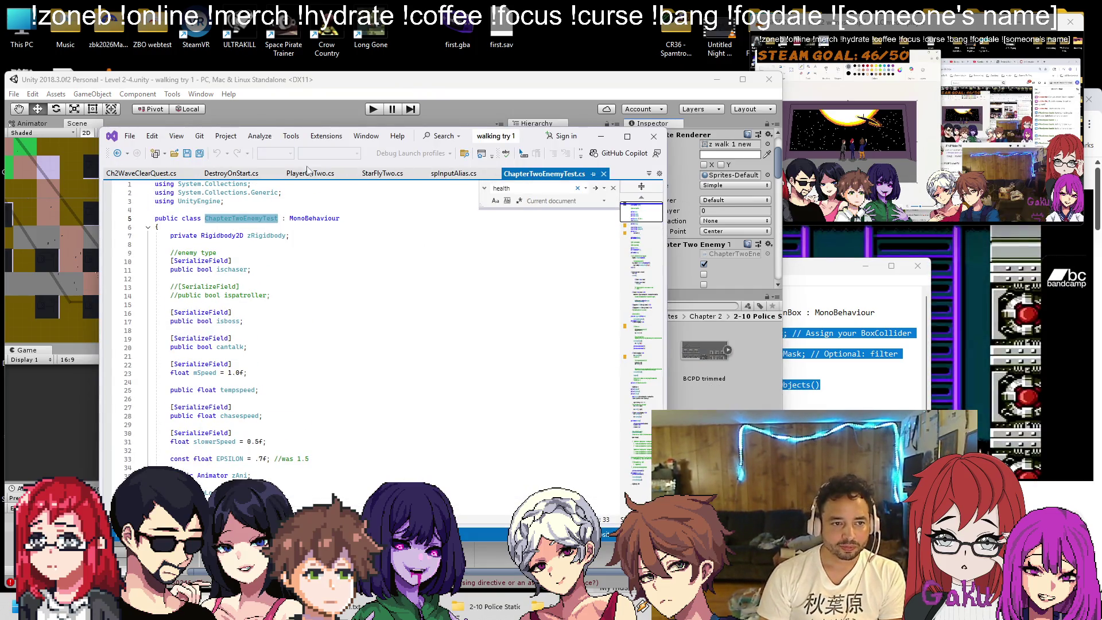
click(141, 173)
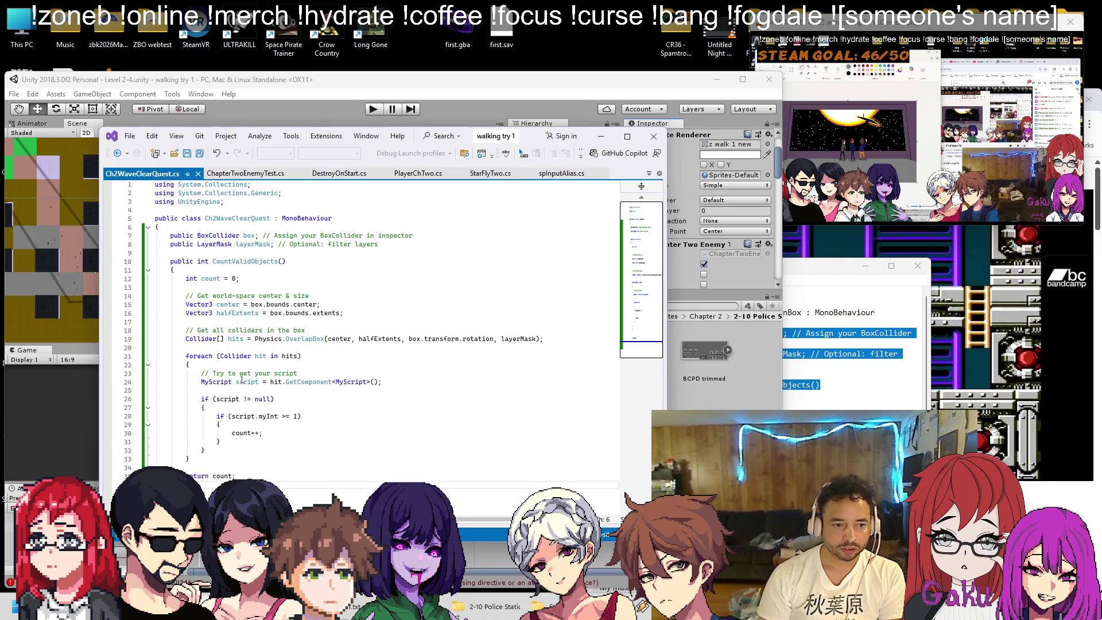
double_click(214, 382)
key(ctrl+v)
double_click(396, 382)
key(ctrl+v)
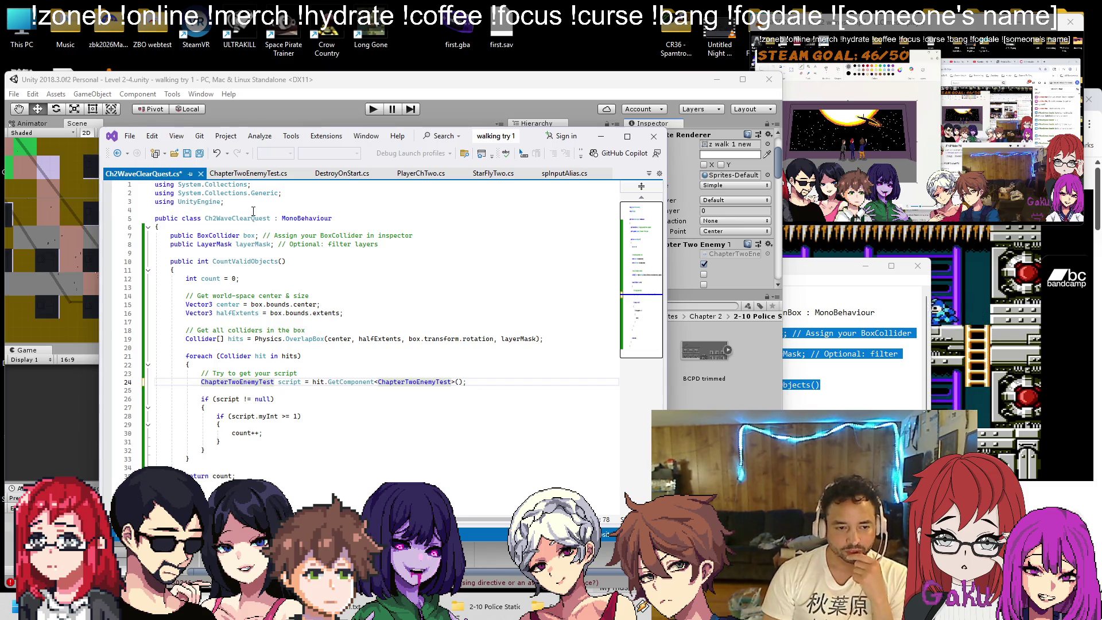
Delete the outdated comment line above the component lookup
click(325, 376)
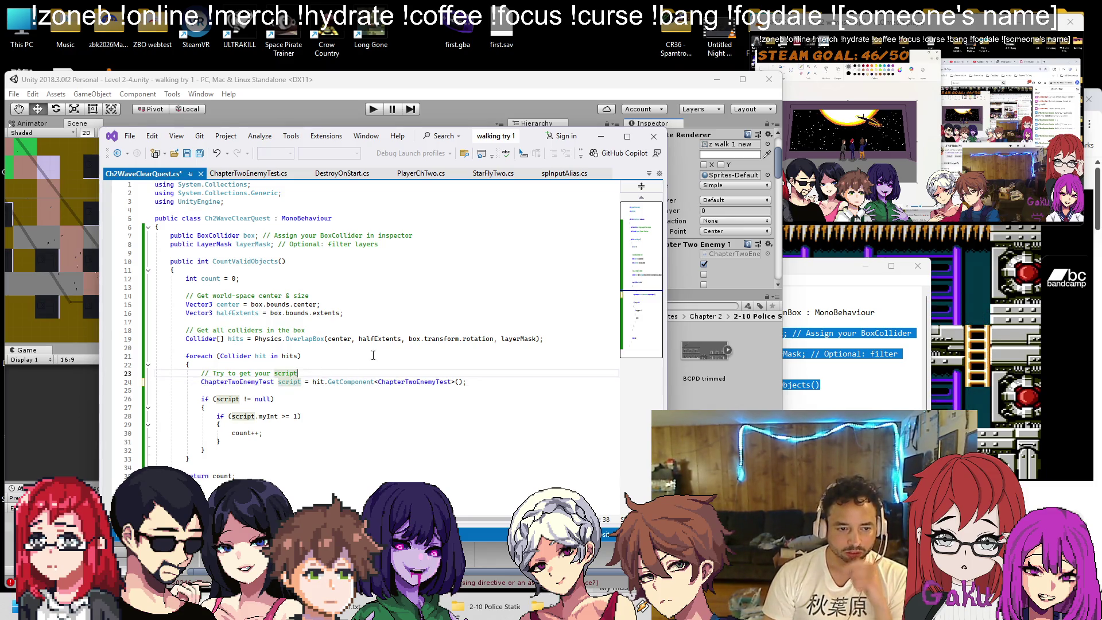
key(shift+Up)
key(BackSpace)
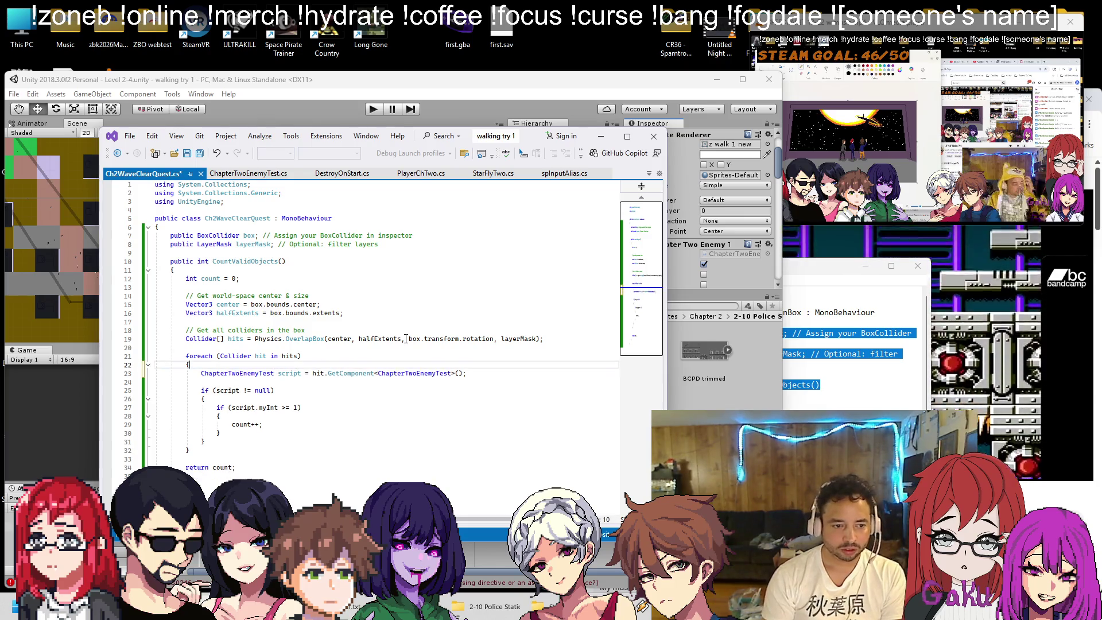
scroll(413, 332, down, 3)
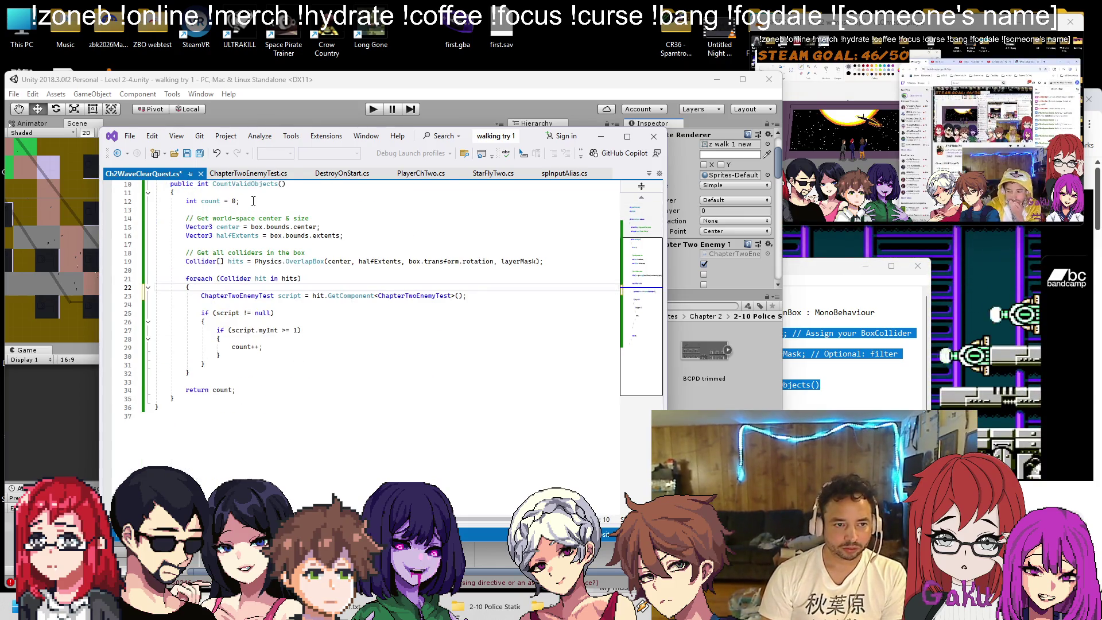
Change the line 27 check from script.myInt to script.health and save the script
click(242, 176)
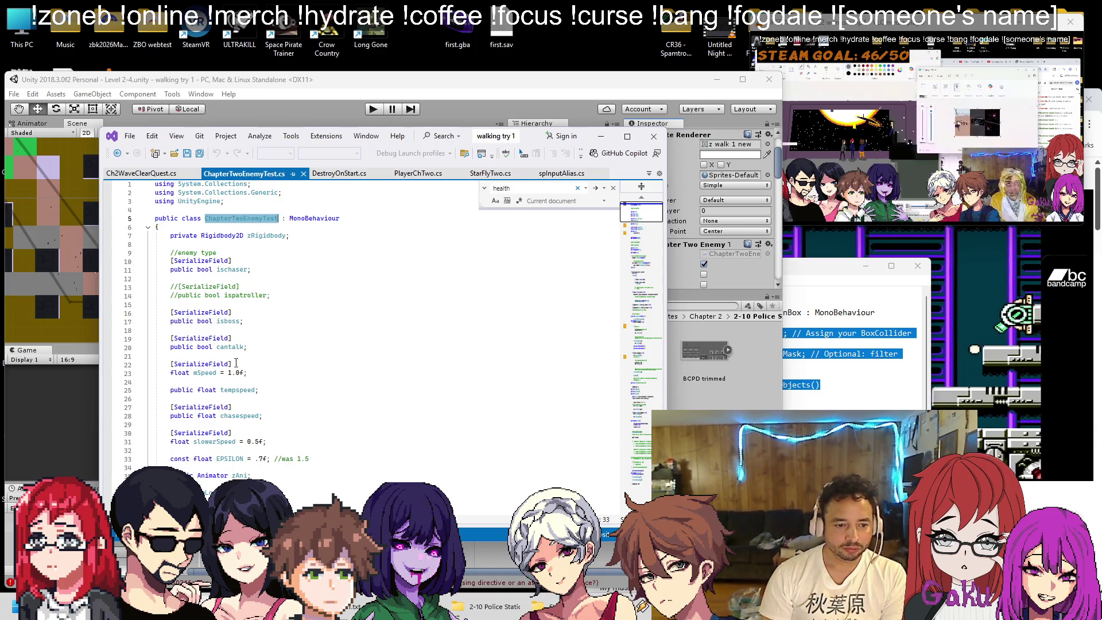
key(ctrl+f)
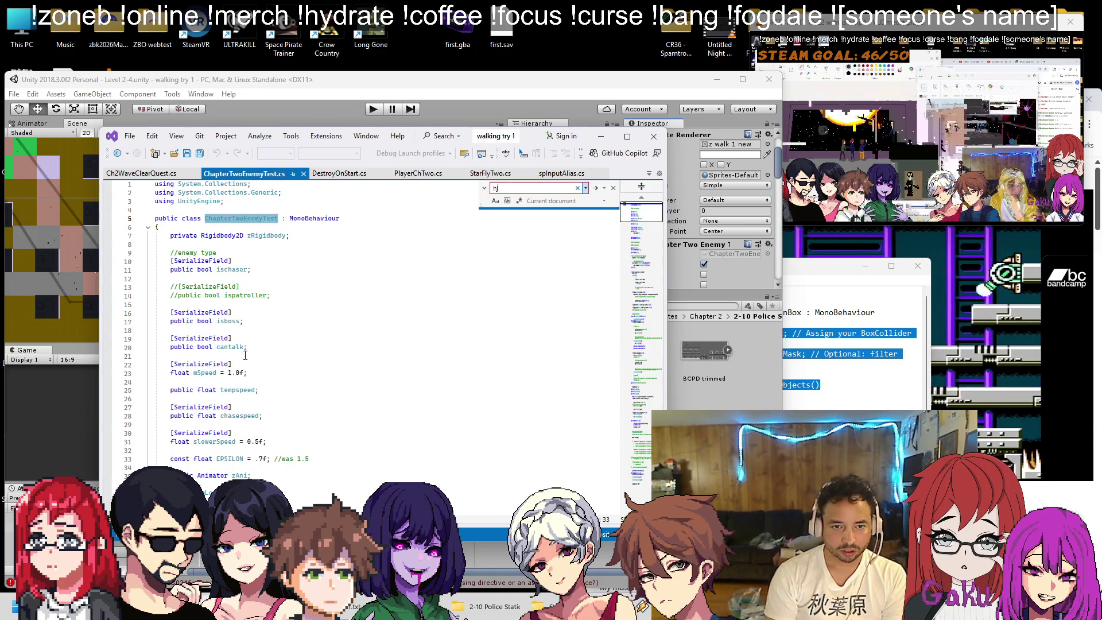
text(health)
double_click(224, 363)
key(ctrl+c)
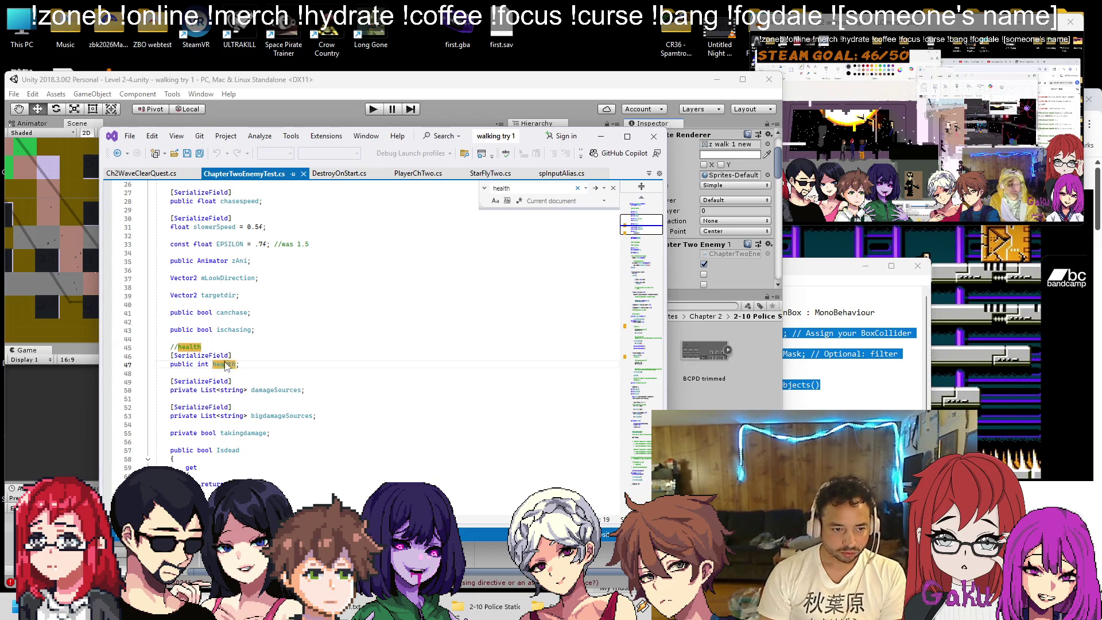
click(140, 175)
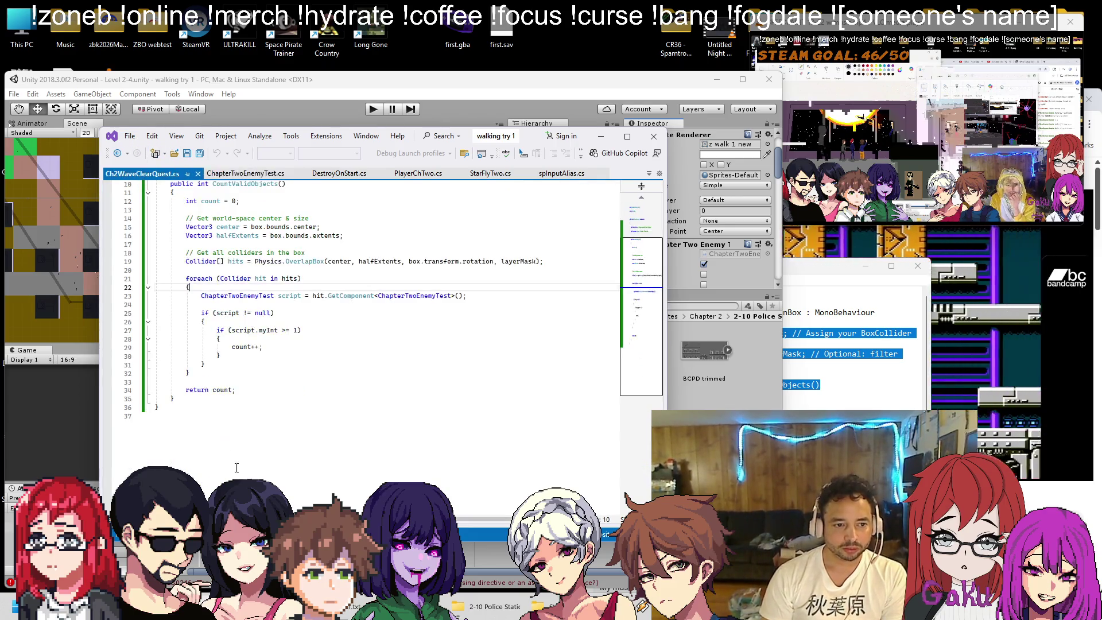
double_click(250, 330)
key(ctrl+v)
key(ctrl+s)
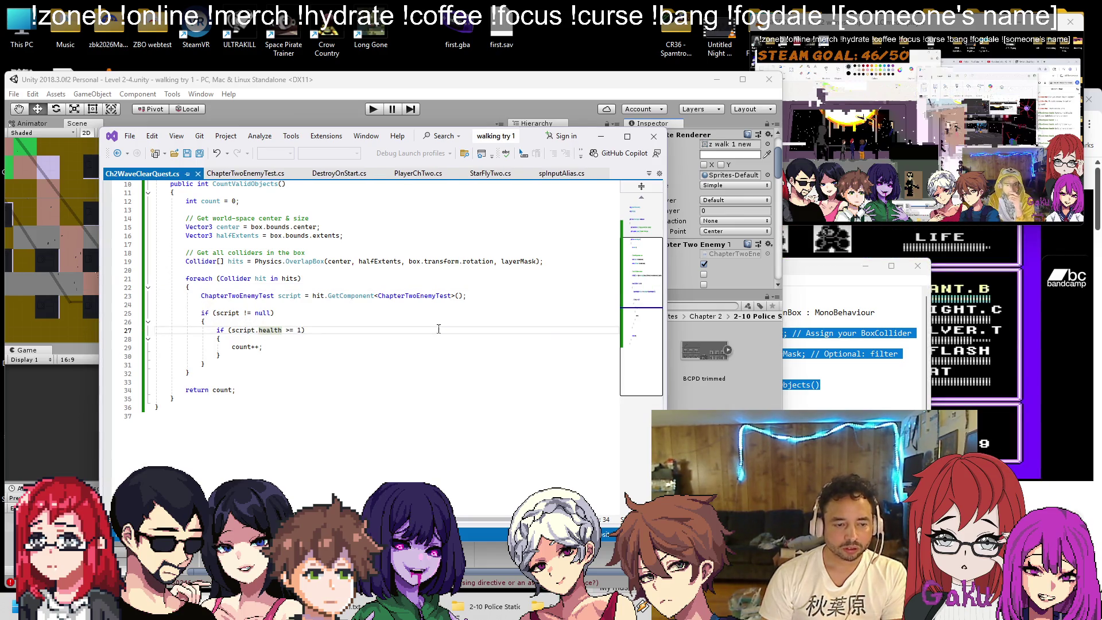
key(ctrl+z)
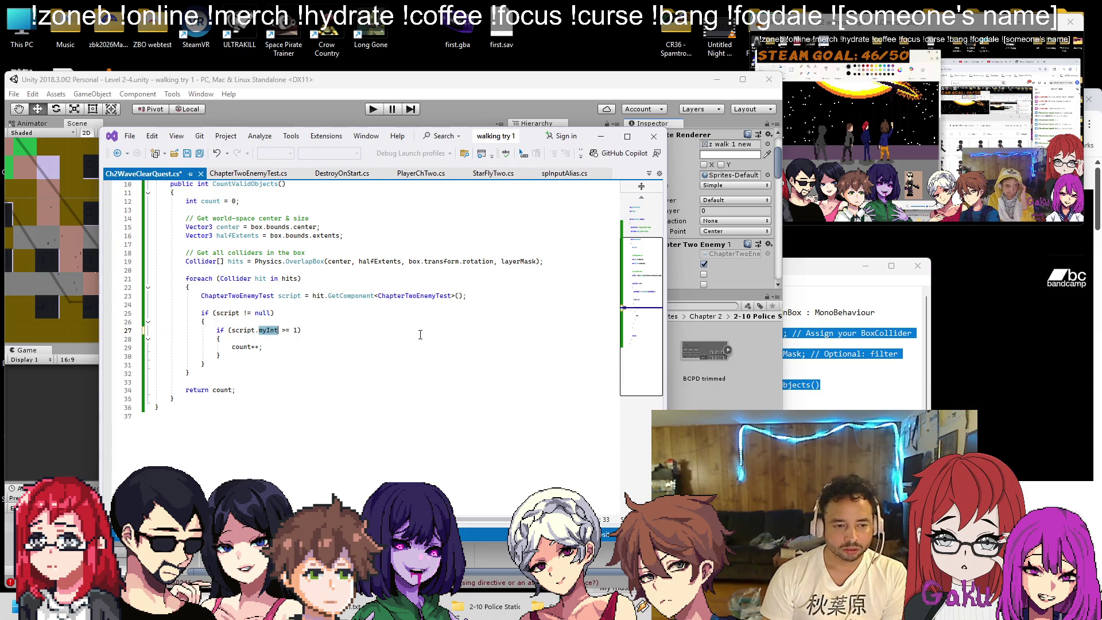
key(ctrl+y)
scroll(420, 334, up, 1)
scroll(420, 335, up, 2)
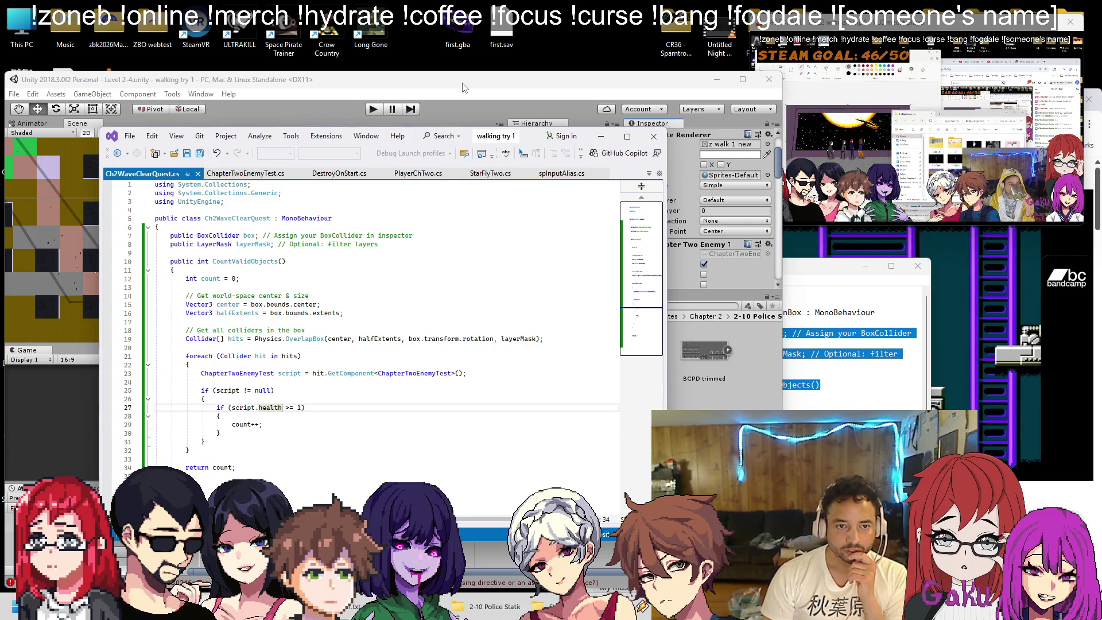
Close the leftover Notepad notes without saving
click(763, 388)
key(alt+F4)
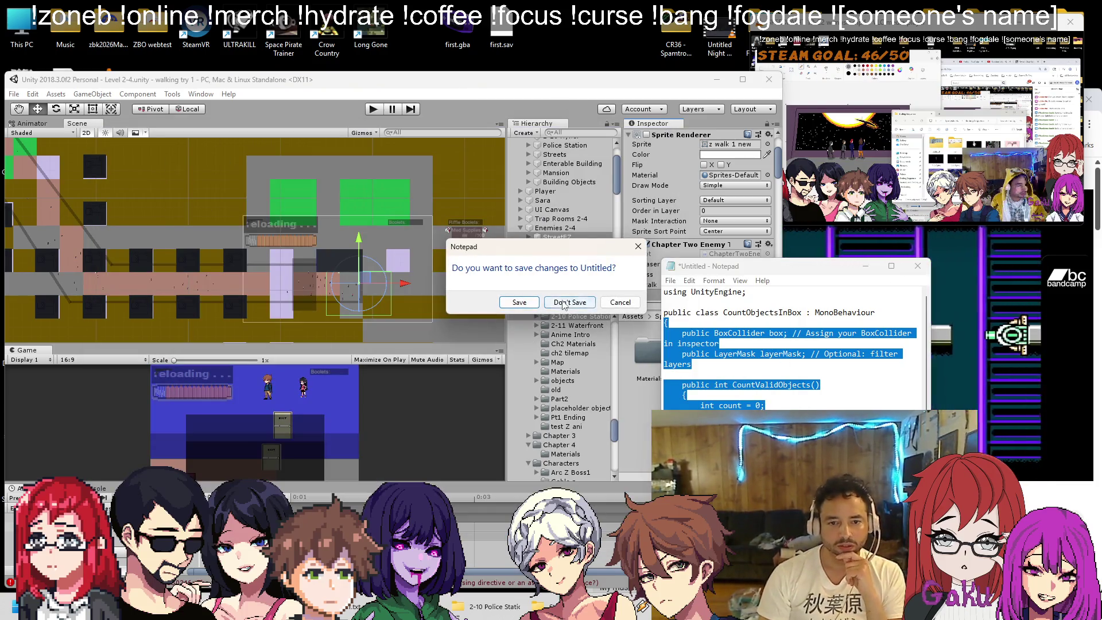
click(567, 303)
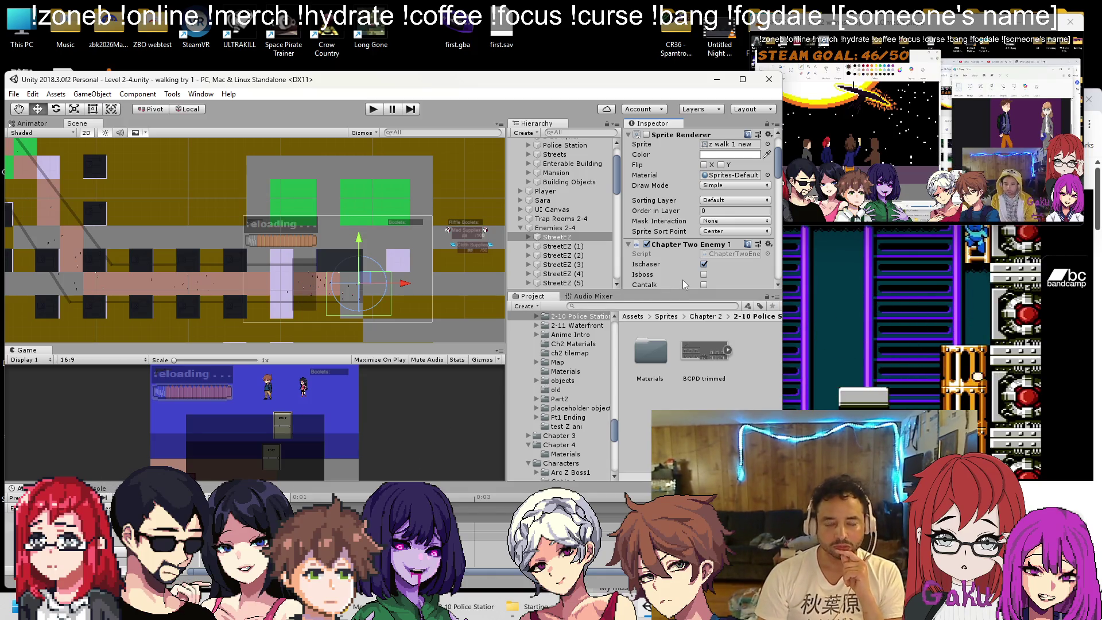
Move the quest GameObject under Police Station, rename it ClearQuest, and save the scene
scroll(570, 246, up, 3)
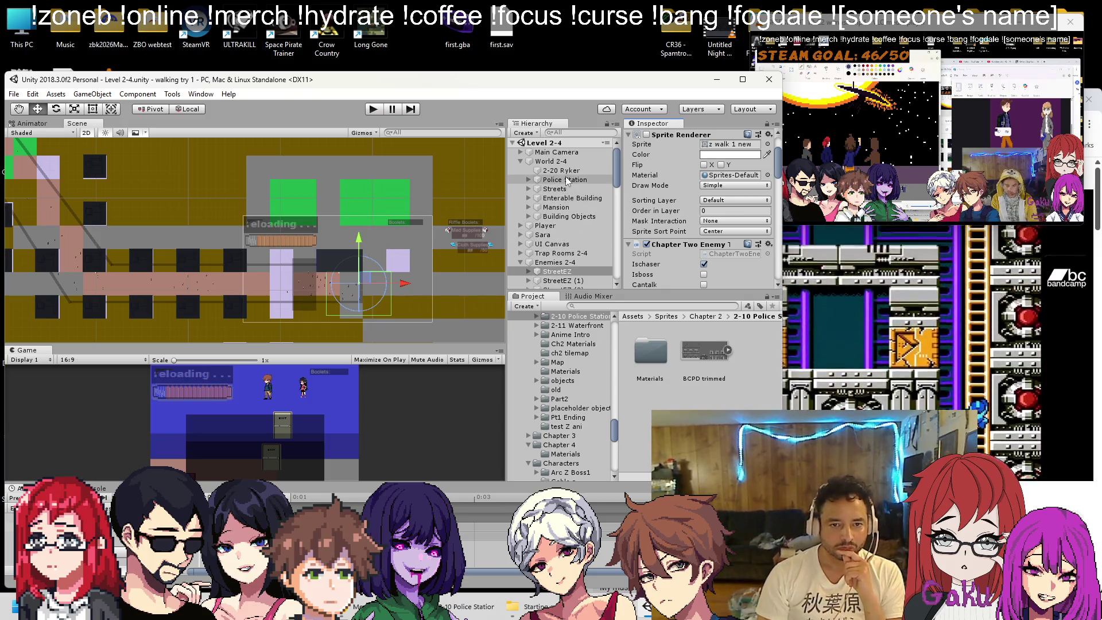
click(564, 180)
click(529, 179)
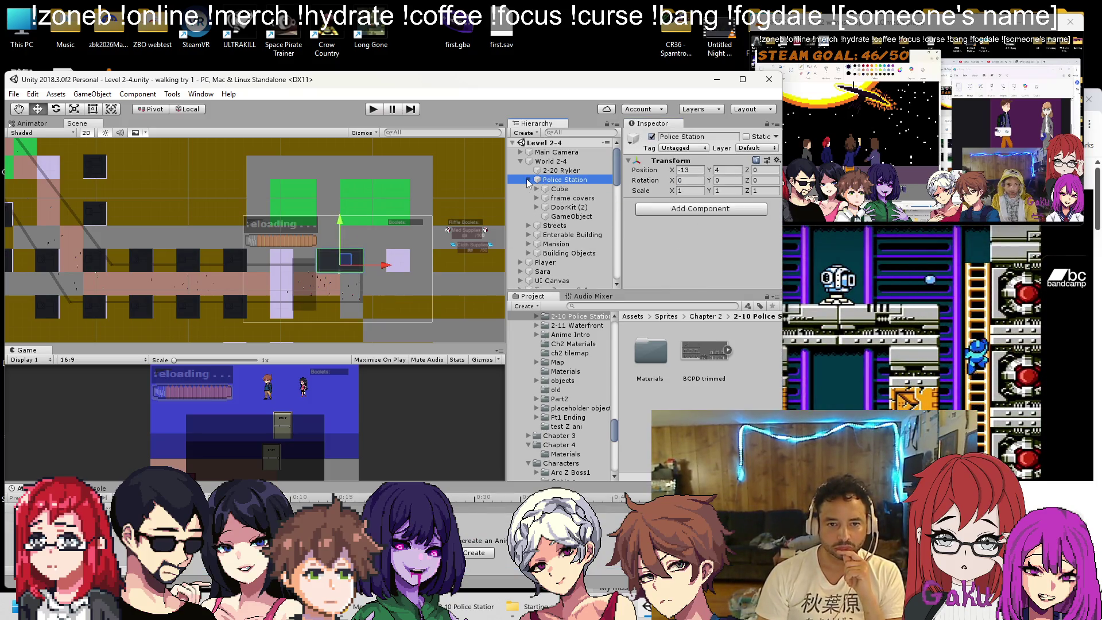
click(571, 216)
drag(571, 217, 572, 191)
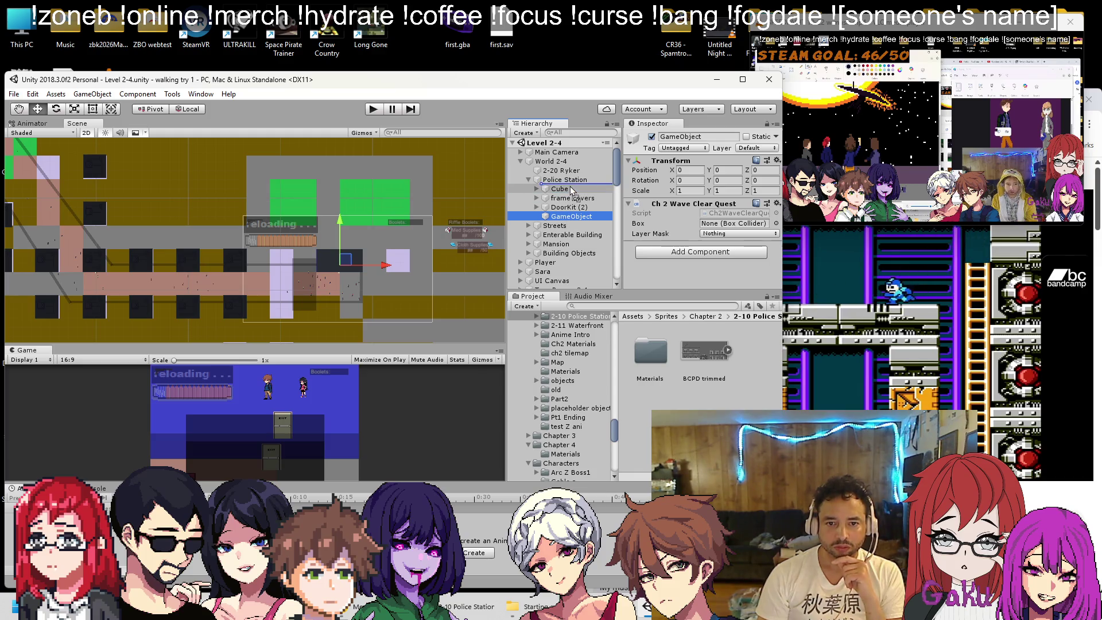
right_click(569, 187)
click(617, 216)
text(ClearQuest)
key(Return)
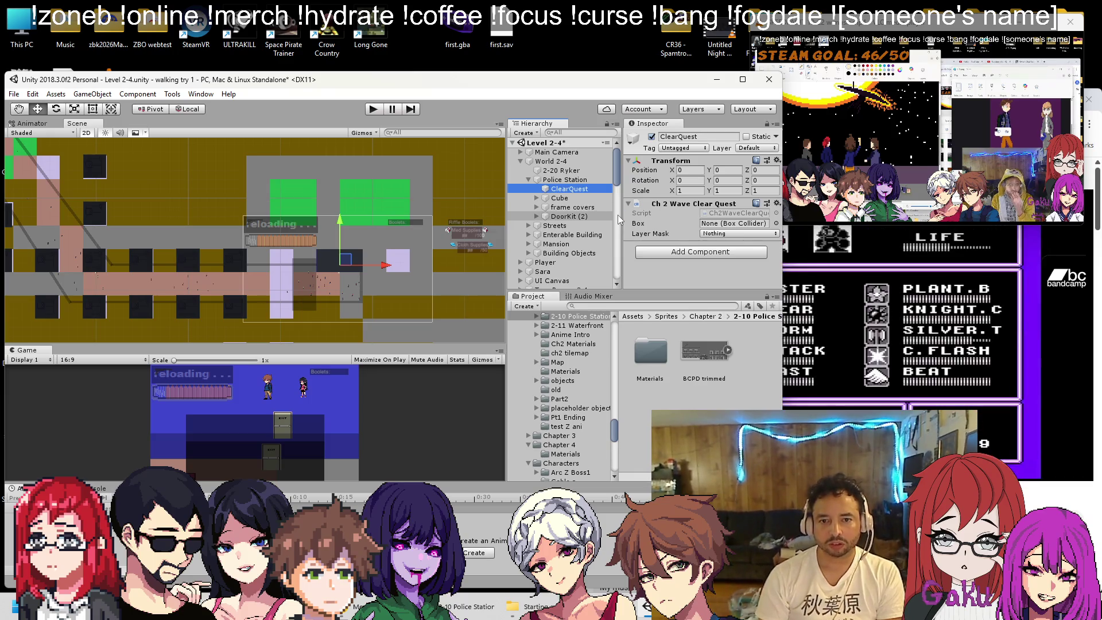
key(ctrl+s)
Add a Box Collider 2D component to ClearQuest
scroll(365, 293, up, 3)
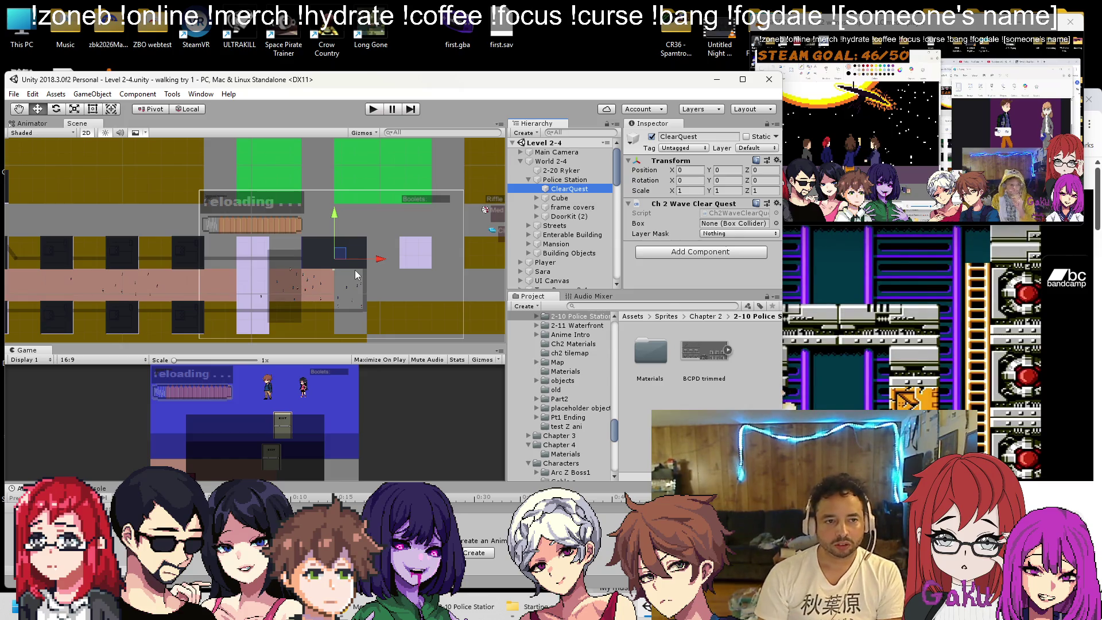
click(699, 252)
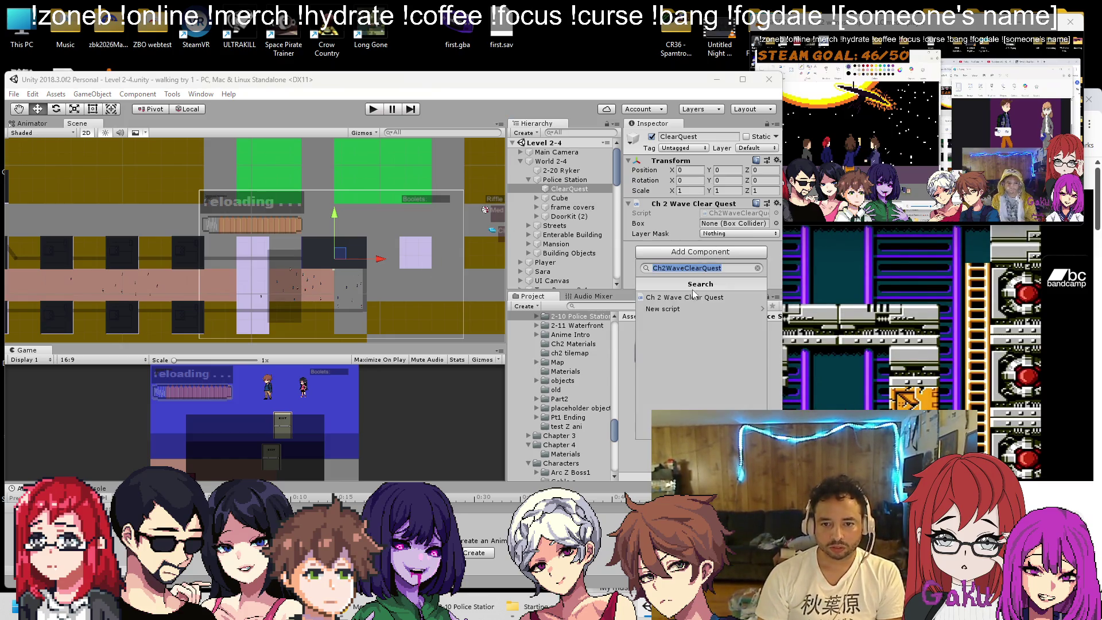
text(box)
click(690, 296)
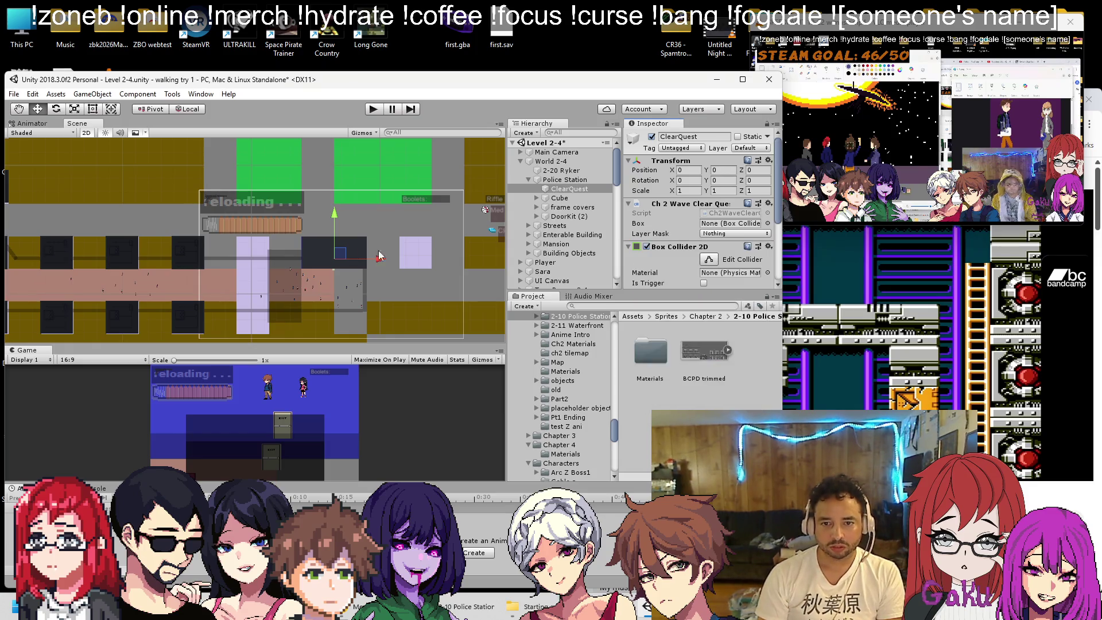
scroll(294, 243, up, 3)
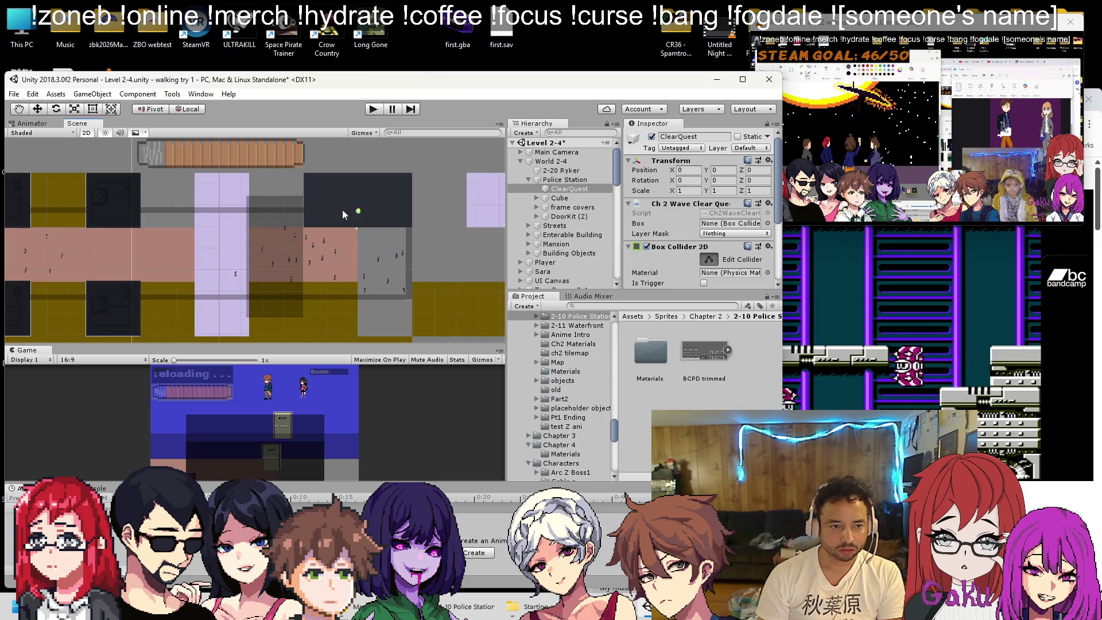
Drag ClearQuest's collider bottom, right, left and top edges to cover the pink floor area
drag(357, 212, 353, 299)
mouse_move(360, 248)
mouse_down()
mouse_move(411, 258)
mouse_move(302, 258)
mouse_up()
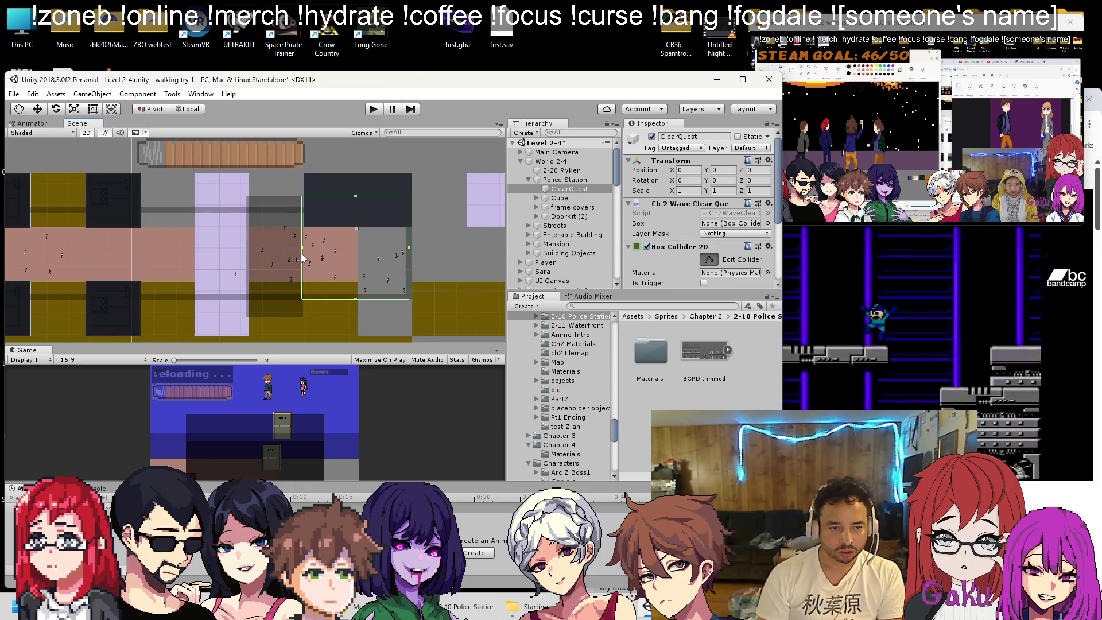
drag(354, 198, 356, 223)
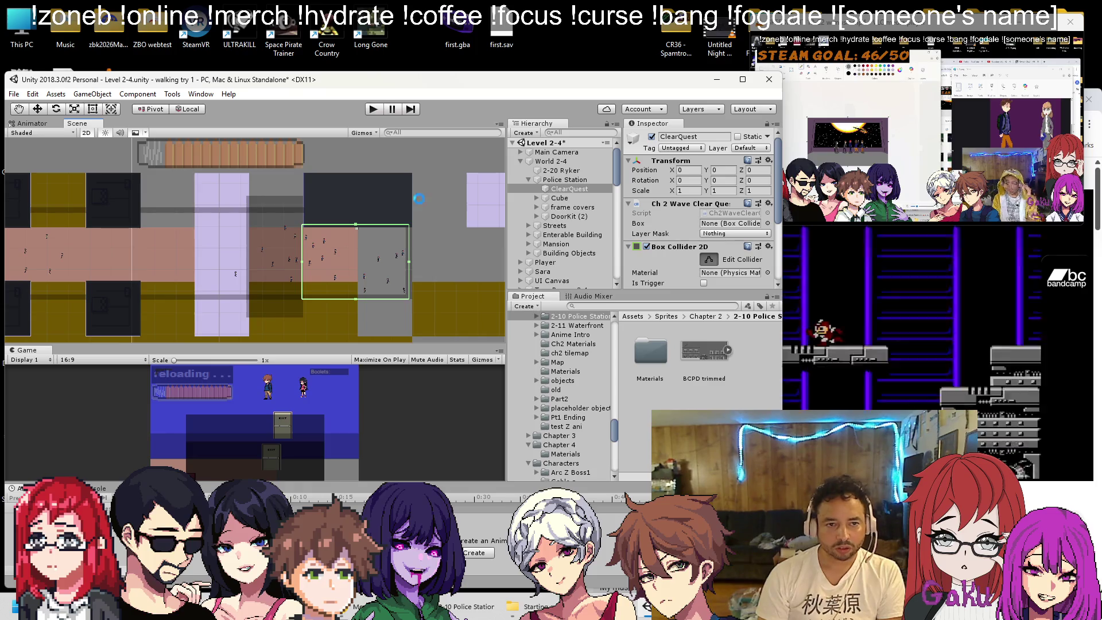
key(w)
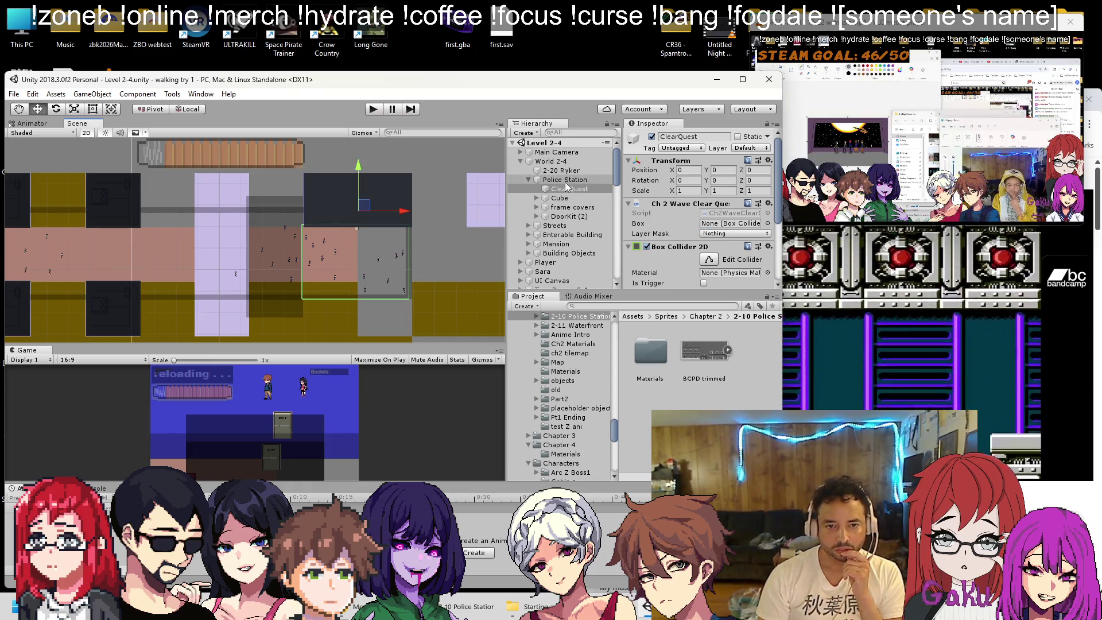
click(204, 600)
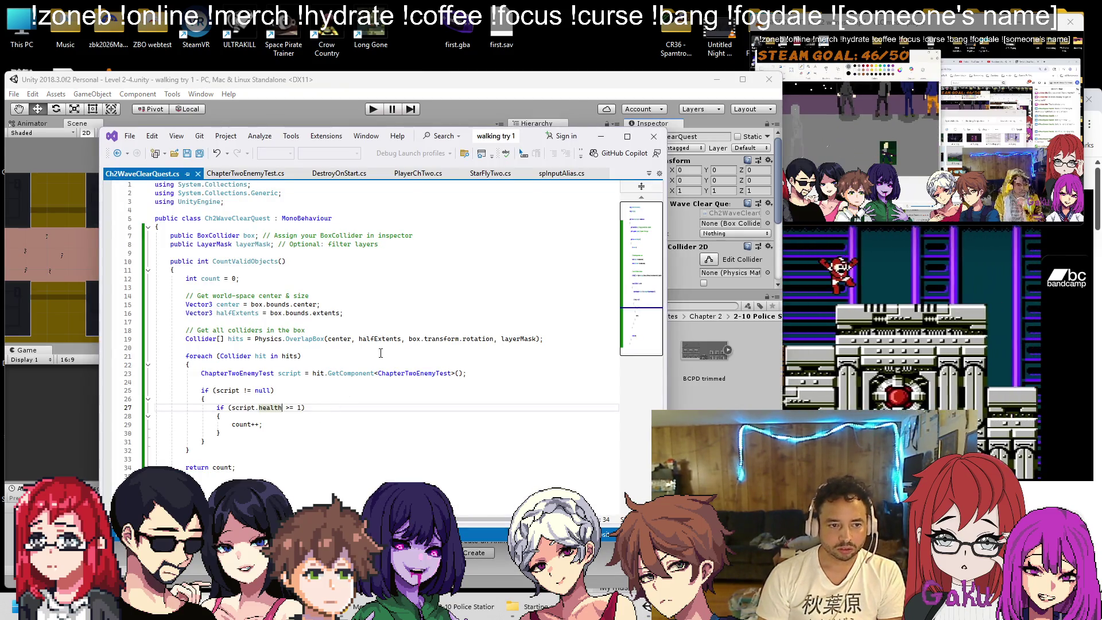
Change the collider field type on line 7 to BoxCollider2D, save, and return to Unity
click(240, 235)
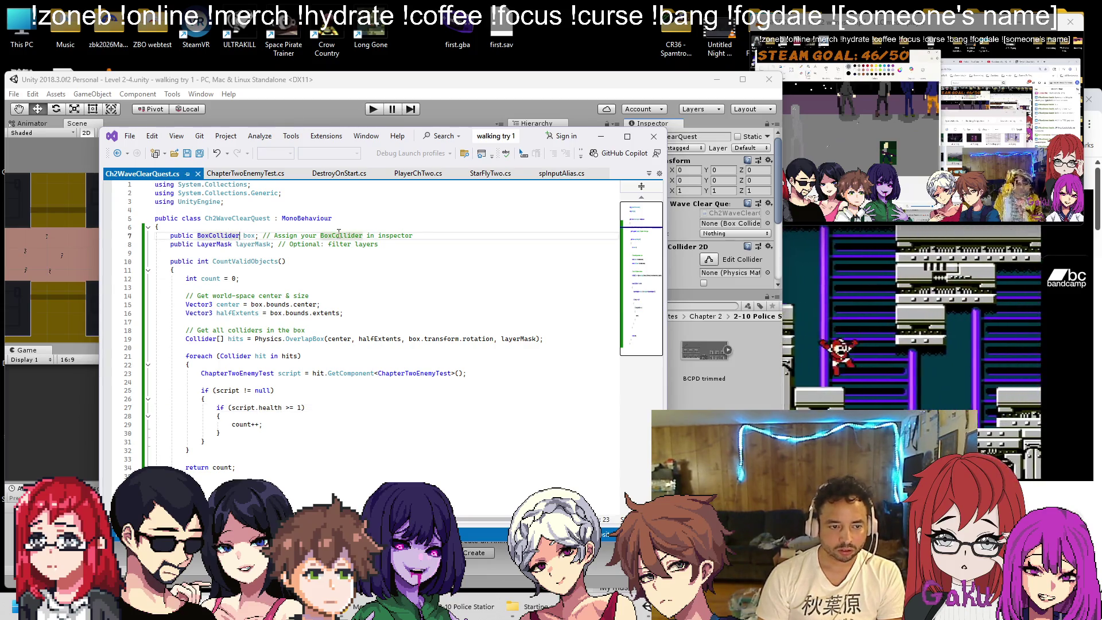
text(2d)
key(ctrl+s)
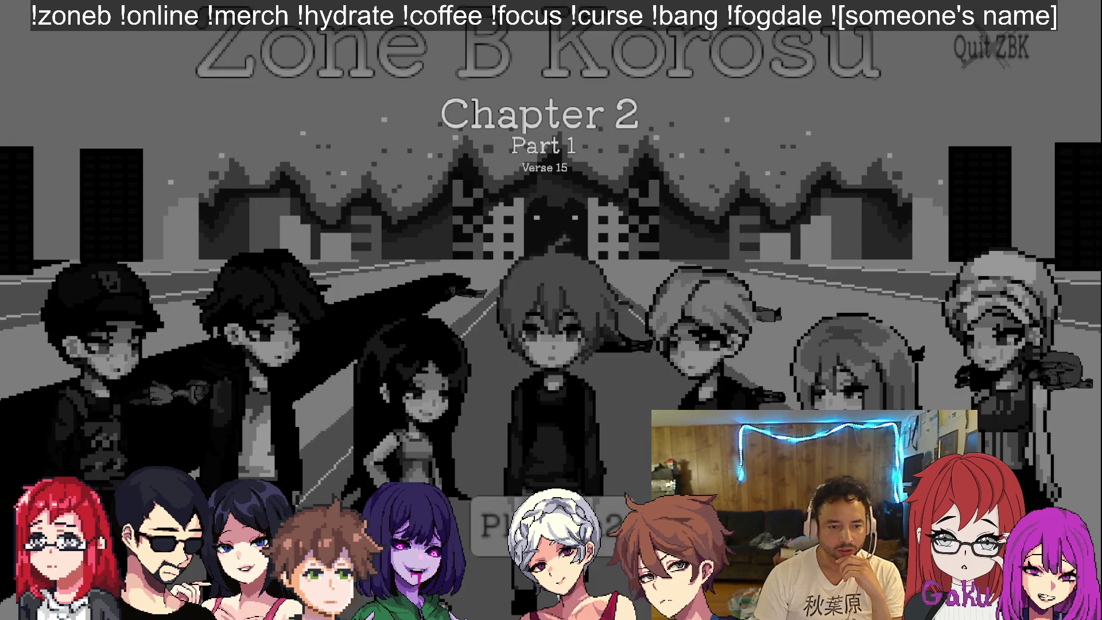
key(alt+Tab)
click(560, 142)
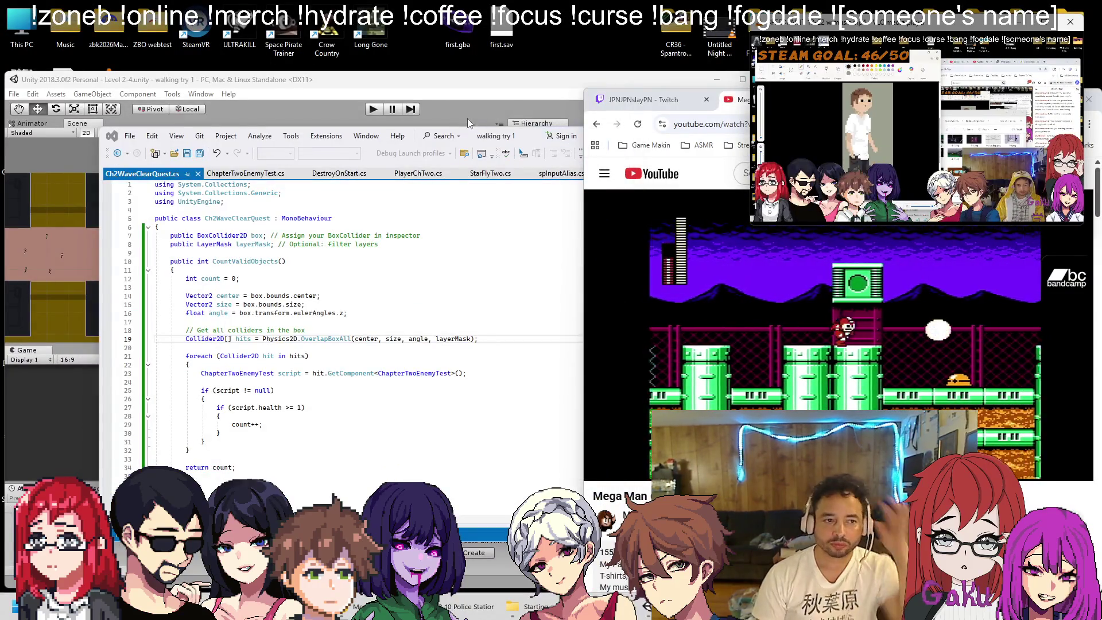
click(462, 83)
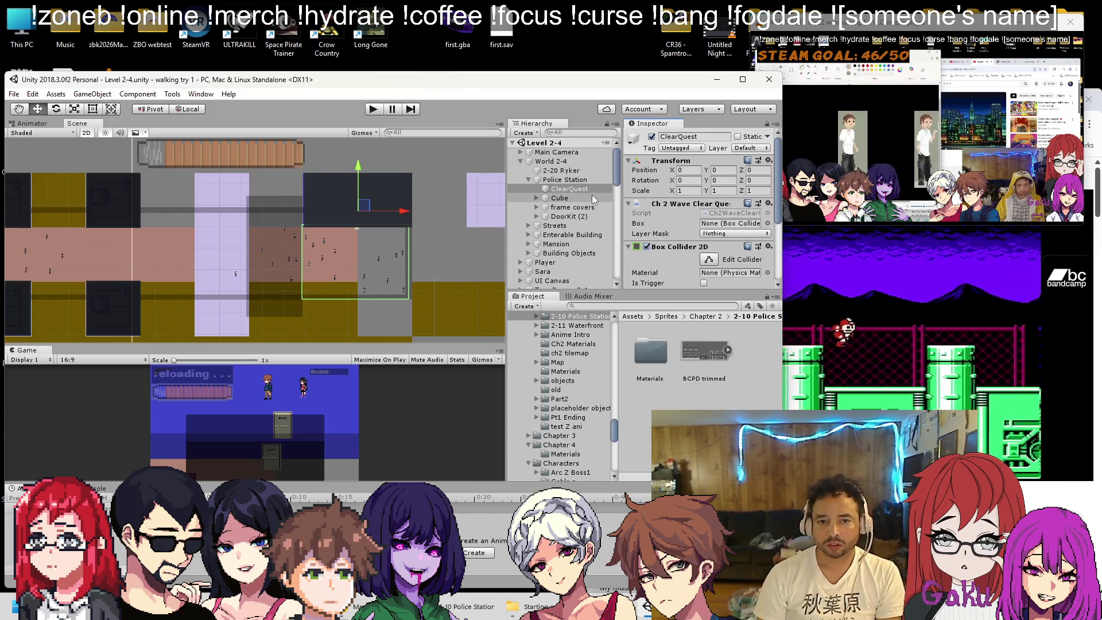
Assign ClearQuest's own Box Collider 2D to the script's Box field and save the scene
drag(571, 189, 727, 223)
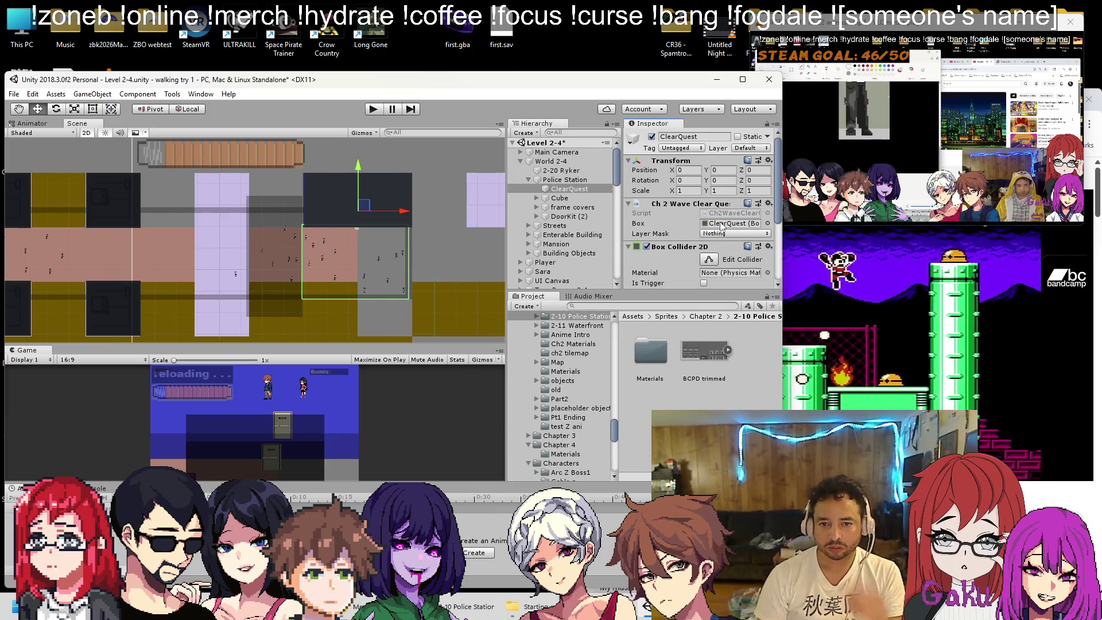
key(ctrl+s)
scroll(720, 225, down, 1)
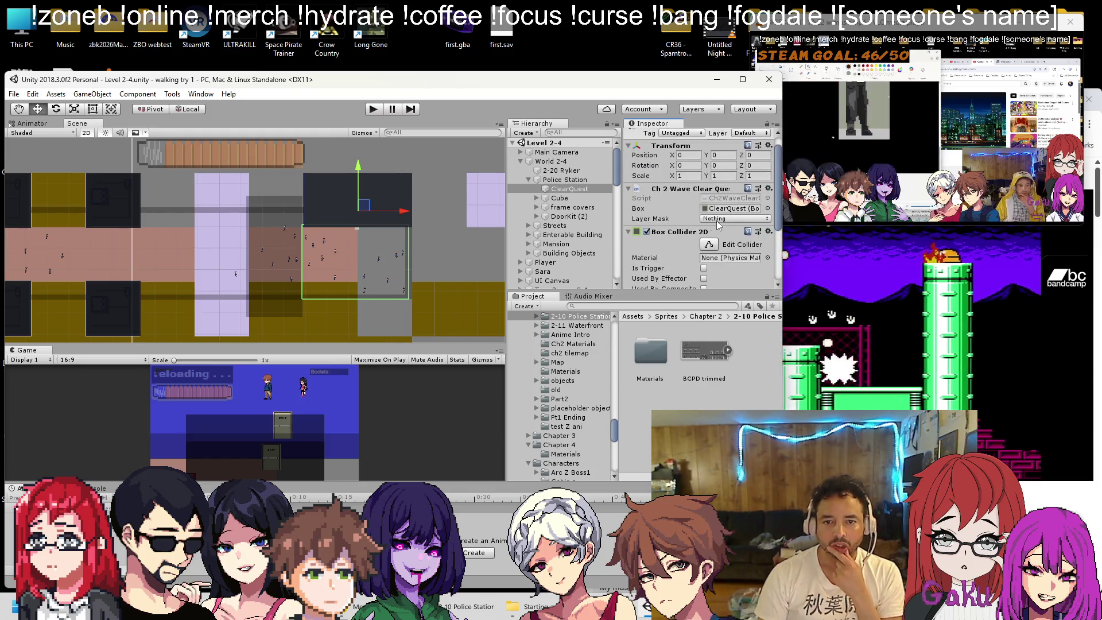
click(204, 599)
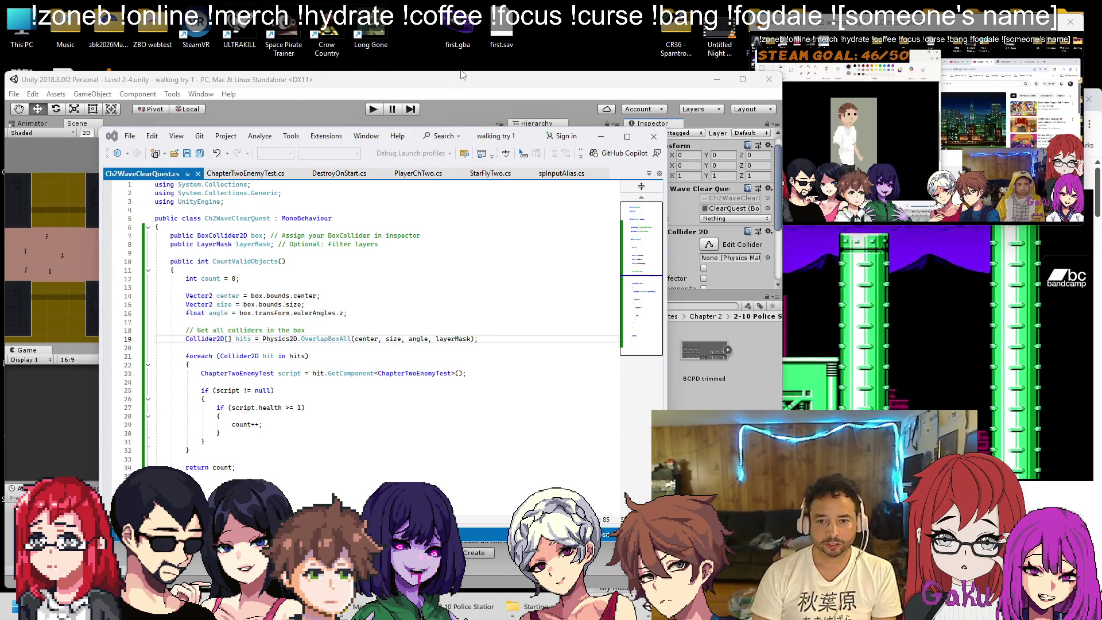
click(449, 94)
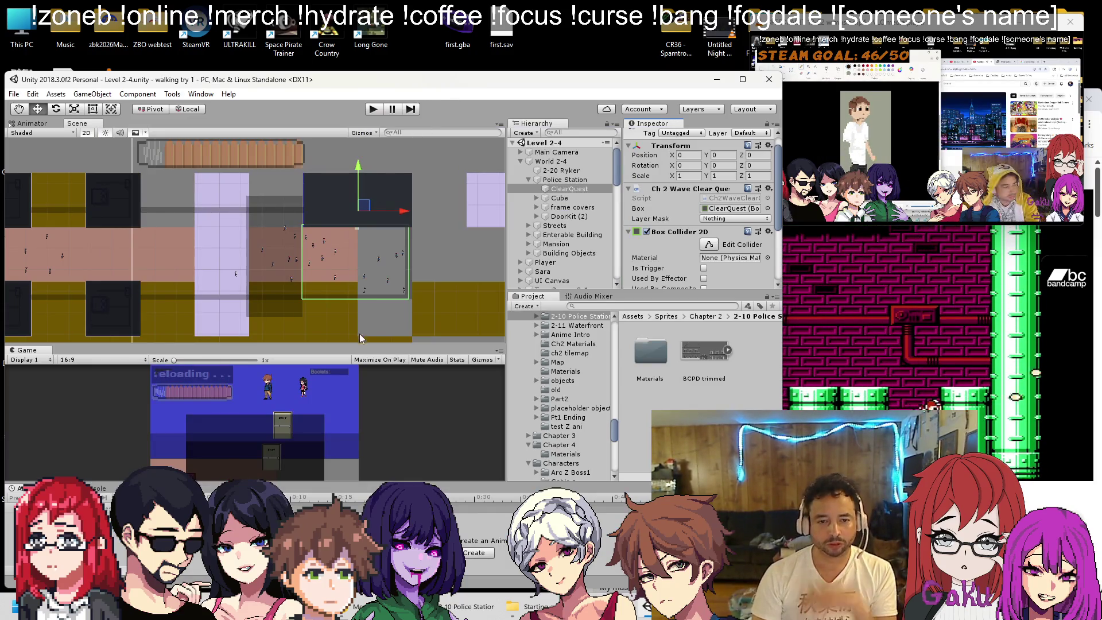
Test-run the scene twice, then set ClearQuest's collider to Is Trigger
click(376, 109)
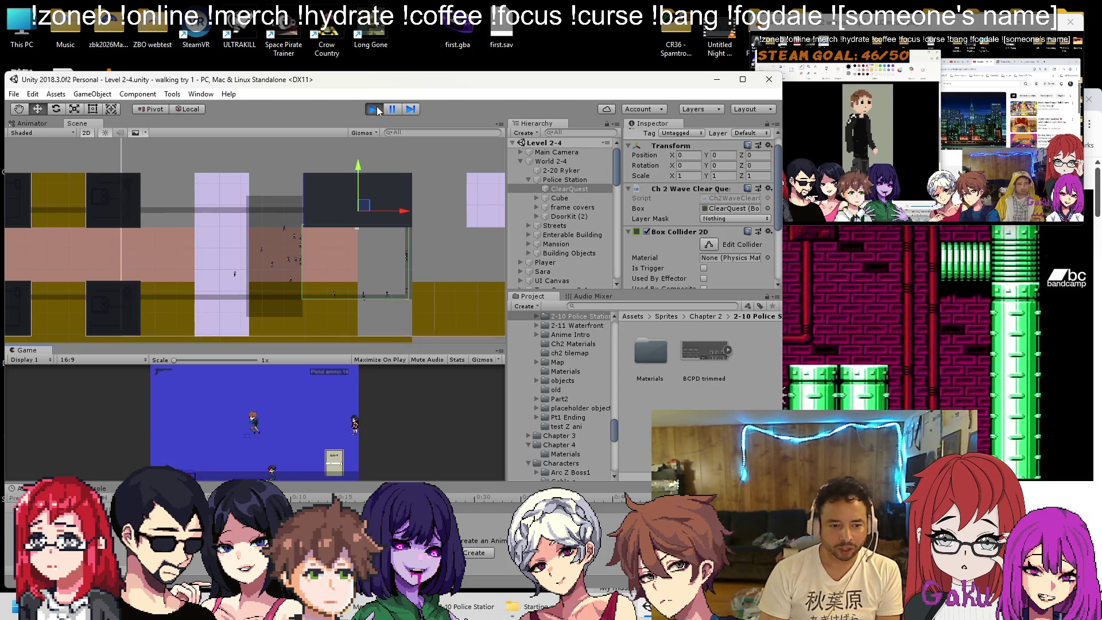
click(373, 109)
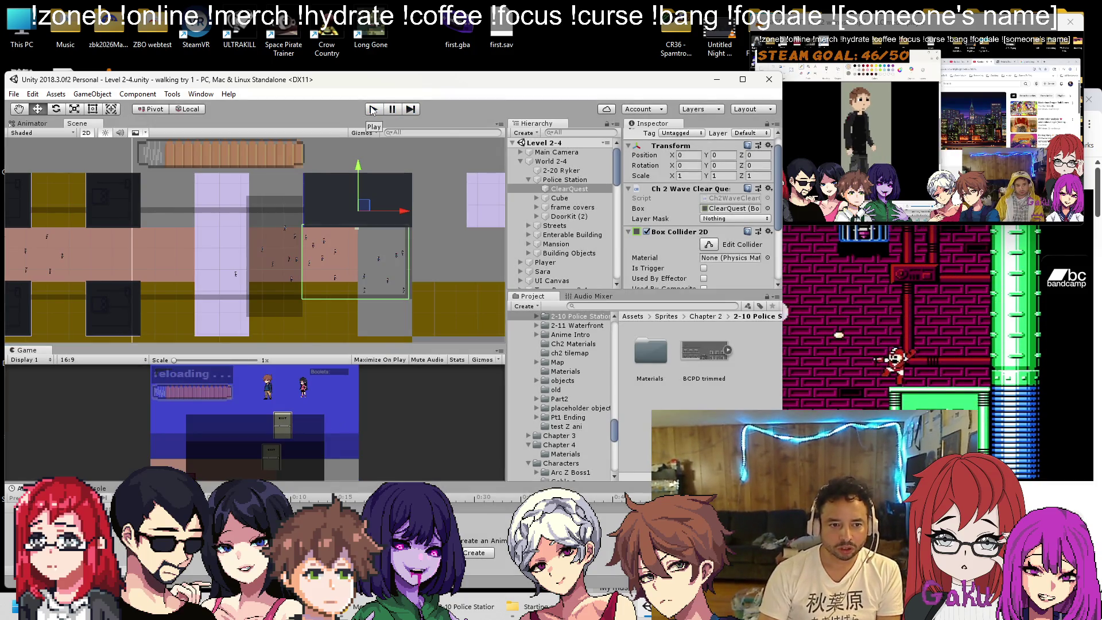
click(373, 109)
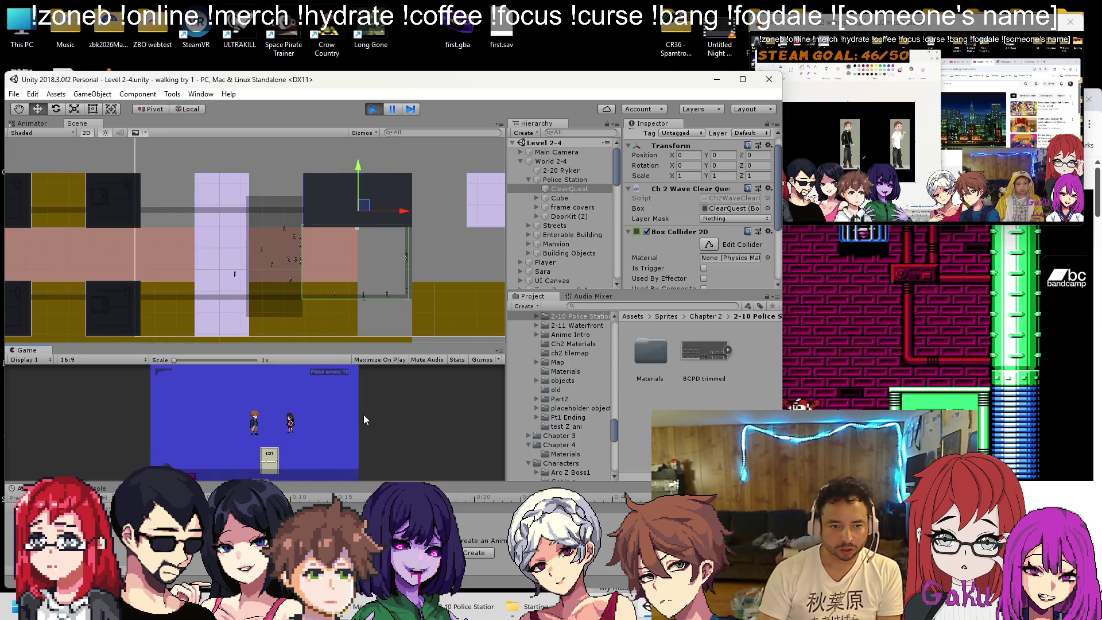
key(ctrl+p)
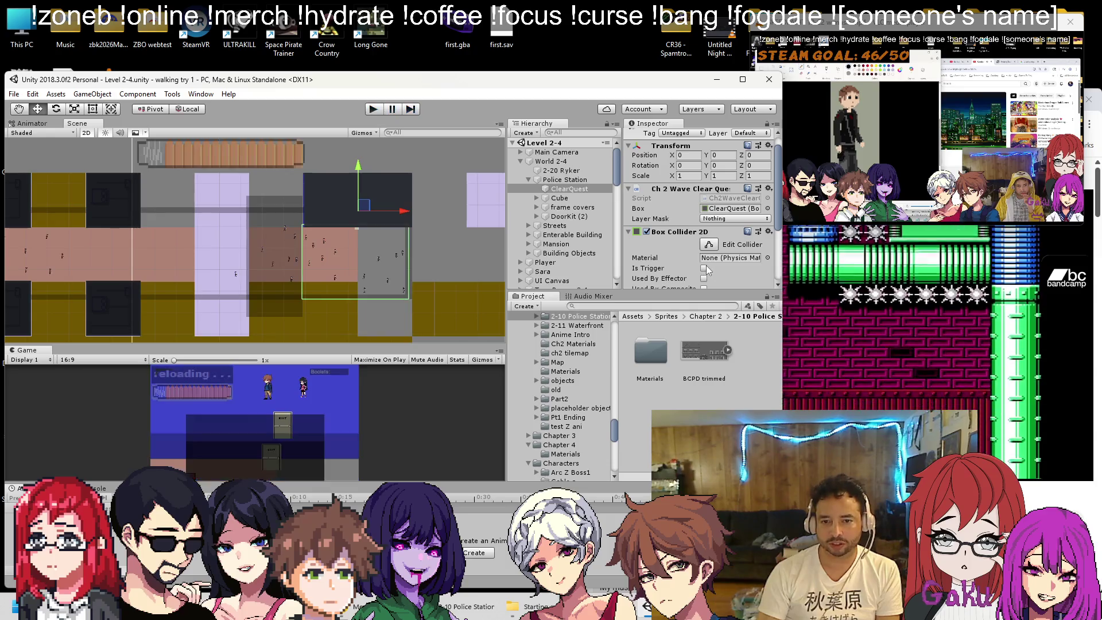
click(647, 268)
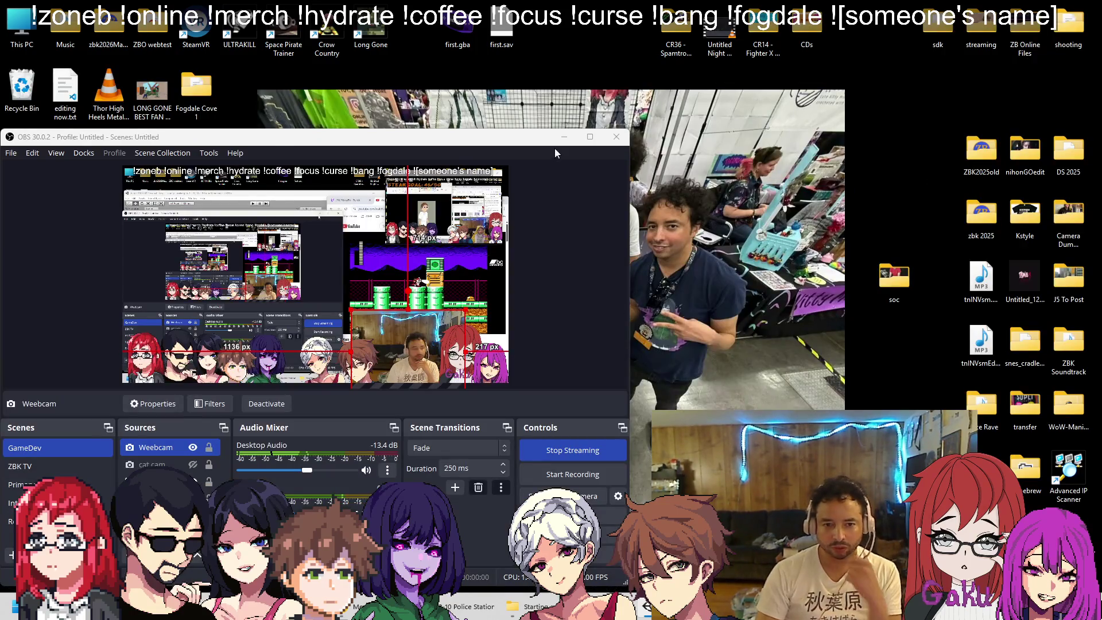
key(alt+Tab)
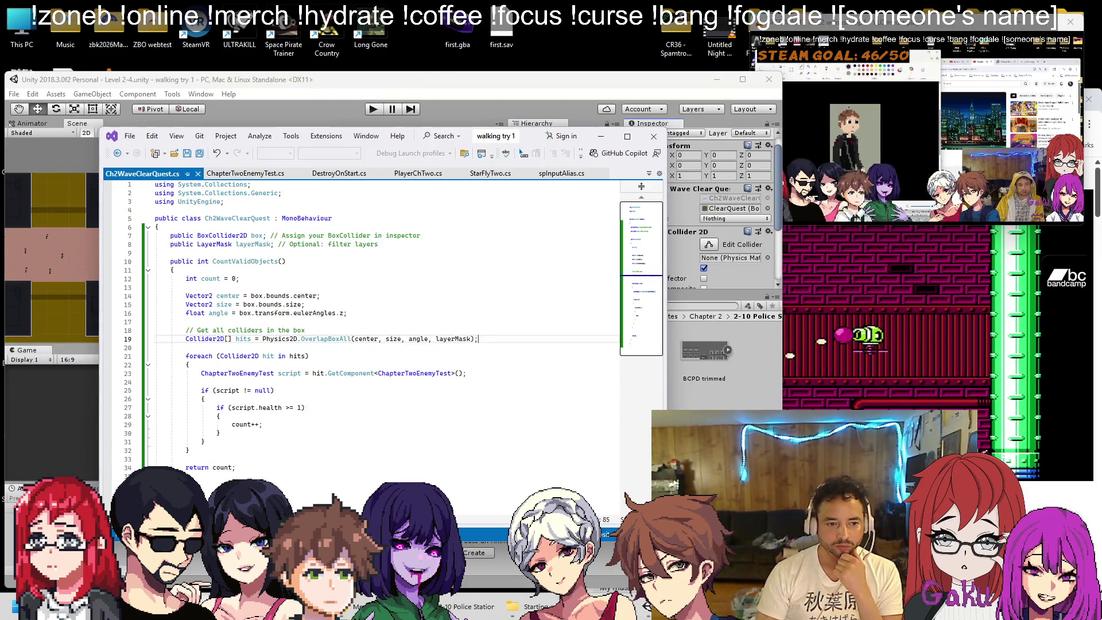
Add Debug.Log(count); after count++ in the CountValidObjects hit loop, then return to Unity
click(327, 427)
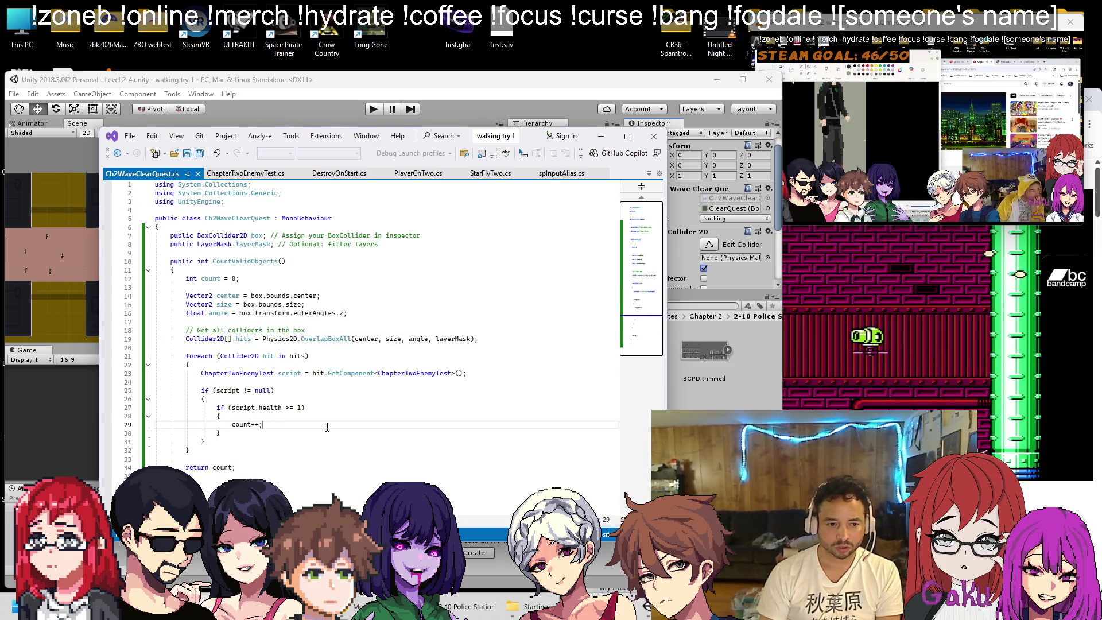
key(Return)
key(Return)
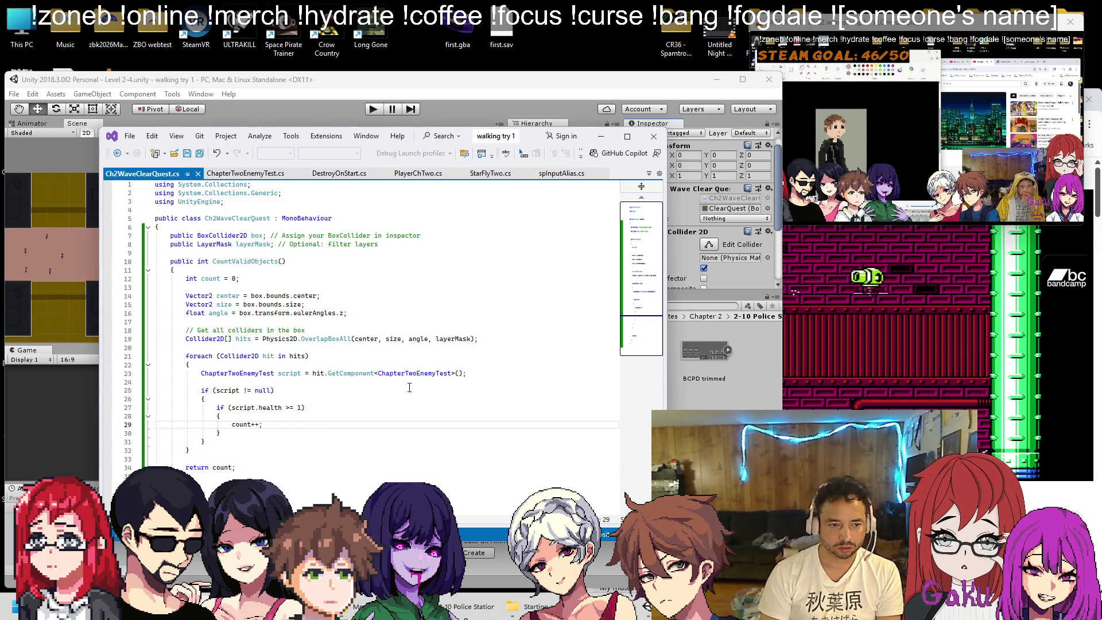
text(Debug)
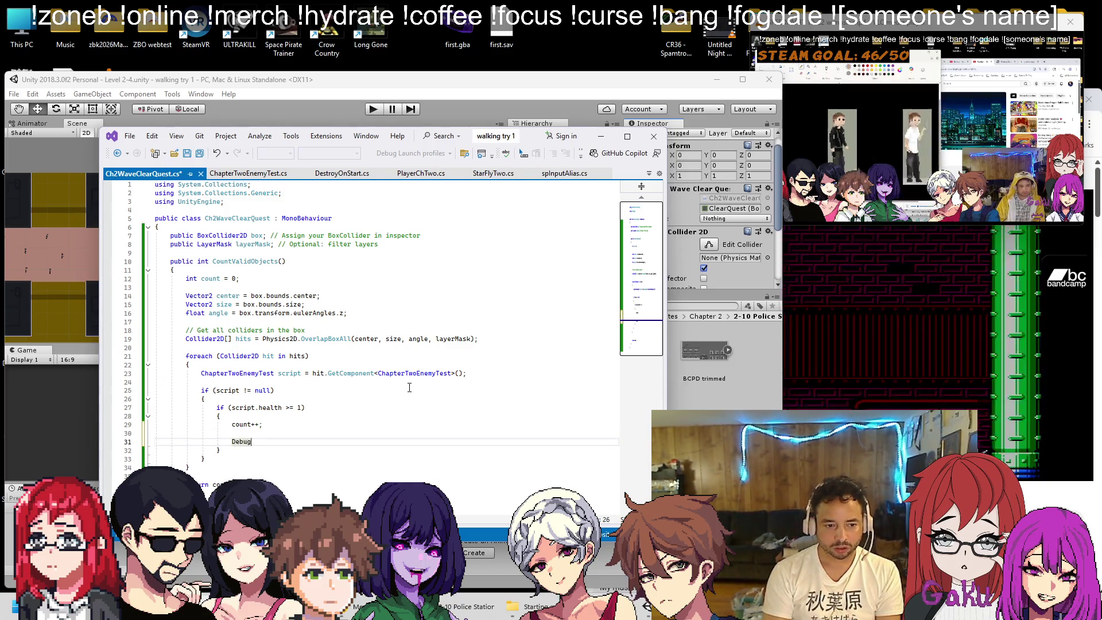
text(.Log()
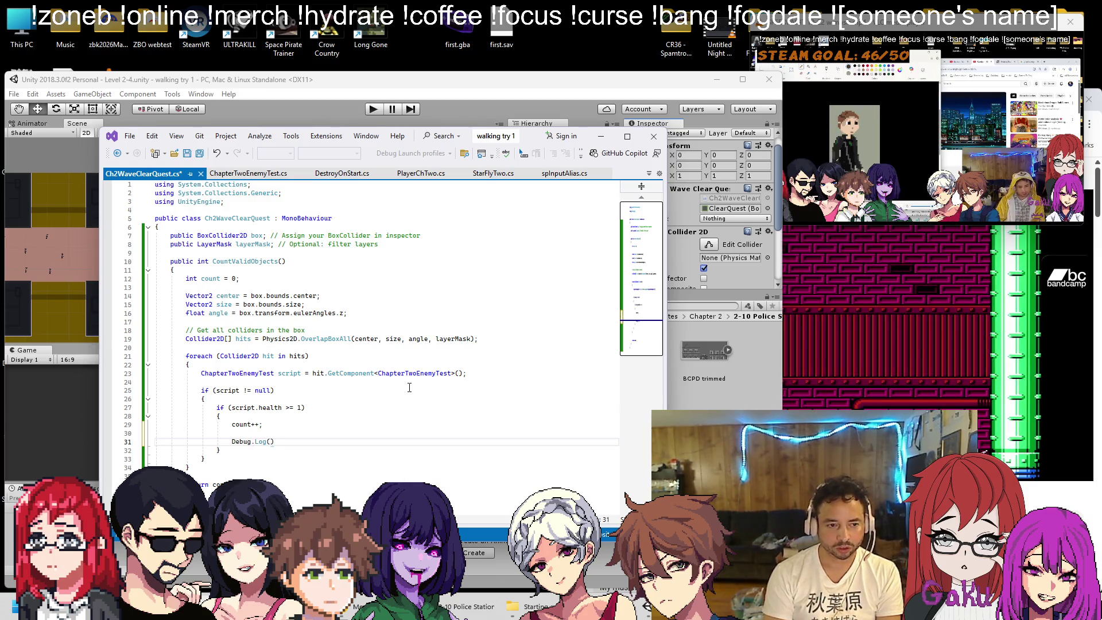
text(count))
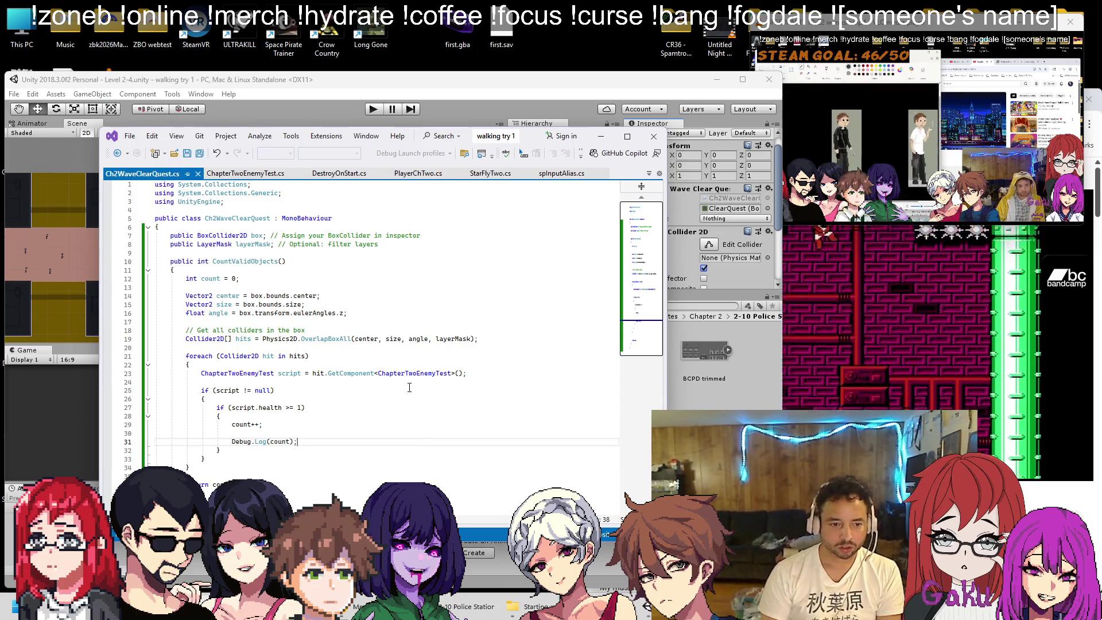
click(480, 101)
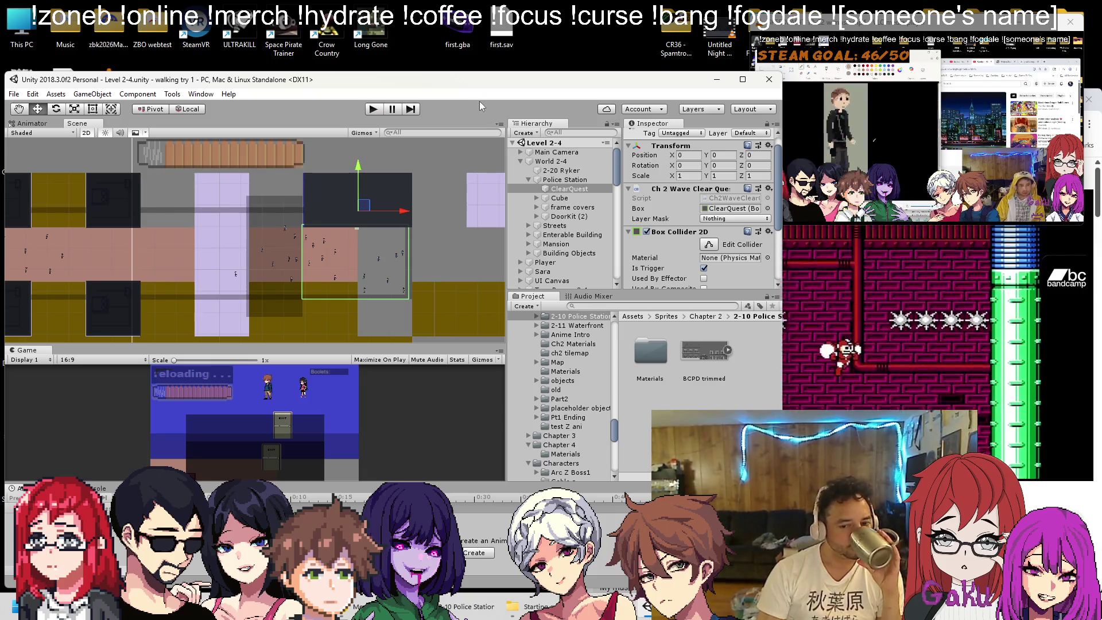
Briefly play-test the Police Station level, stop play mode, and bring OBS to the front
click(375, 109)
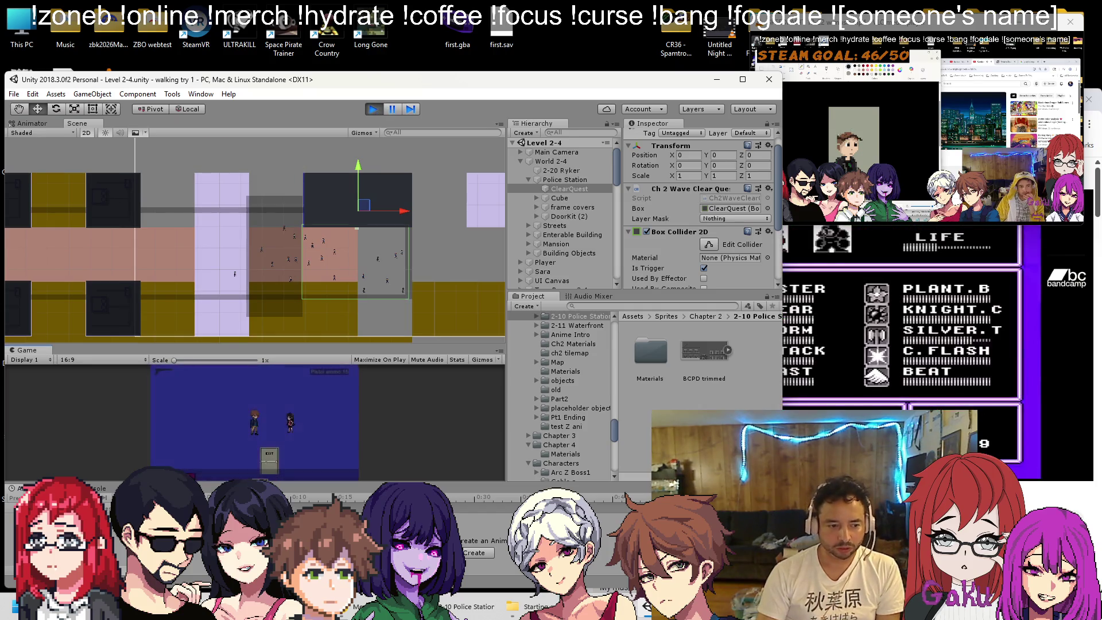
click(375, 109)
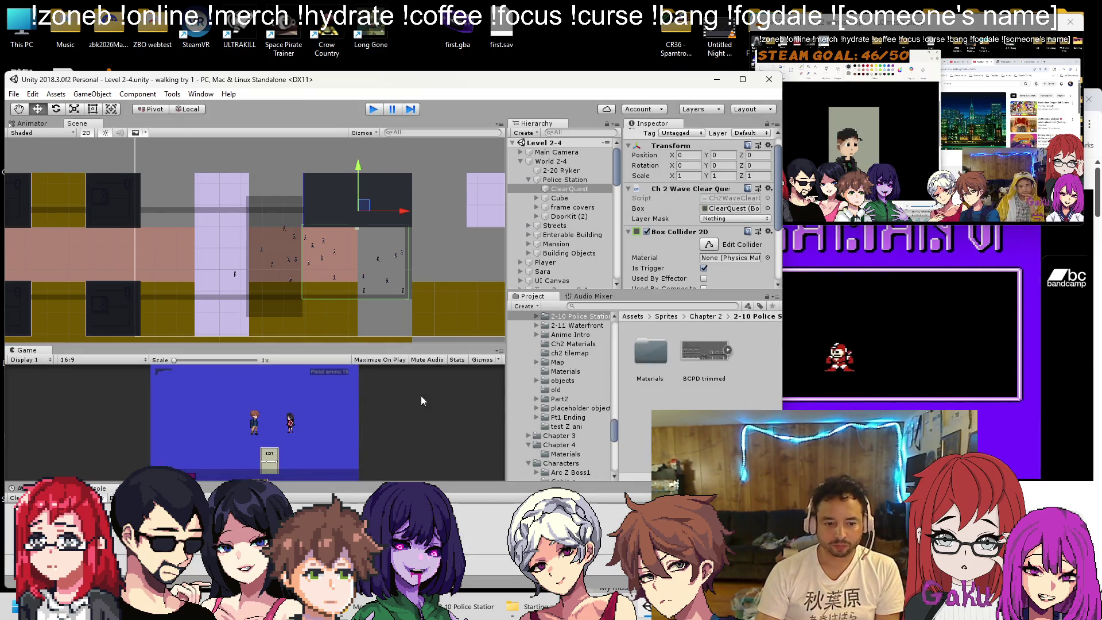
key(alt+Tab)
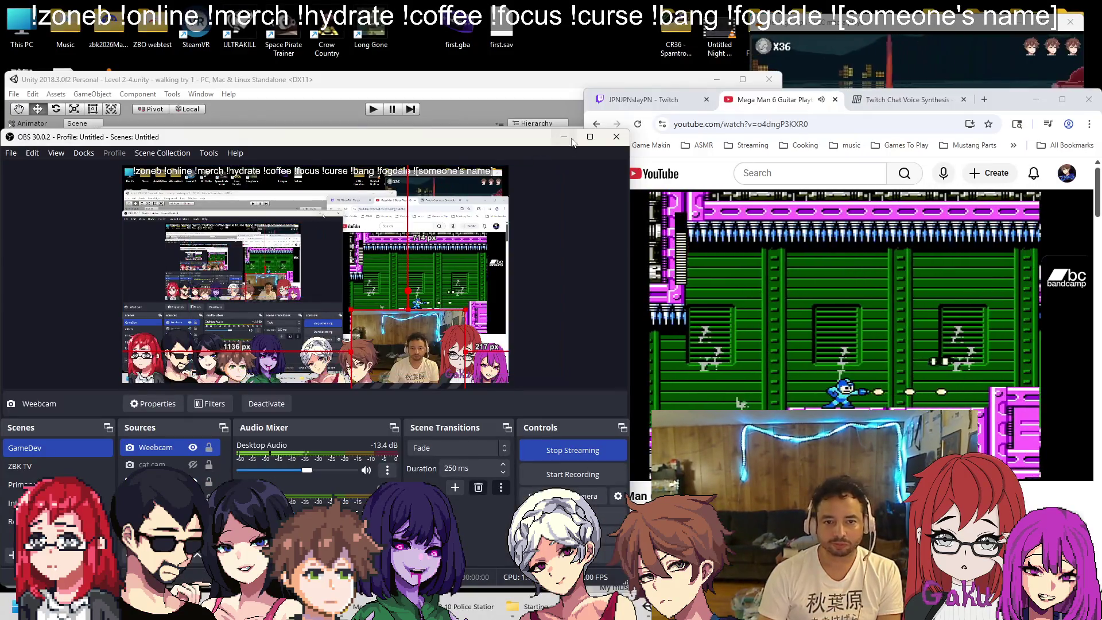
Comment out the Debug.Log line in Update() of Ch2WaveClearQuest.cs and return to Unity
key(alt+Tab)
scroll(209, 450, down, 1)
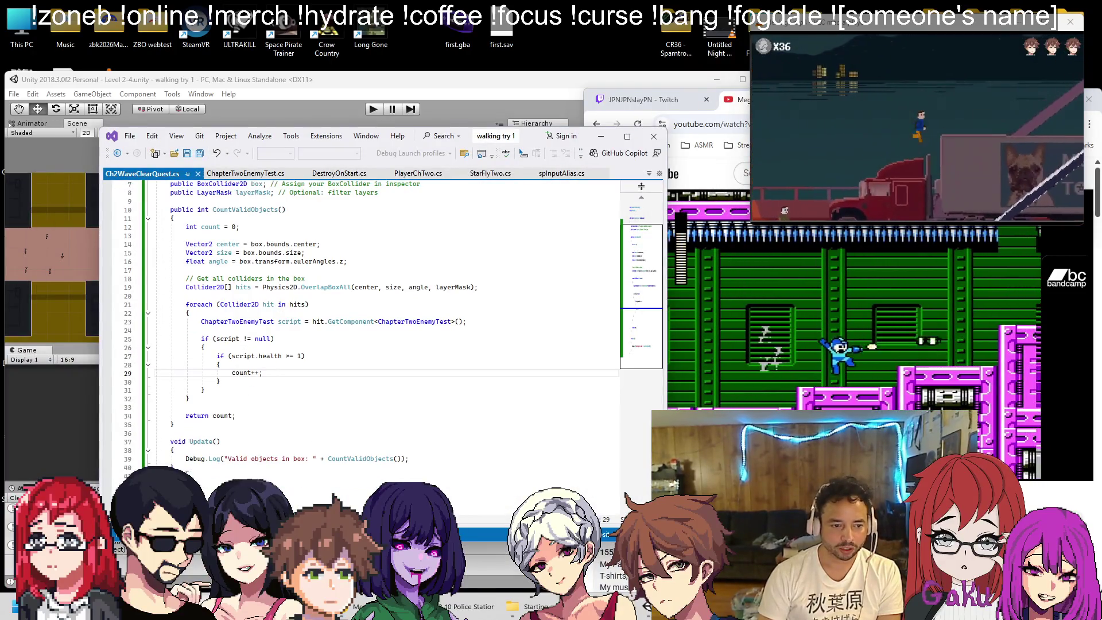
text(//)
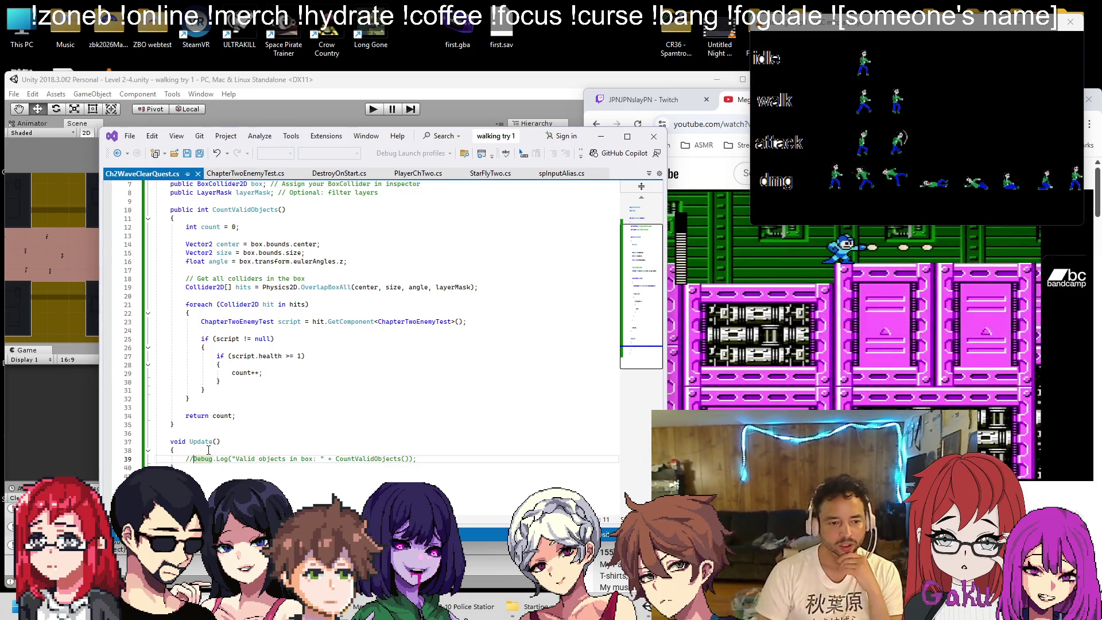
click(294, 96)
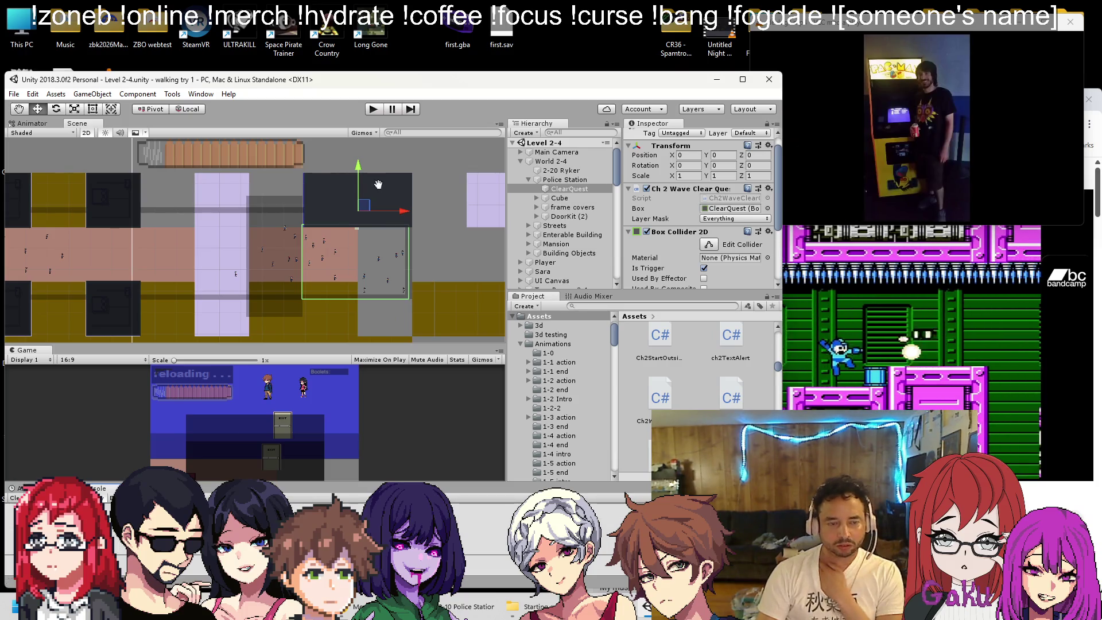
drag(378, 184, 362, 218)
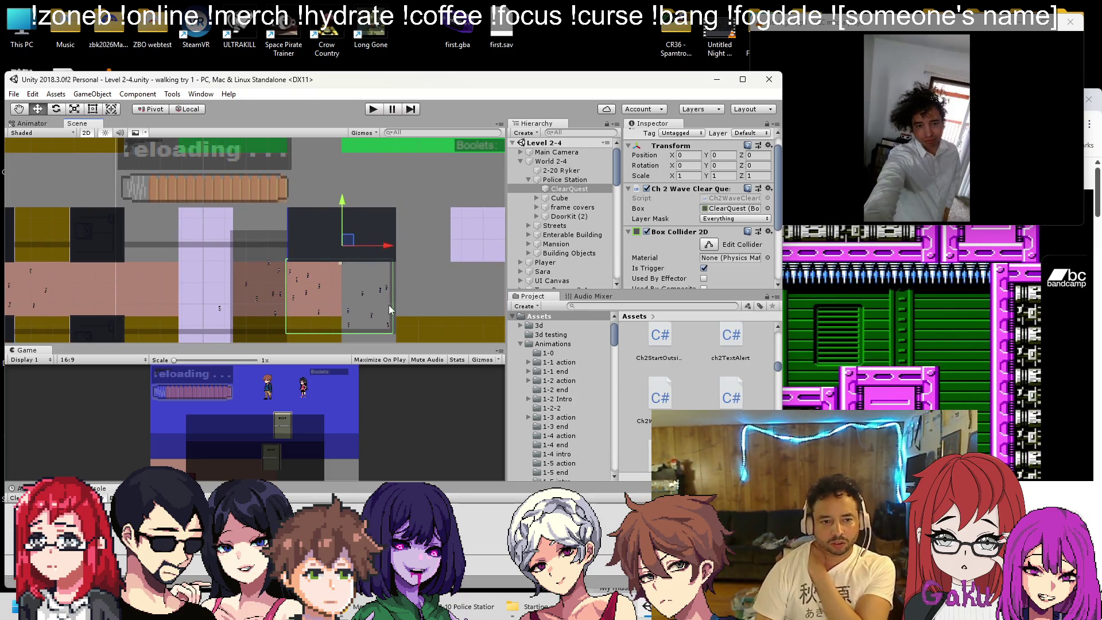
scroll(388, 305, up, 5)
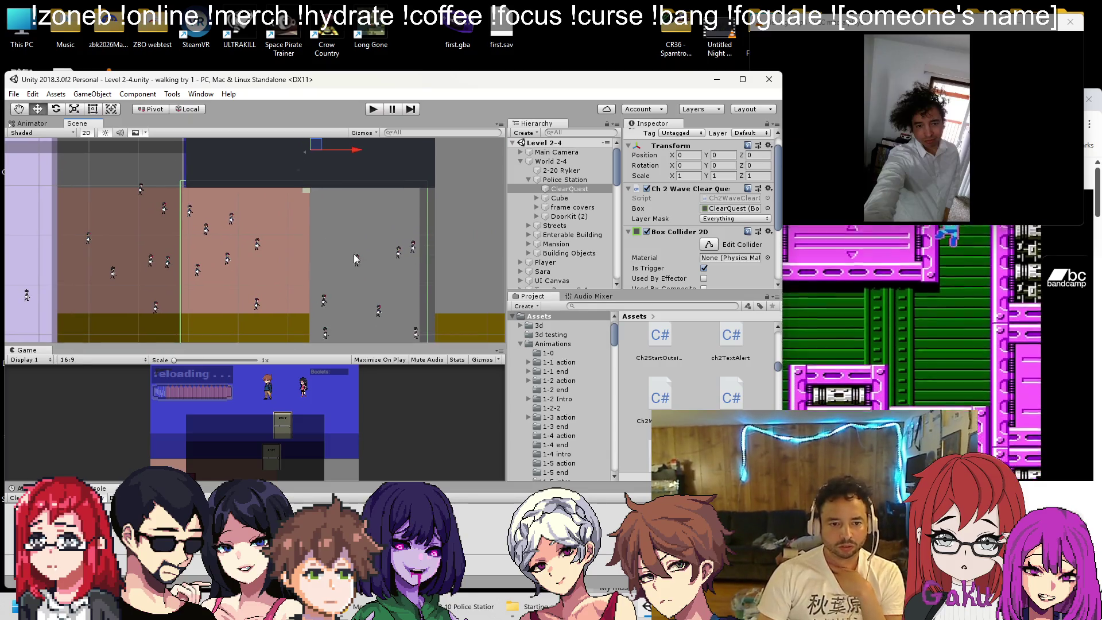
click(373, 110)
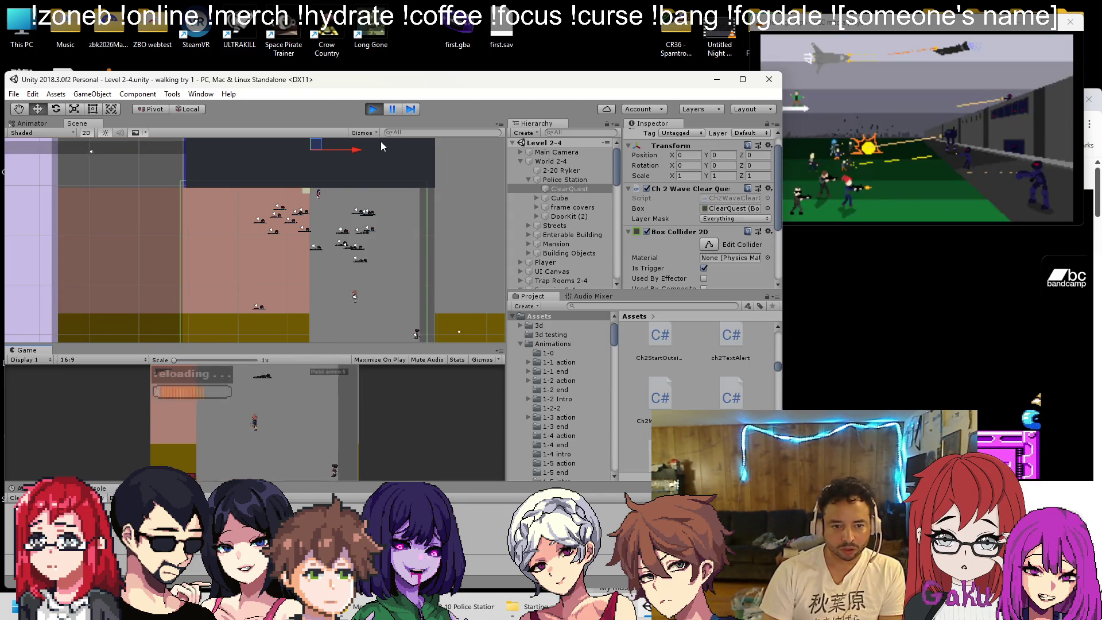
click(374, 109)
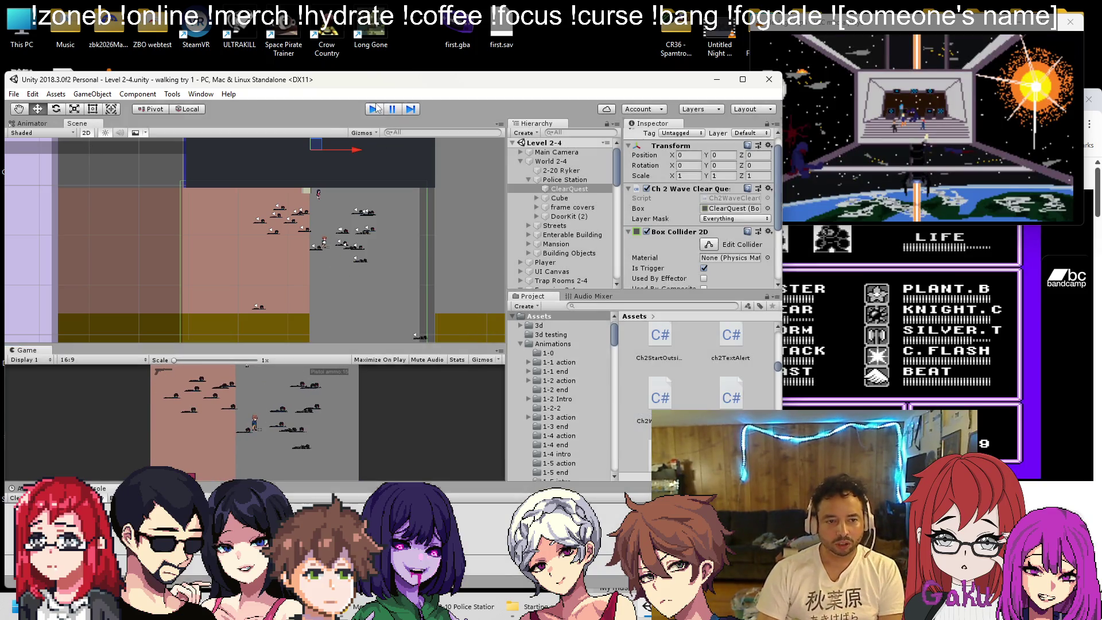
click(373, 109)
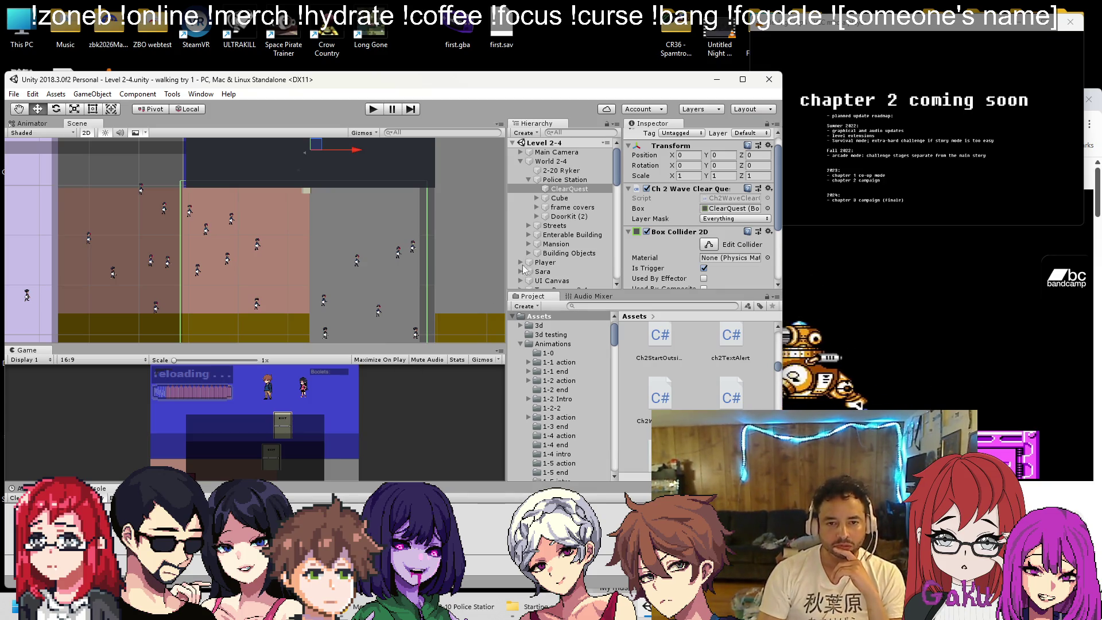
Select the Cube and disable its Mesh Renderer, then skip the music video's ad
scroll(363, 182, down, 3)
scroll(292, 290, up, 10)
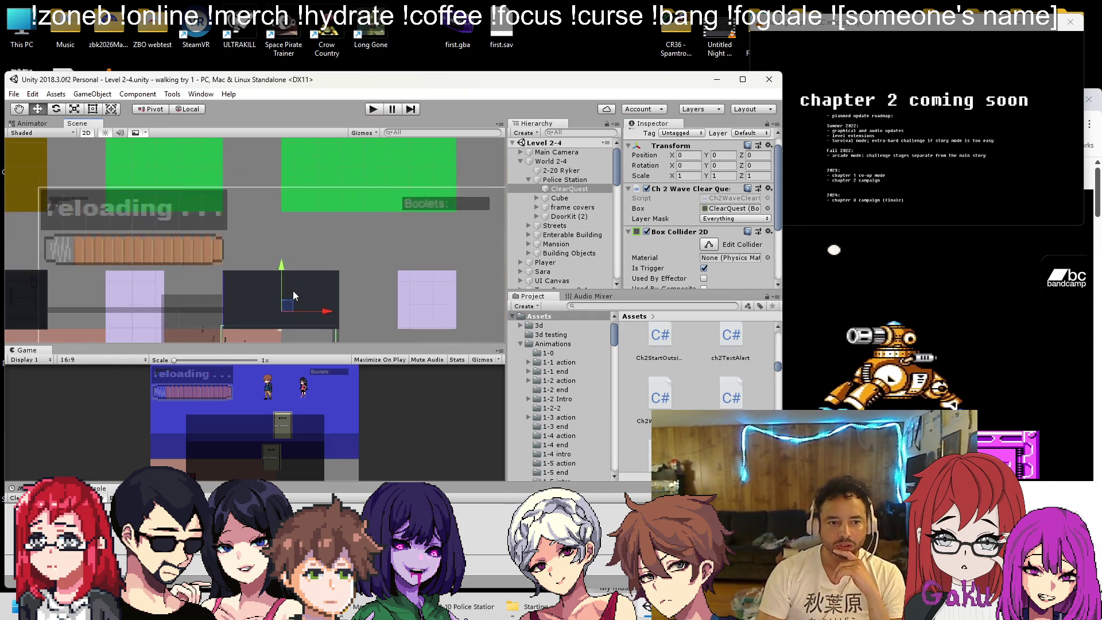
scroll(281, 304, up, 3)
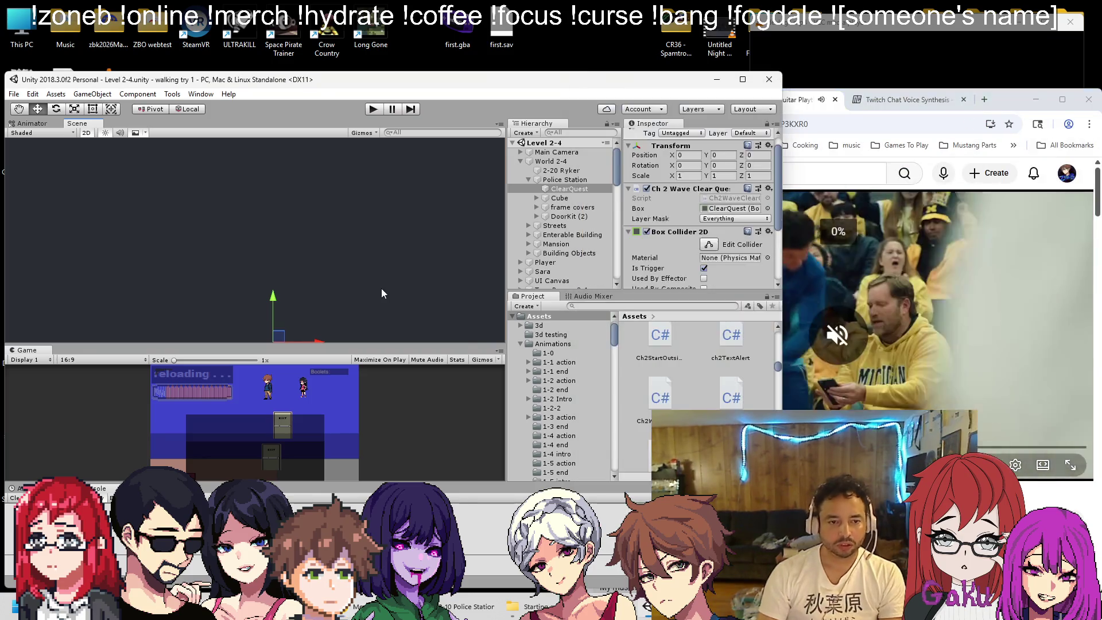
click(381, 288)
scroll(385, 287, down, 3)
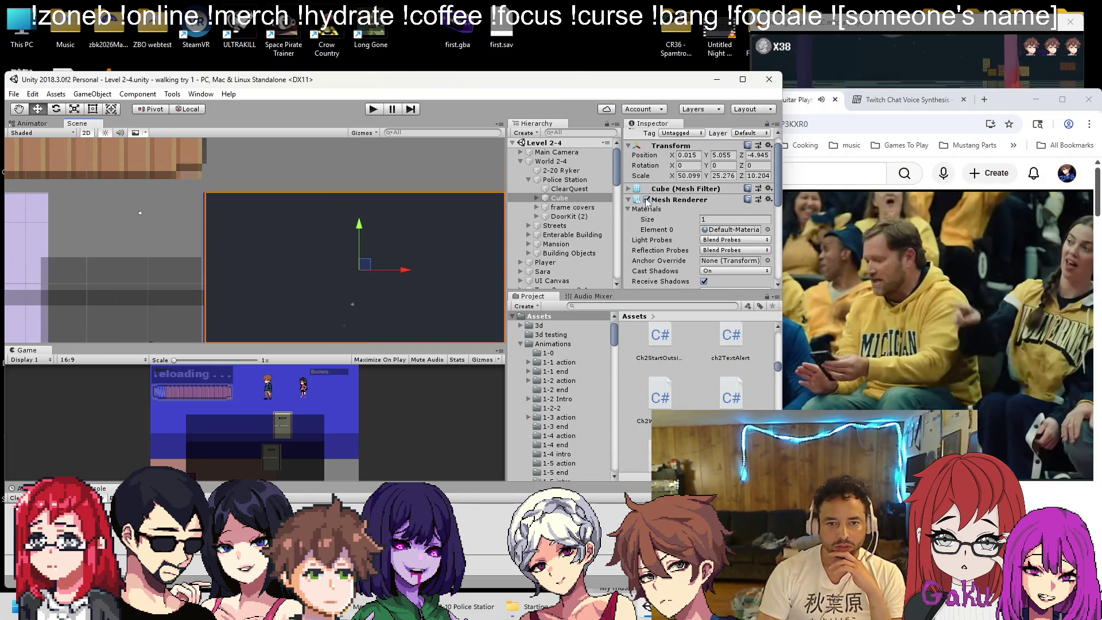
click(647, 200)
scroll(342, 265, down, 2)
scroll(382, 202, up, 2)
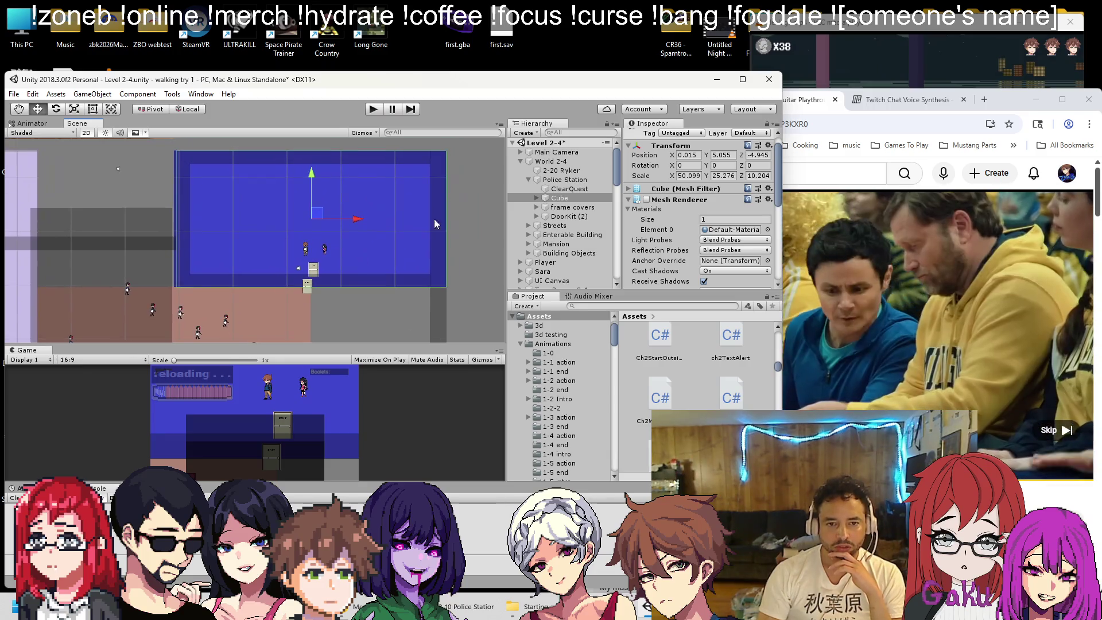
click(1049, 426)
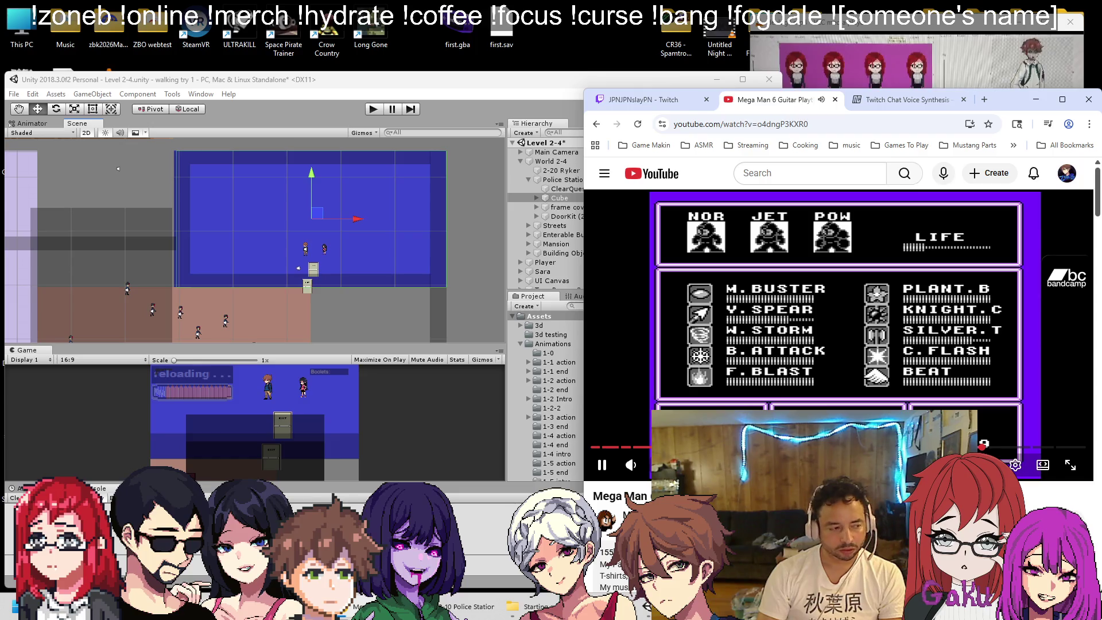
Bring the sprite-sheet viewer window to the front beside Unity
click(841, 63)
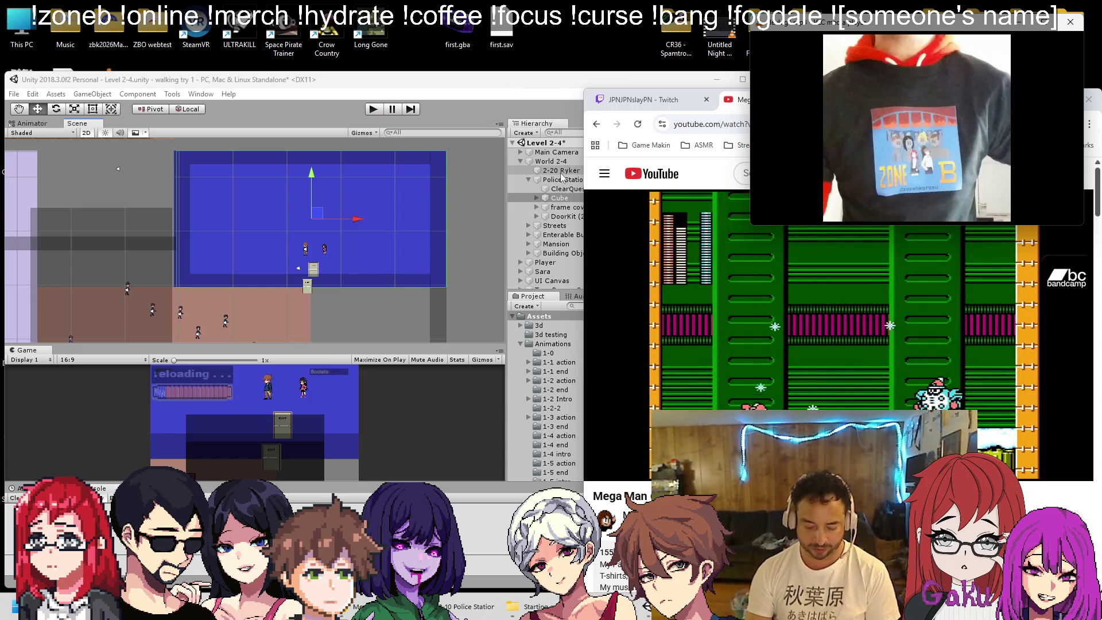
Bring Unity forward and select the PO NPC standing in the police station
click(552, 84)
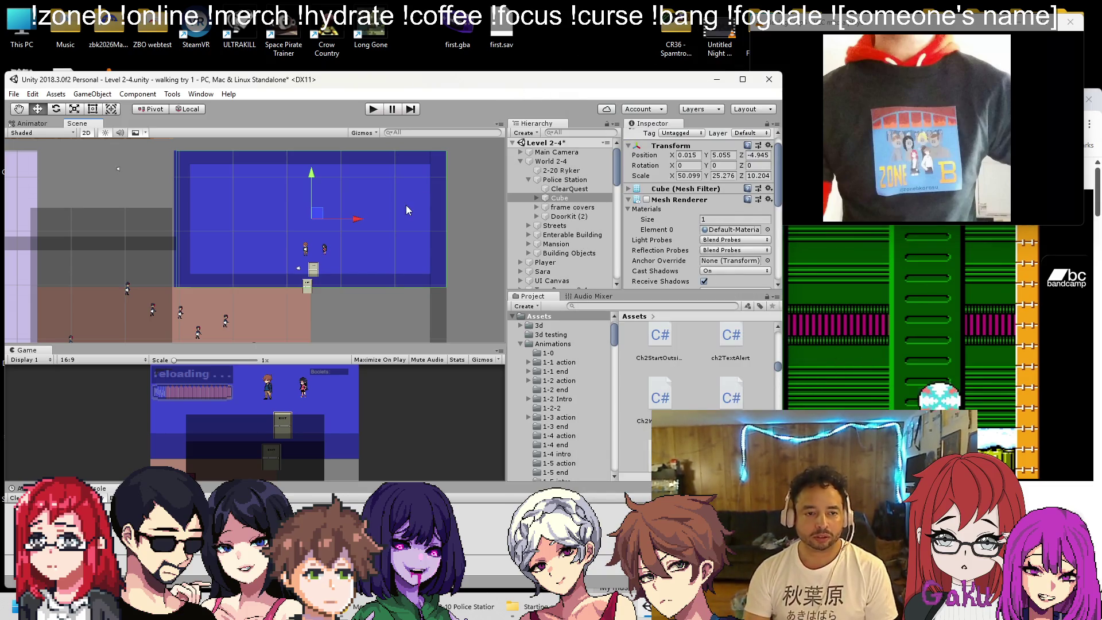
scroll(444, 236, down, 10)
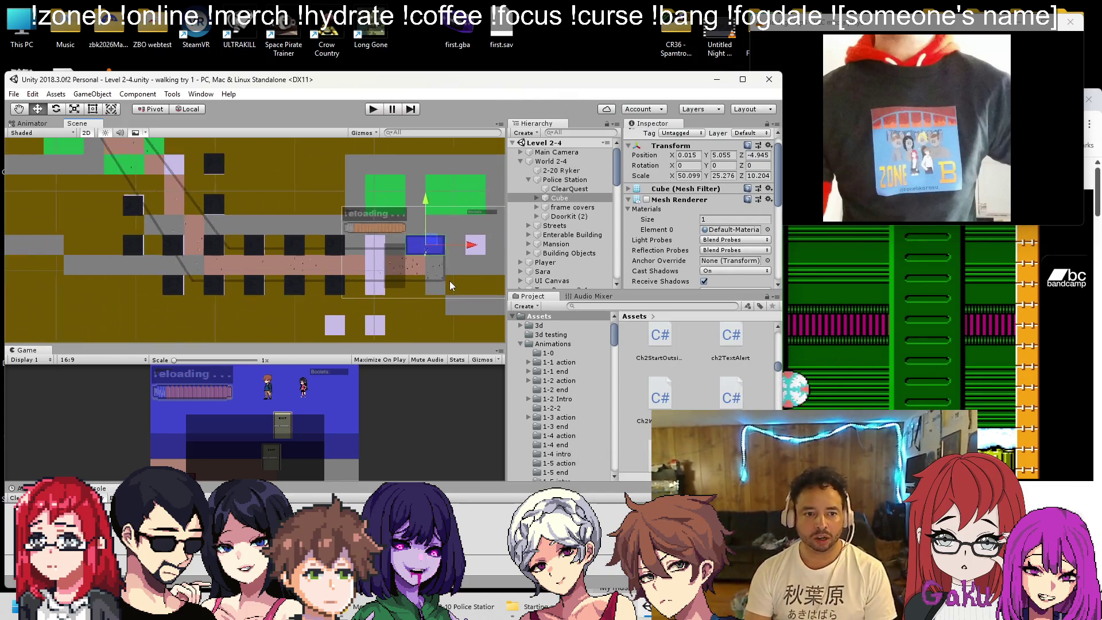
scroll(405, 279, down, 5)
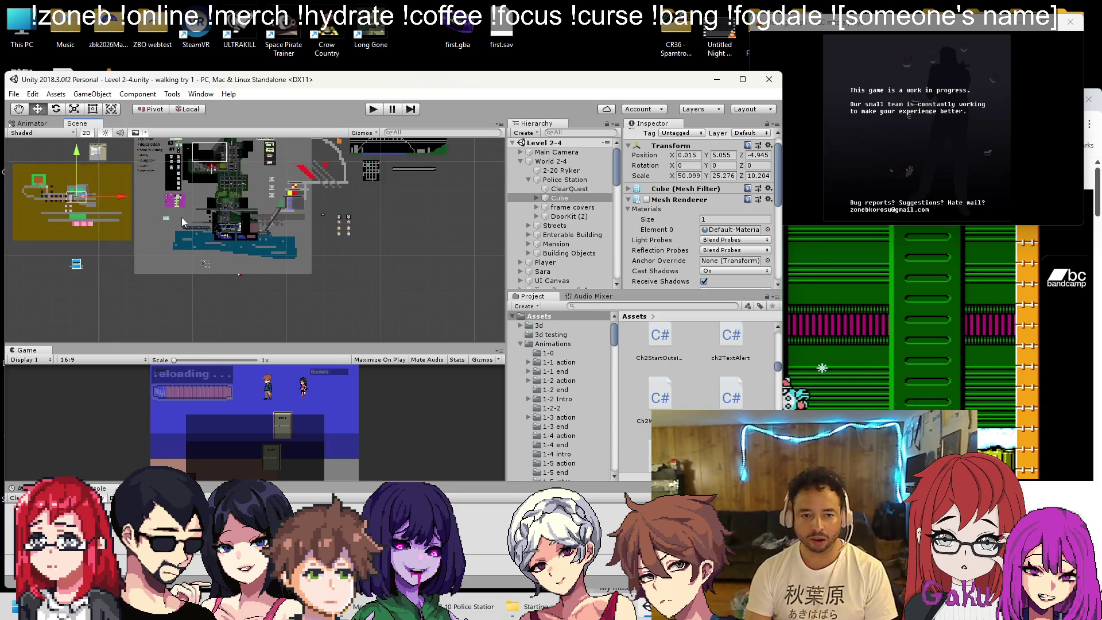
scroll(268, 302, up, 10)
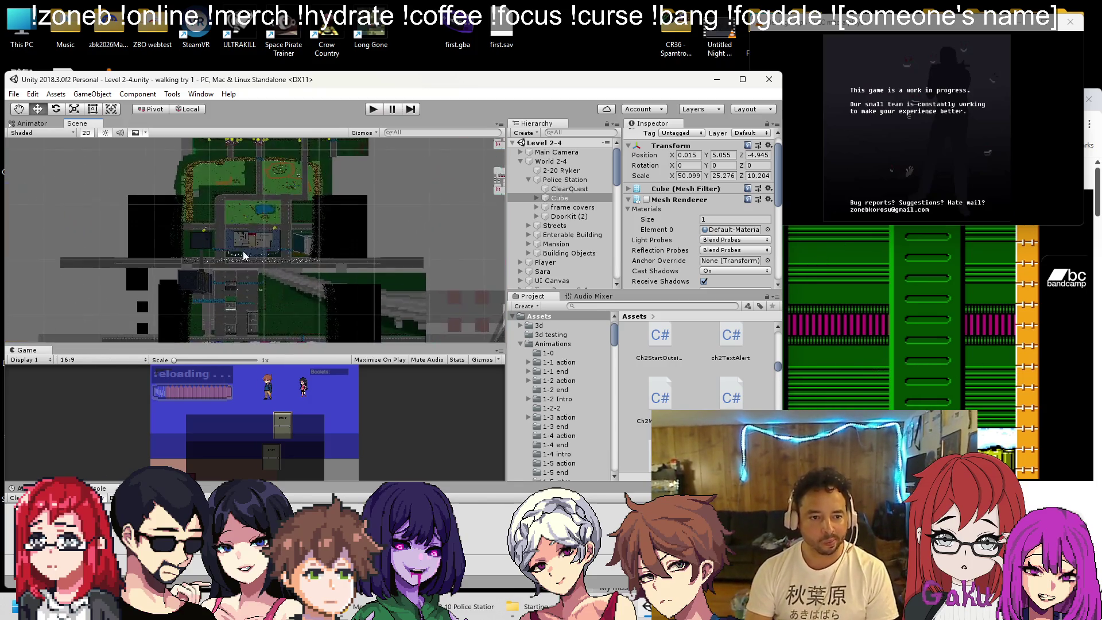
scroll(230, 201, up, 5)
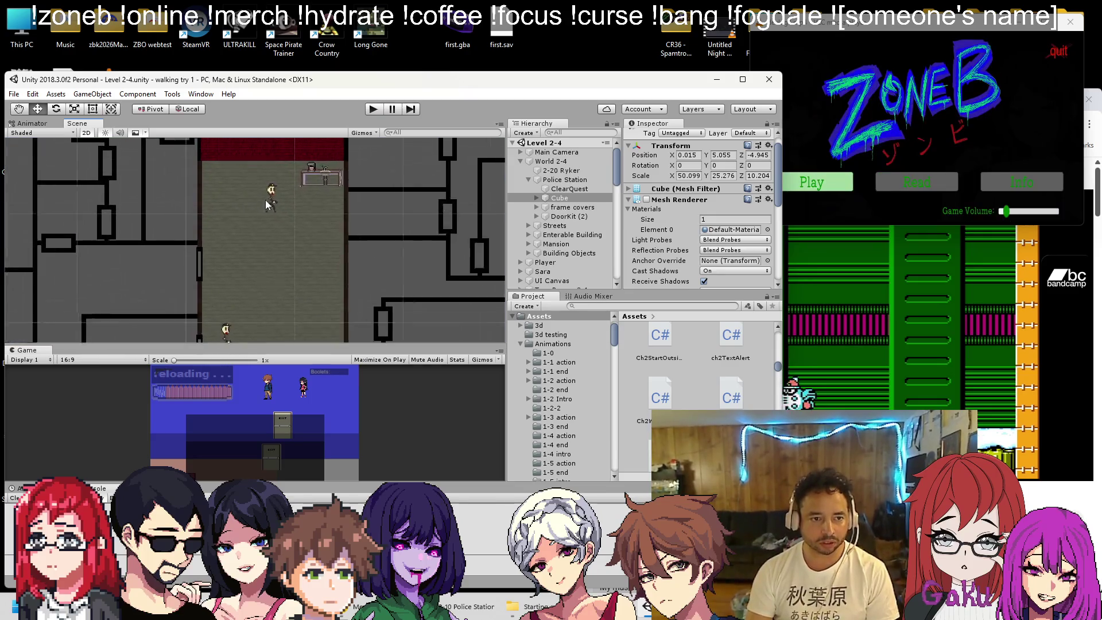
click(273, 190)
scroll(274, 189, down, 8)
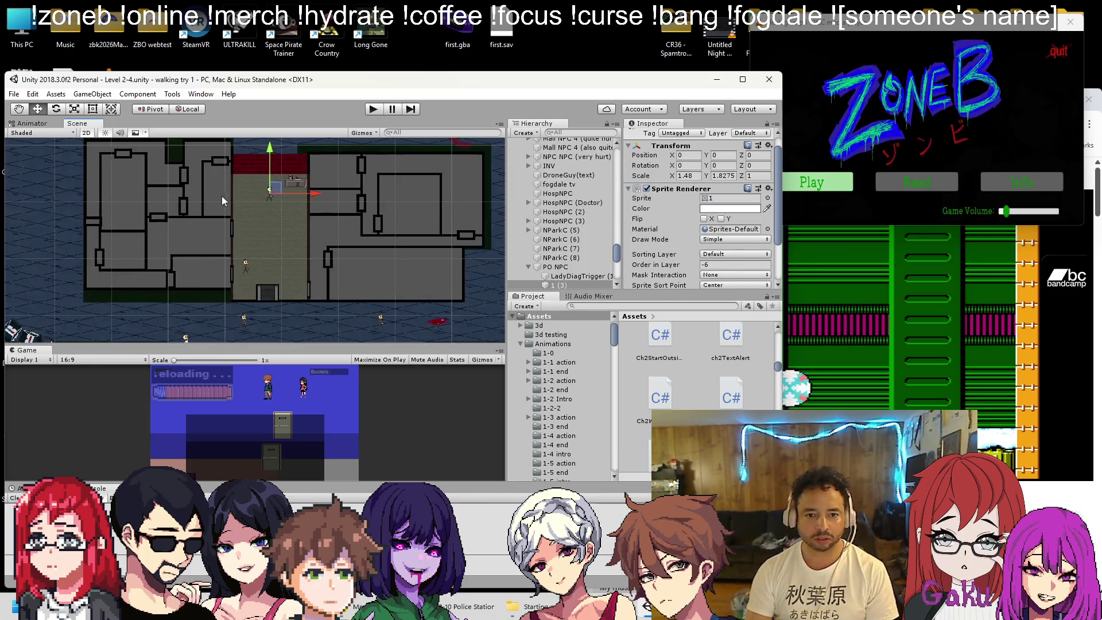
scroll(194, 230, down, 6)
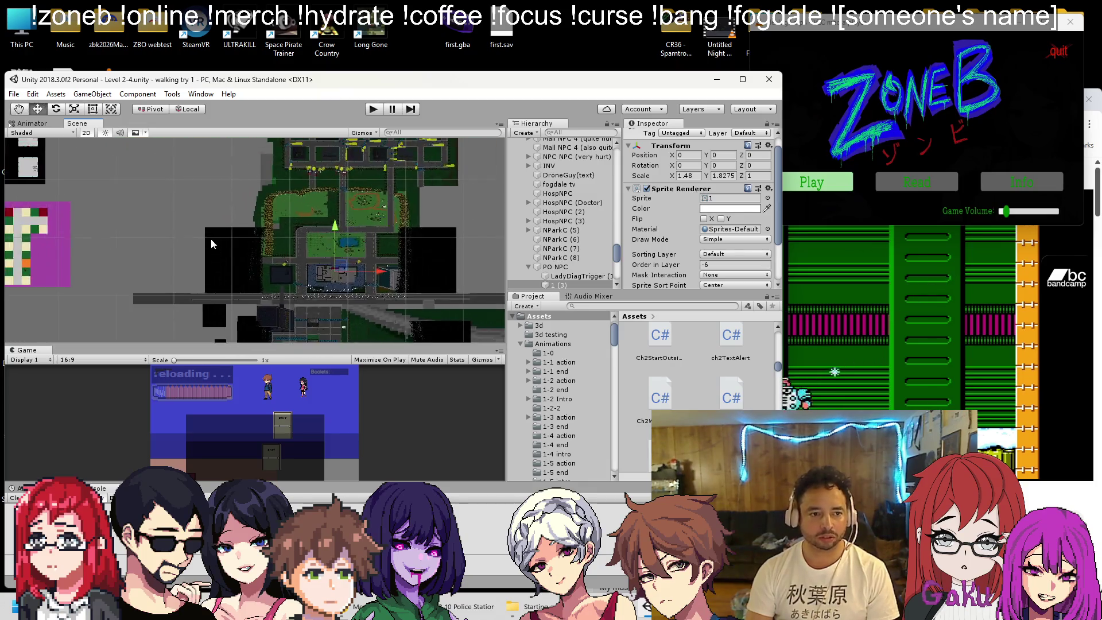
click(552, 267)
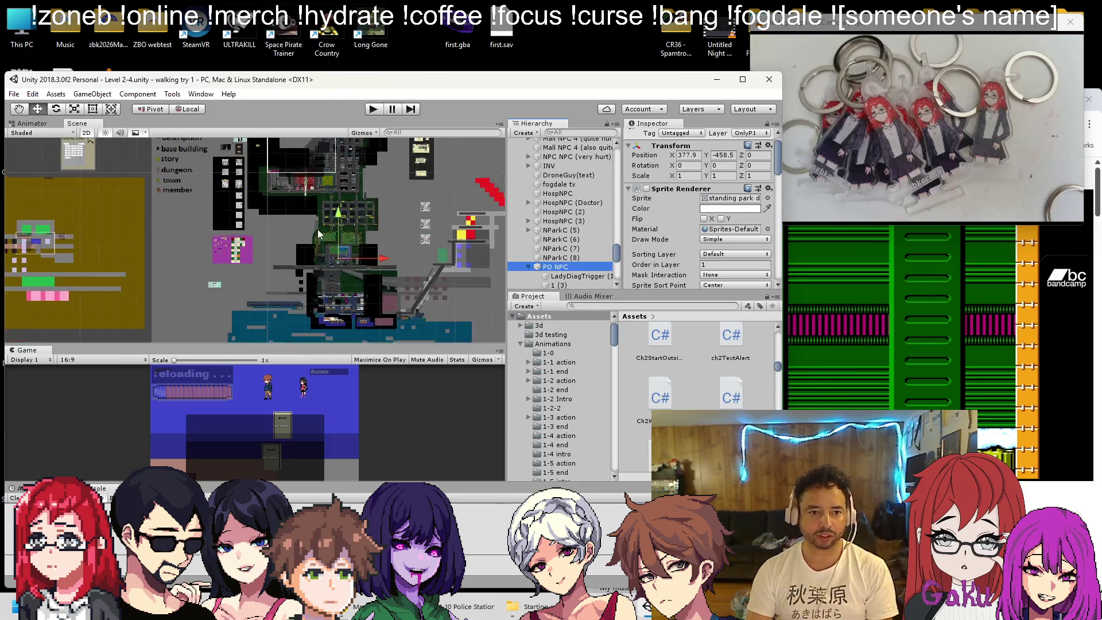
Drag the PO NPC into the blue room (about X -1234, Y -365.6) and save the scene
scroll(318, 229, down, 6)
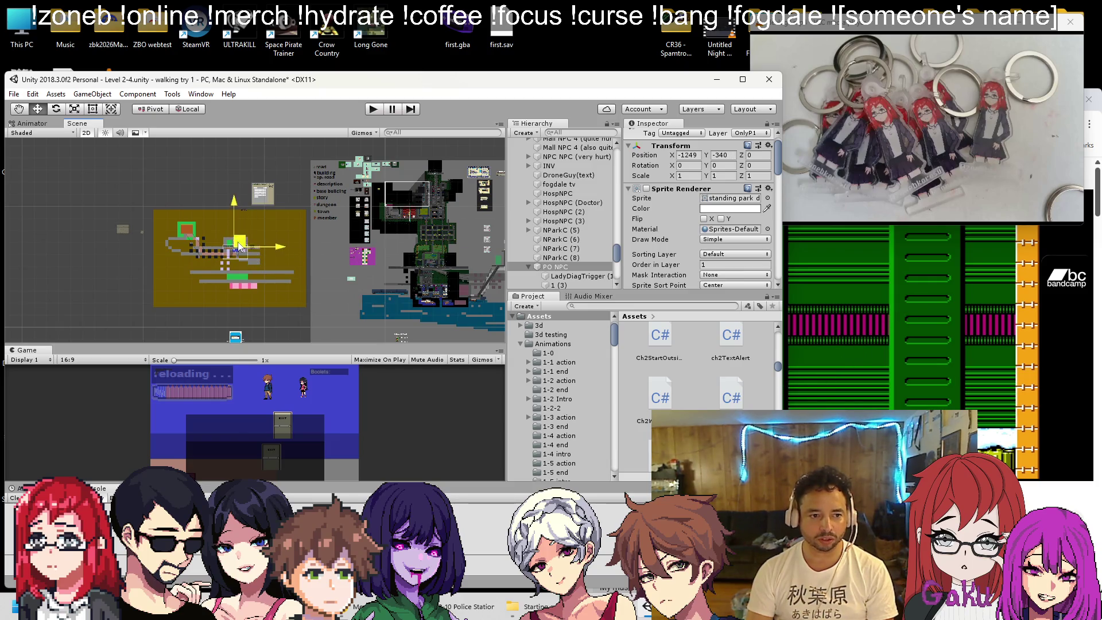
drag(238, 246, 219, 254)
scroll(220, 253, up, 10)
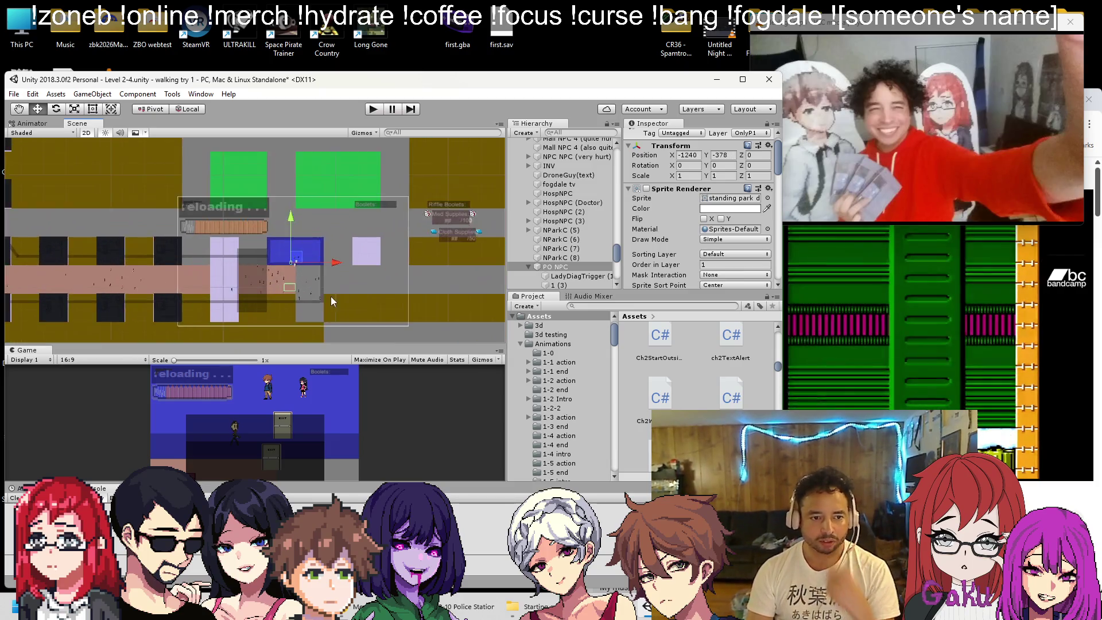
scroll(329, 271, up, 10)
mouse_move(303, 252)
mouse_down()
mouse_move(298, 204)
mouse_move(346, 172)
mouse_move(343, 195)
mouse_up()
scroll(342, 187, down, 2)
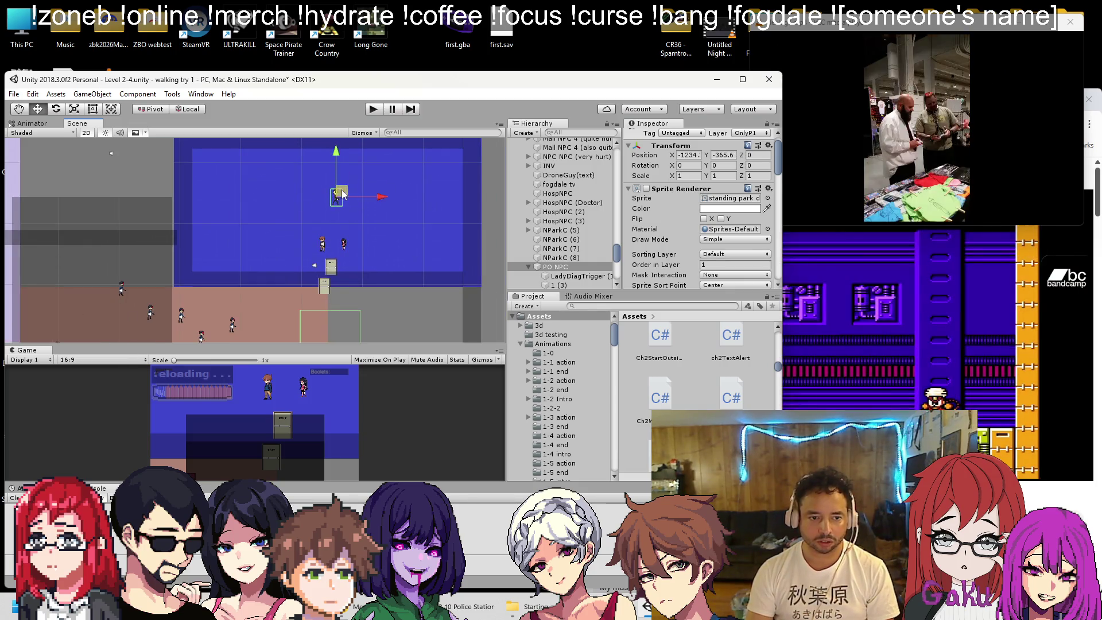
key(ctrl+s)
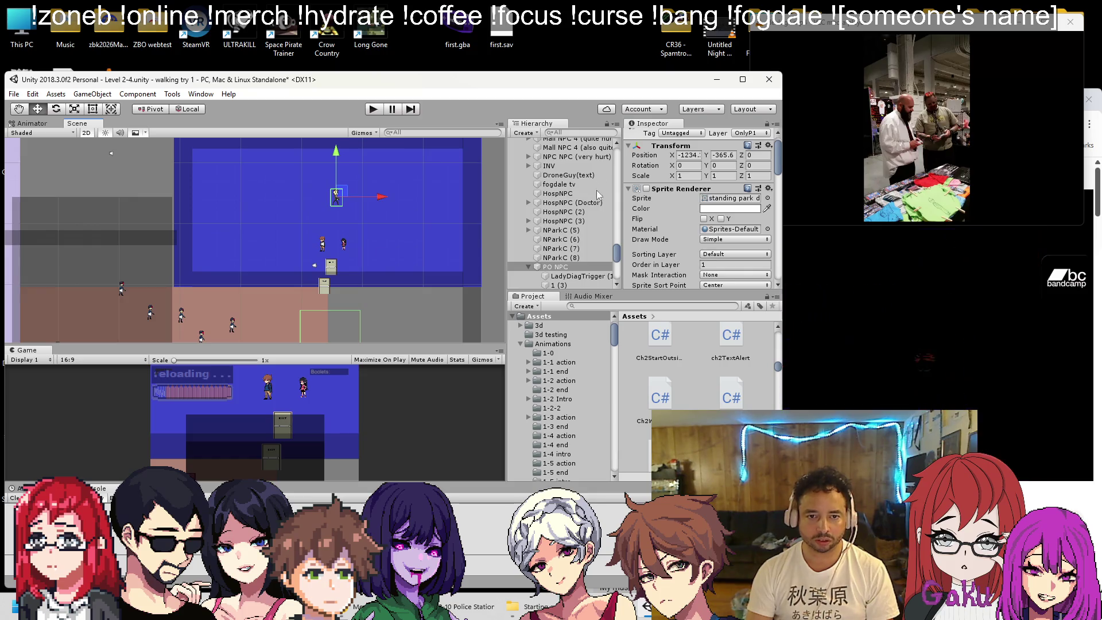
Move the Main Camera over the blue room in the Scene view
scroll(560, 204, up, 10)
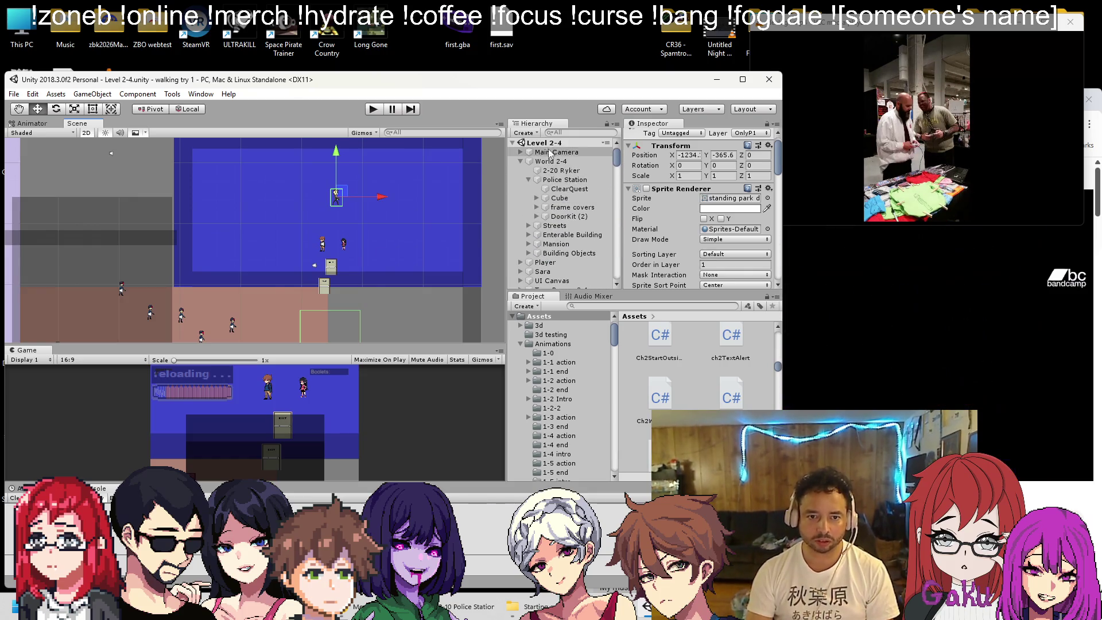
click(556, 152)
drag(321, 258, 328, 242)
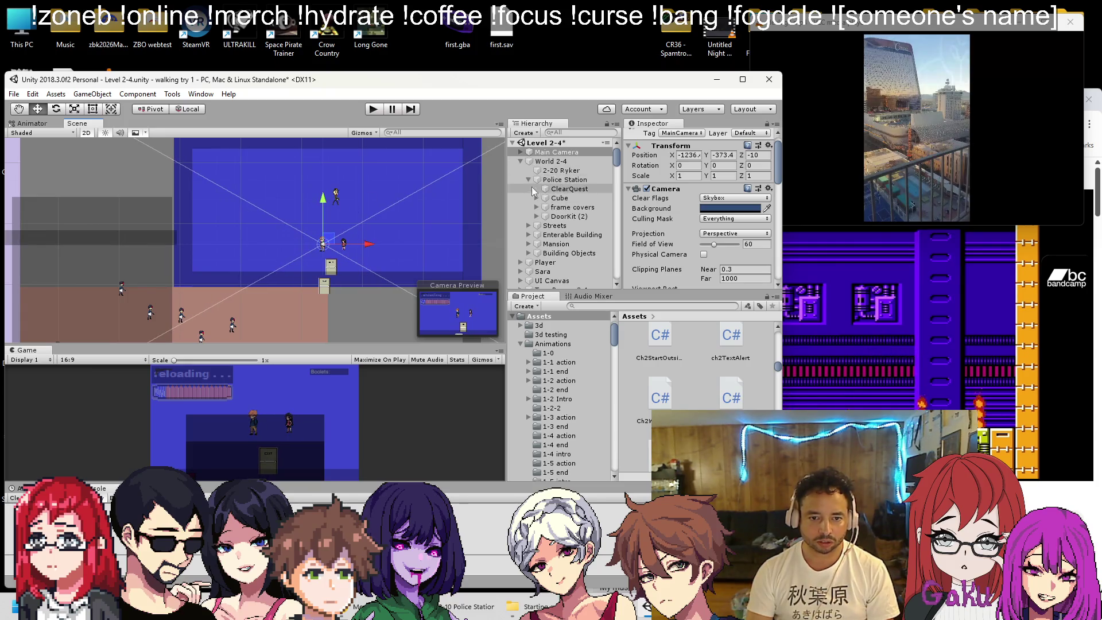
Move PO NPC to the top level under Main Camera and collapse World 2-4 and Enemies 2-4
scroll(560, 201, down, 10)
click(336, 195)
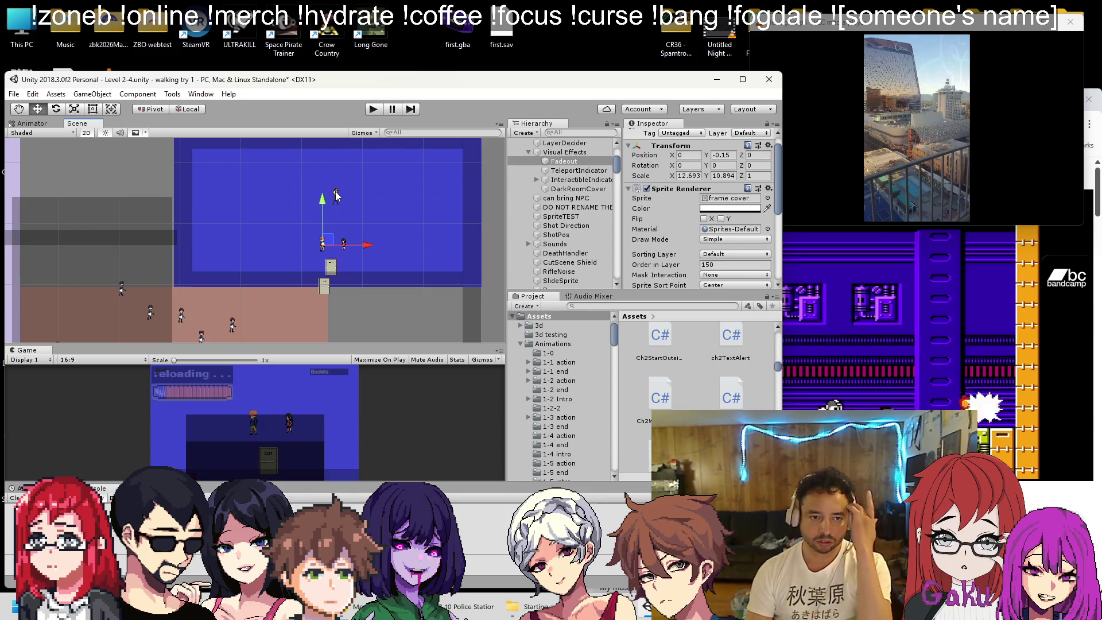
mouse_move(574, 273)
mouse_down()
mouse_move(588, 145)
mouse_move(550, 170)
mouse_move(541, 199)
mouse_move(553, 157)
mouse_up()
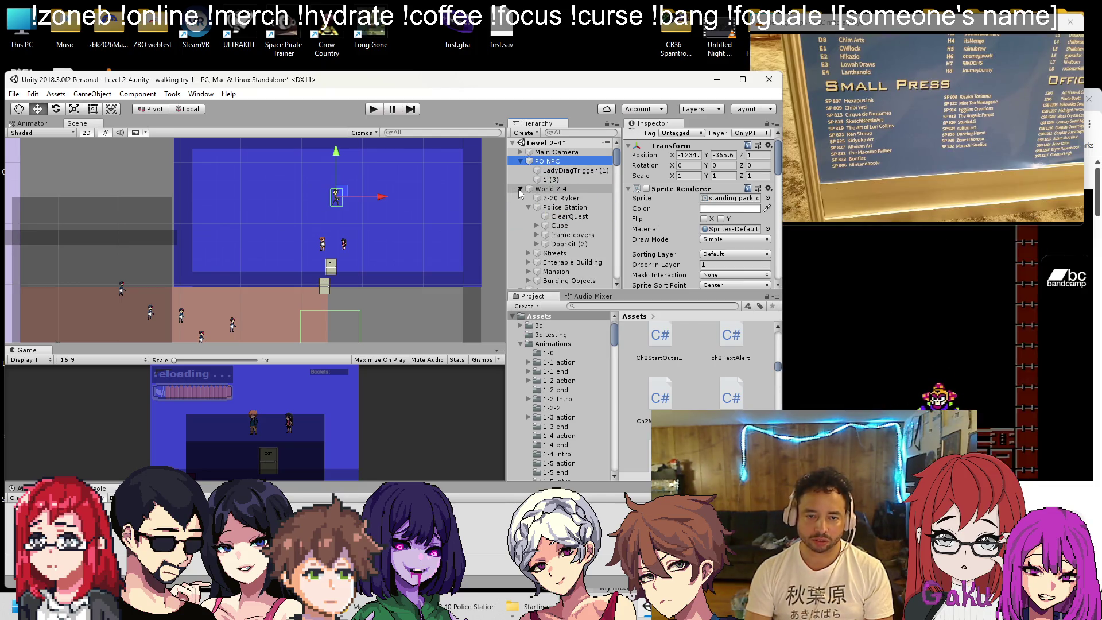
click(520, 189)
click(521, 236)
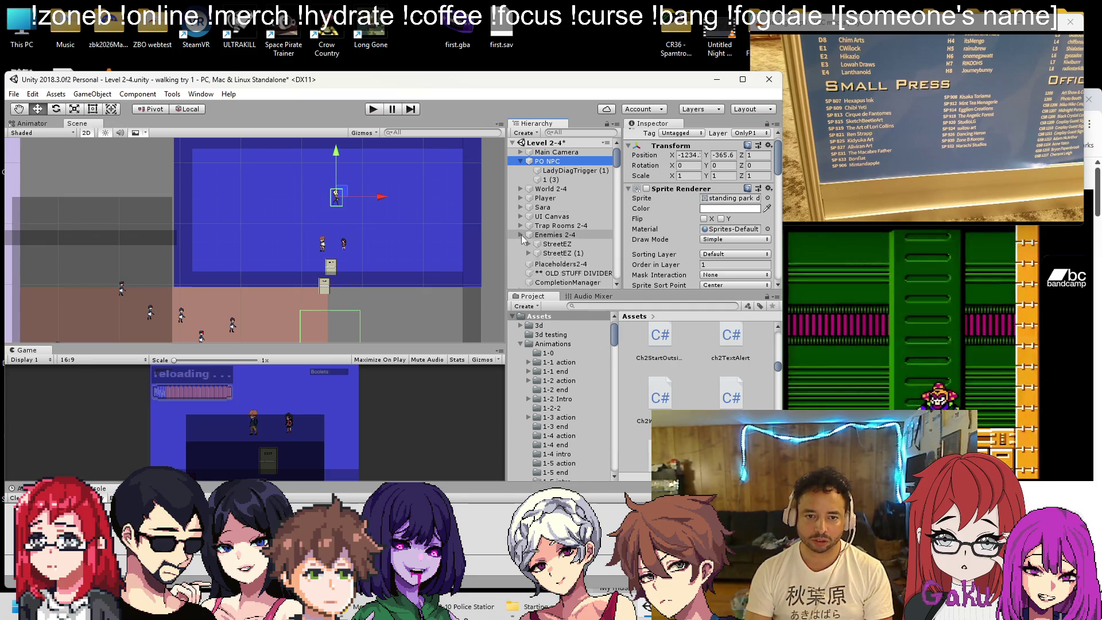
click(523, 133)
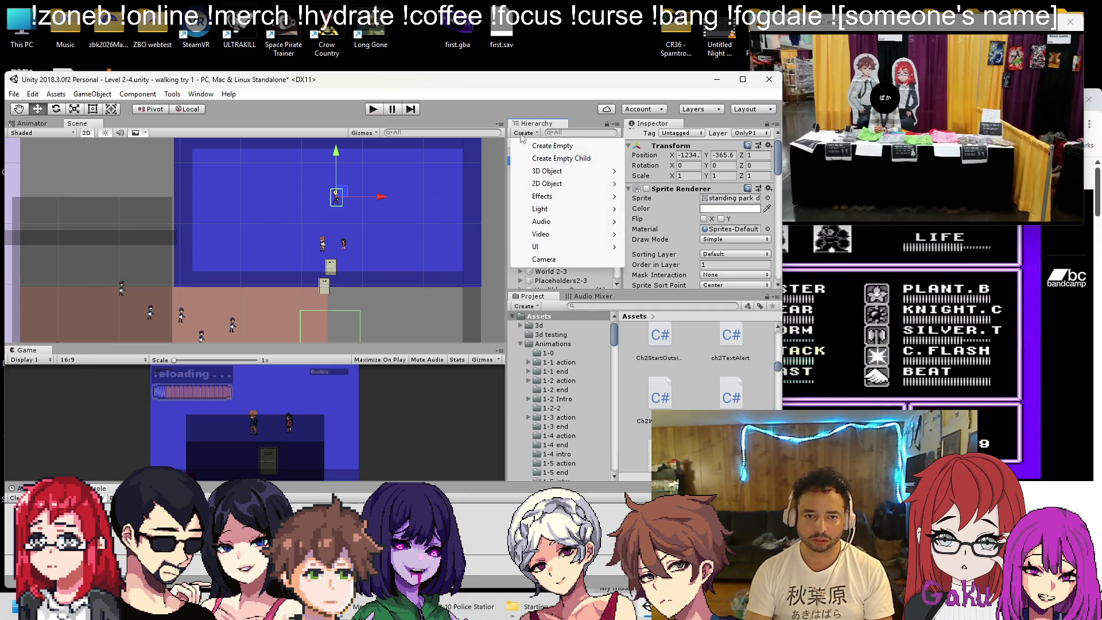
Create an empty object named 'NPCs 2-4' and place it below Placeholders2-4
key(Escape)
key(Left)
click(523, 132)
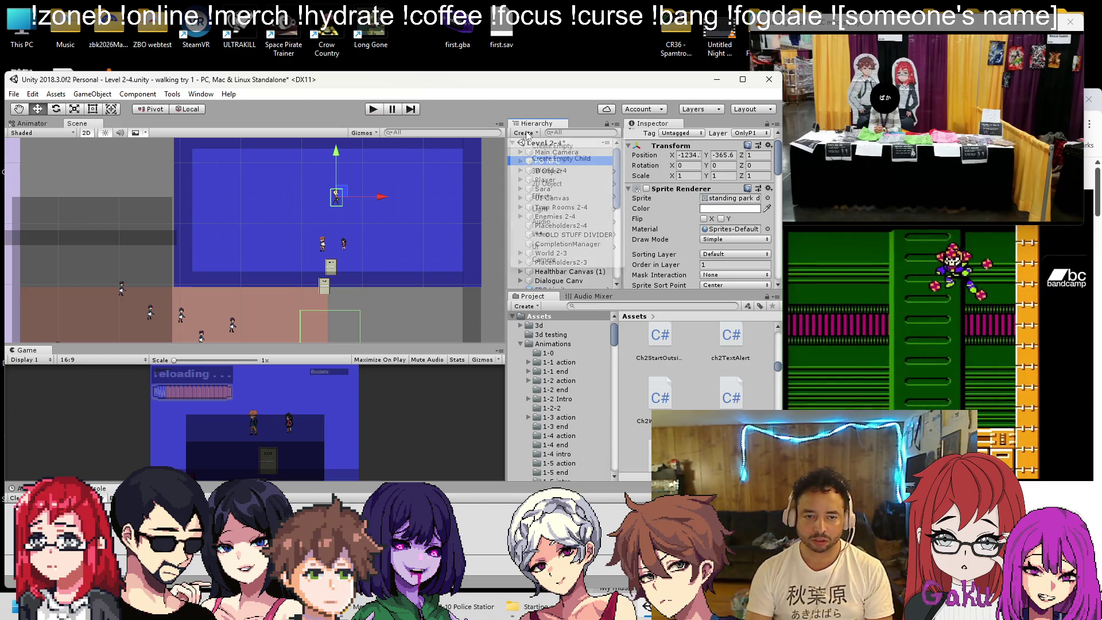
click(537, 143)
right_click(556, 286)
click(607, 317)
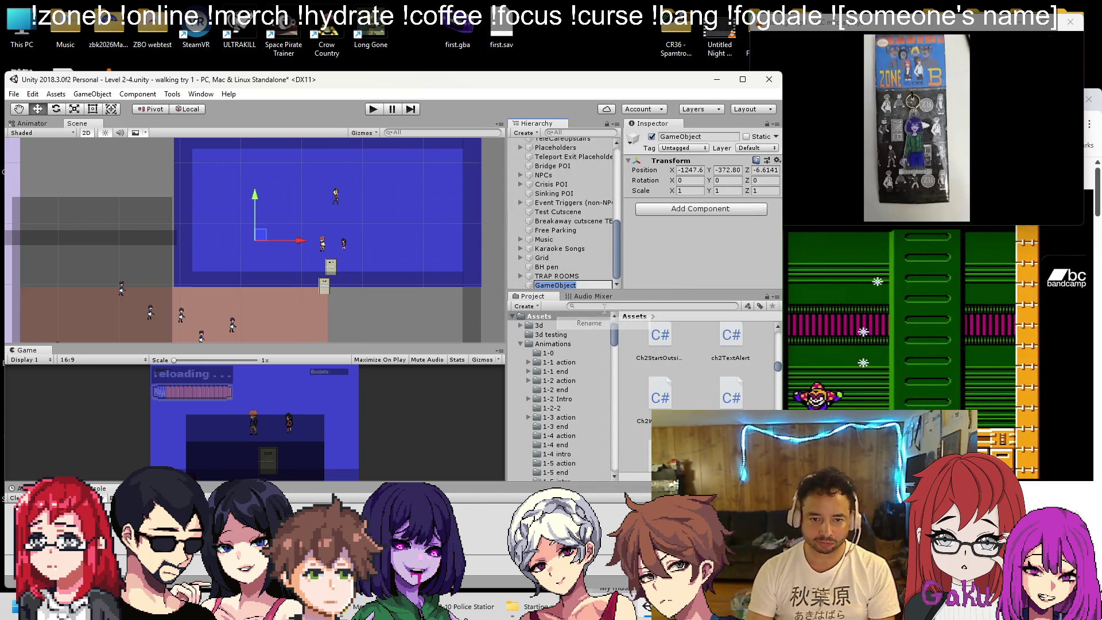
text(NPCs)
text(2-)
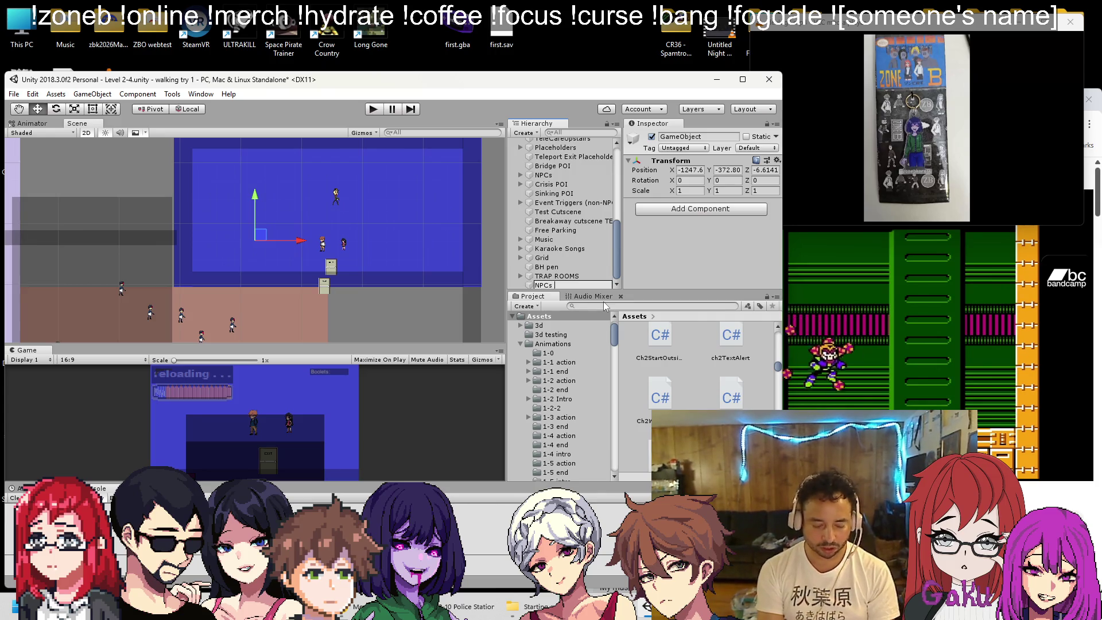
text(4)
key(Return)
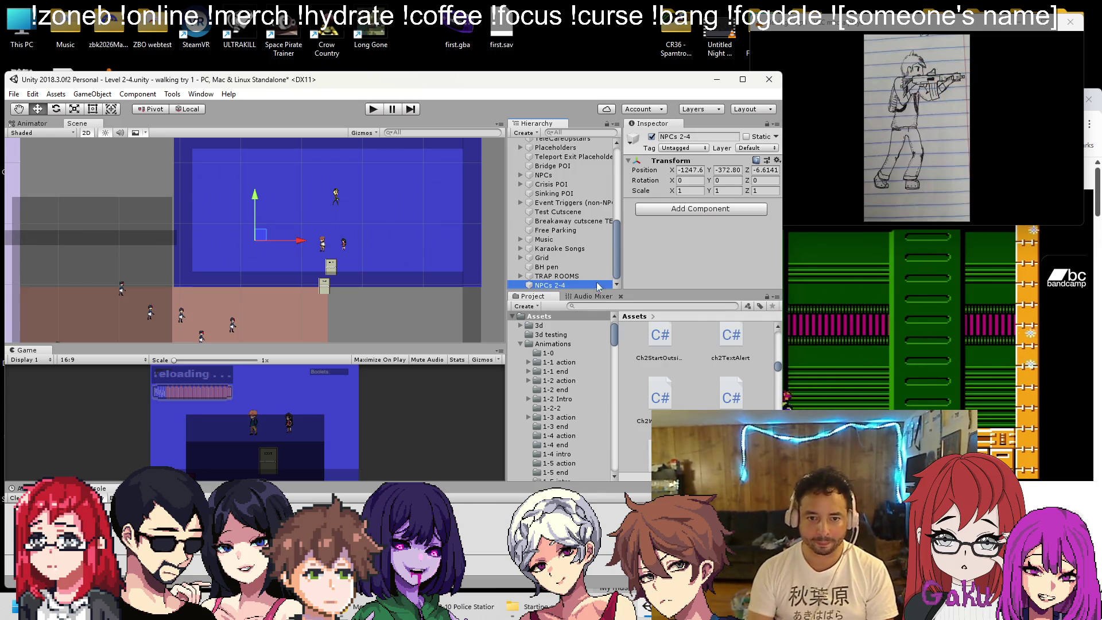
drag(582, 156, 580, 230)
Move PO NPC into NPCs 2-4, zero its Z position, and delete its LadyDiagTrigger child
drag(548, 161, 555, 231)
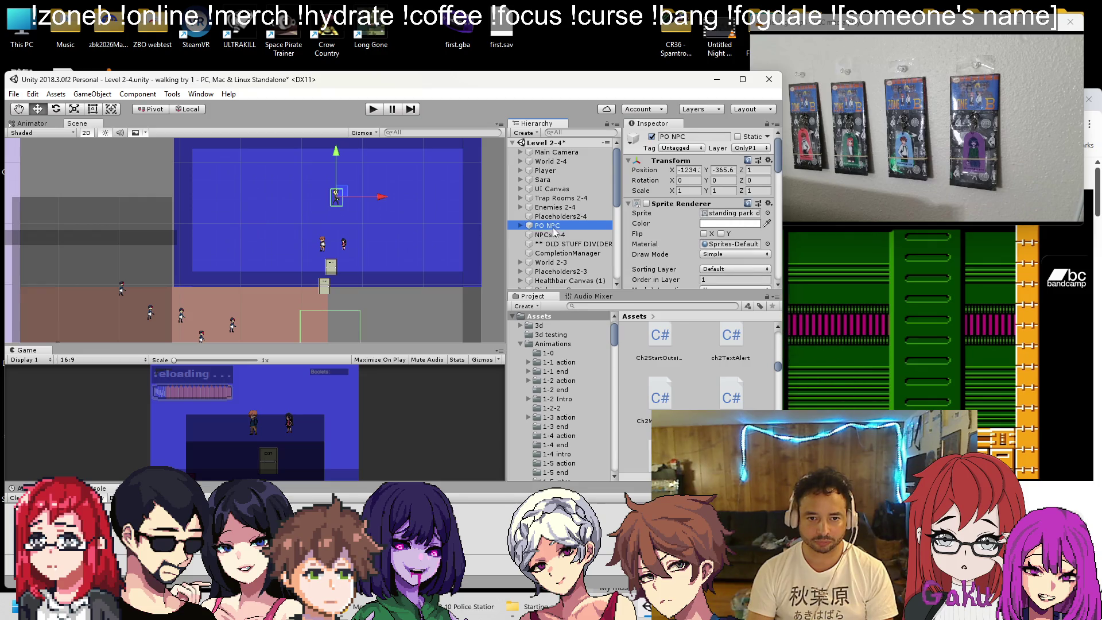
click(552, 225)
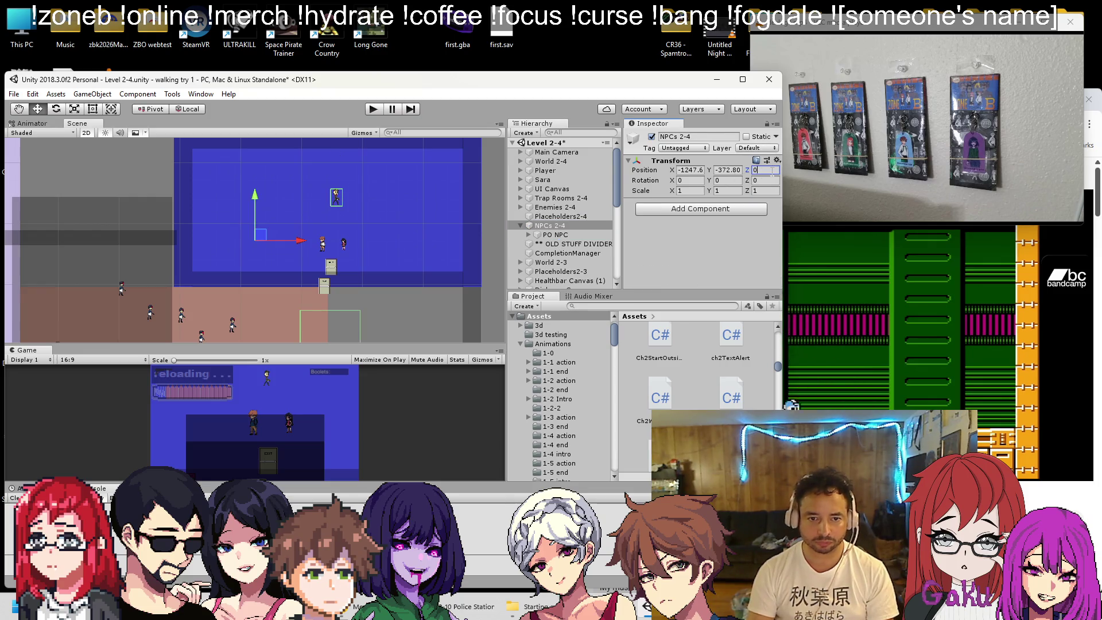
click(548, 236)
click(756, 170)
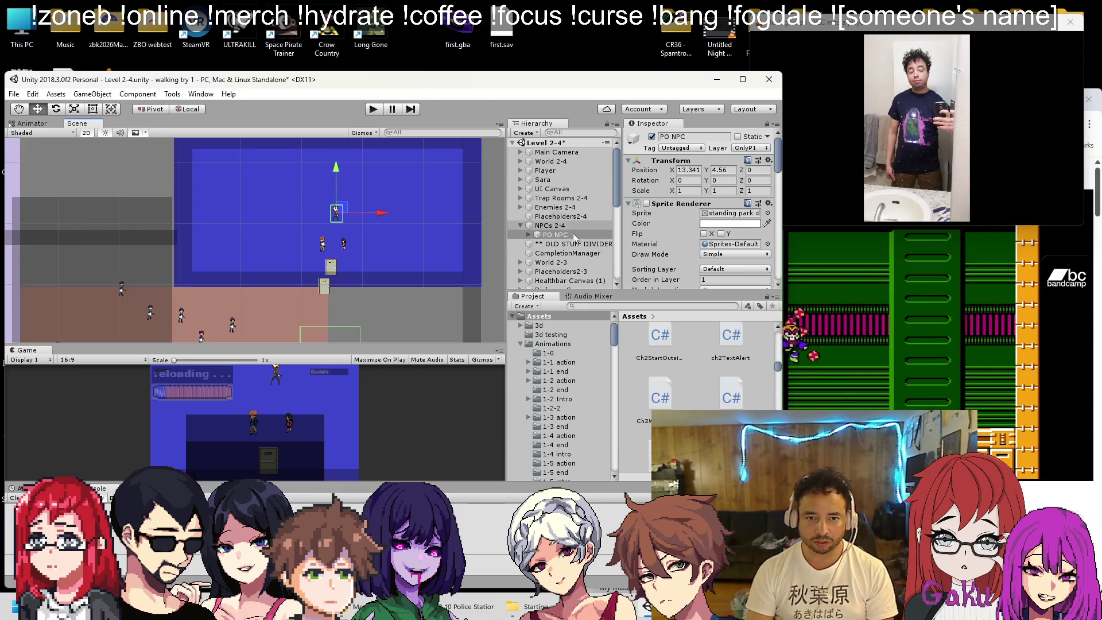
click(568, 244)
scroll(652, 210, down, 5)
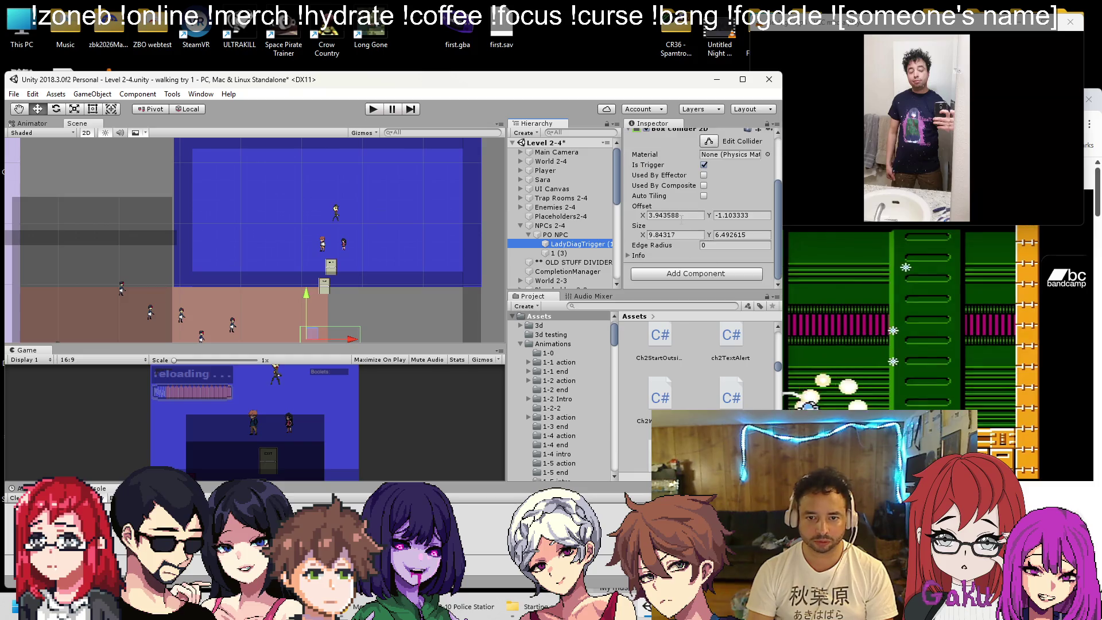
key(Delete)
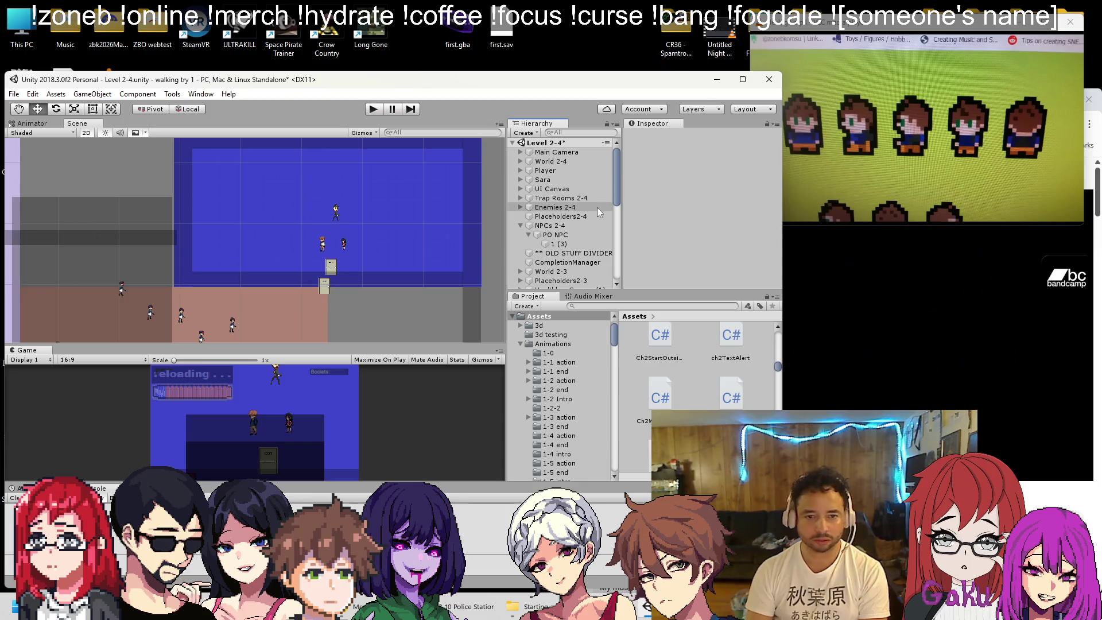
Remove the Comp Zone (Script) component from the PO NPC
click(549, 244)
scroll(666, 205, down, 3)
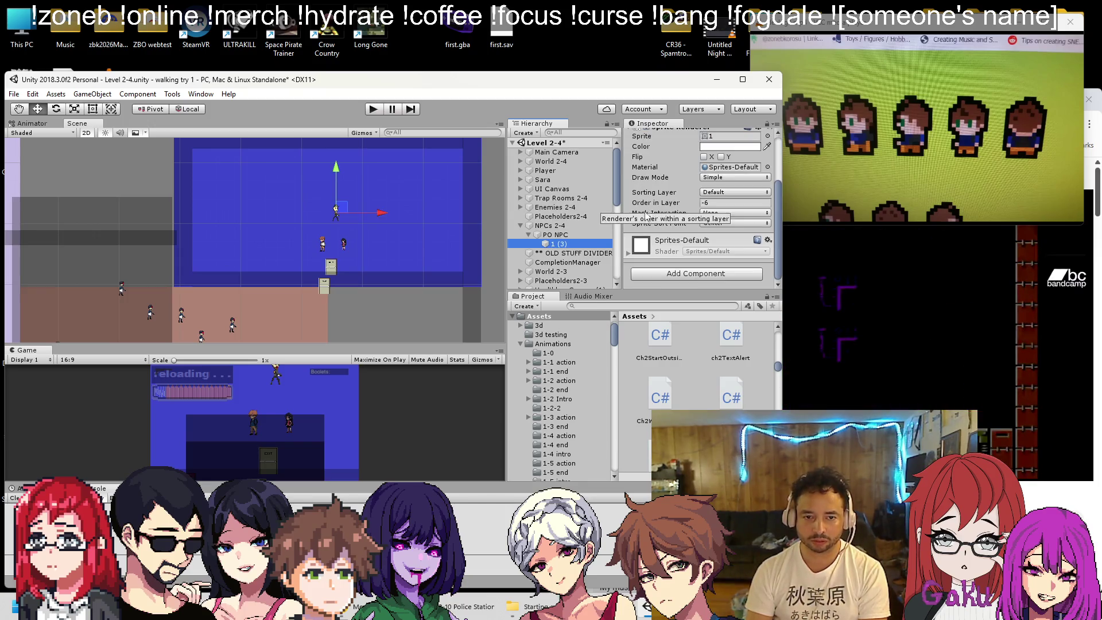
click(554, 235)
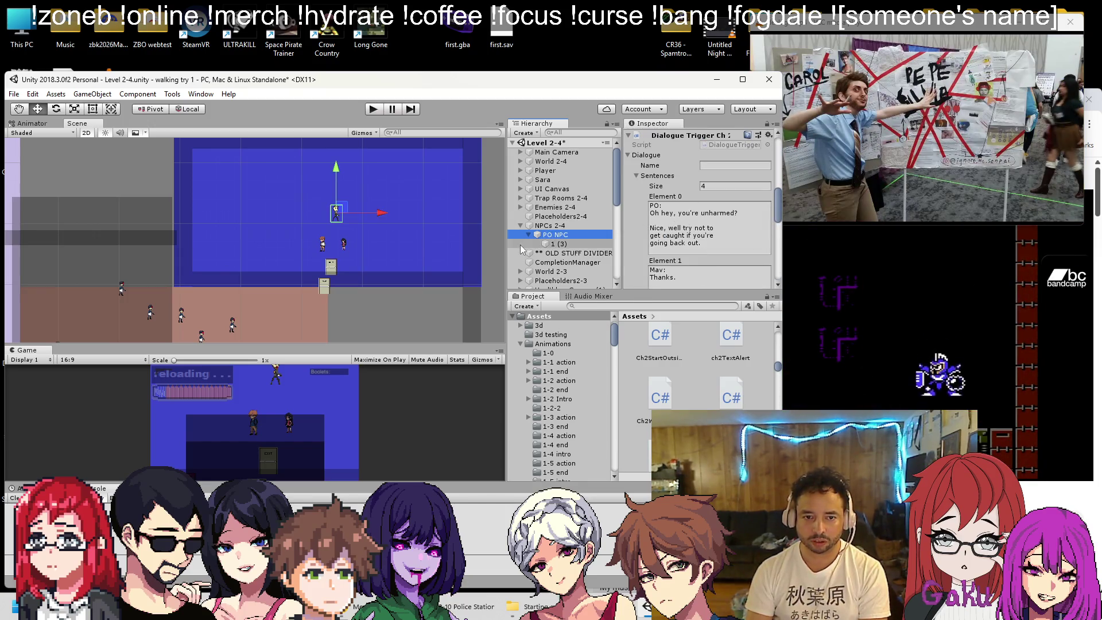
click(529, 235)
scroll(646, 212, up, 3)
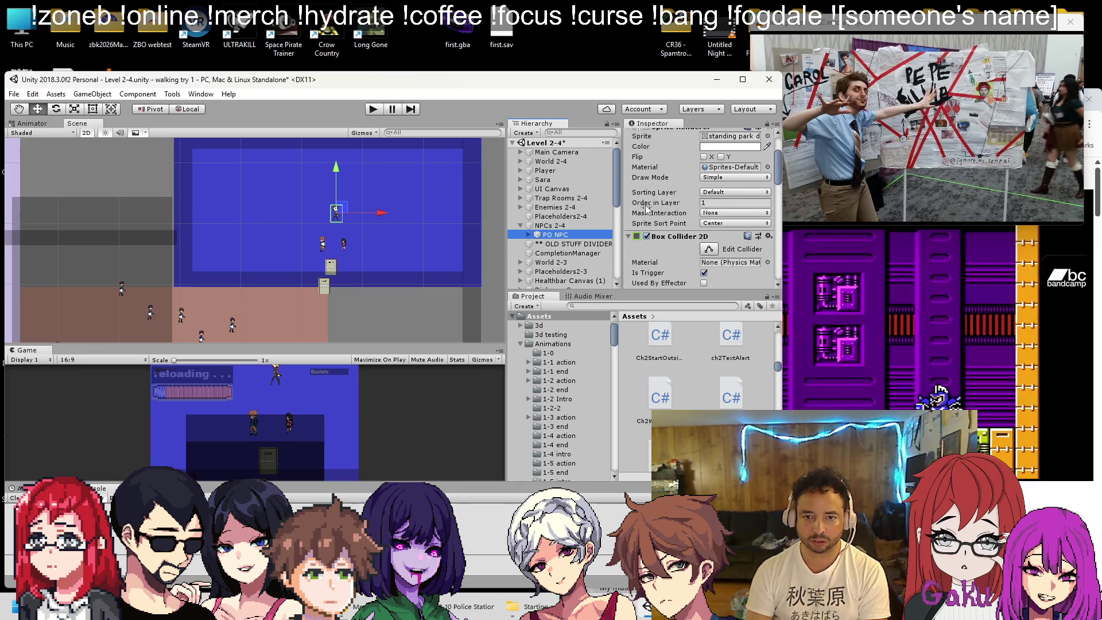
scroll(645, 208, down, 5)
scroll(658, 201, down, 5)
scroll(658, 199, down, 4)
right_click(658, 195)
click(700, 245)
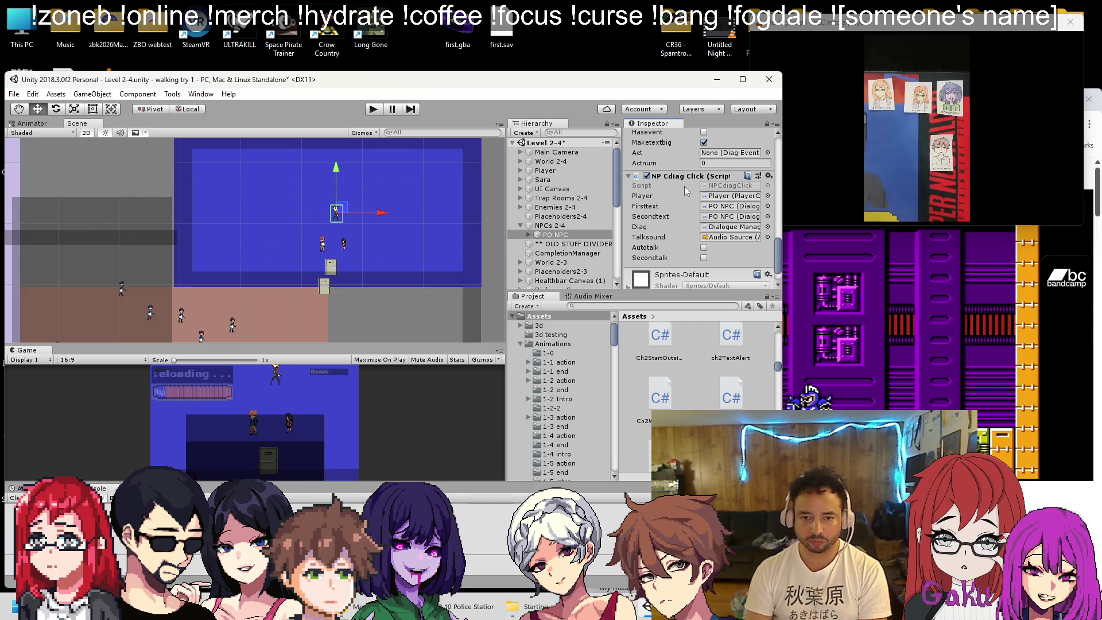
Set dialogue Element 0 to 'PO:' and reduce the Sentences size from 4 to 1
scroll(686, 195, up, 5)
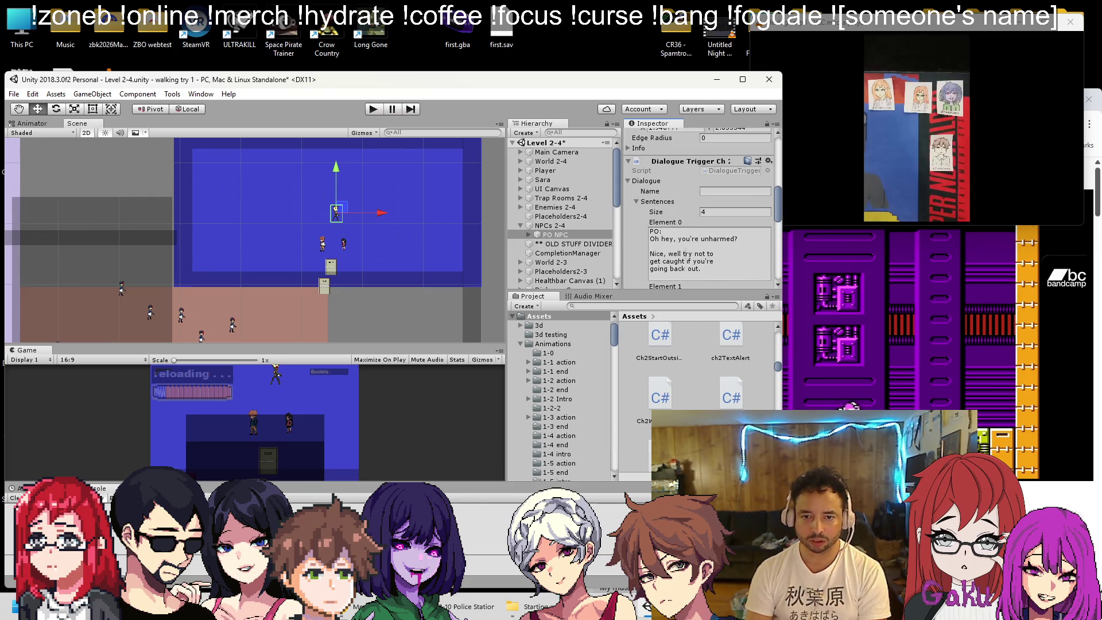
click(686, 251)
text(PO)
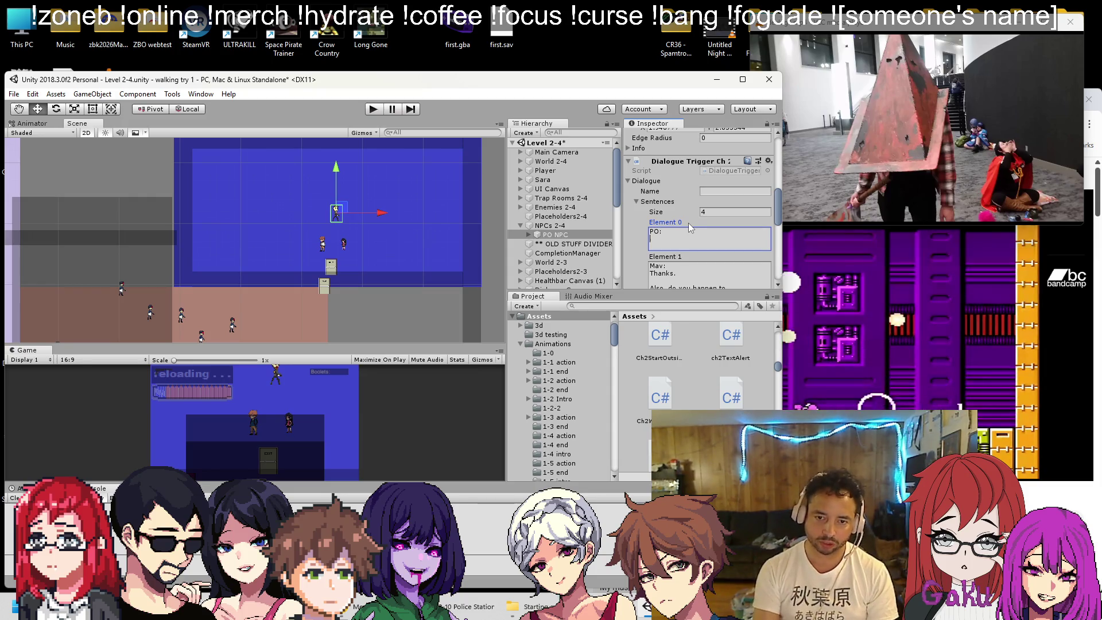
click(668, 210)
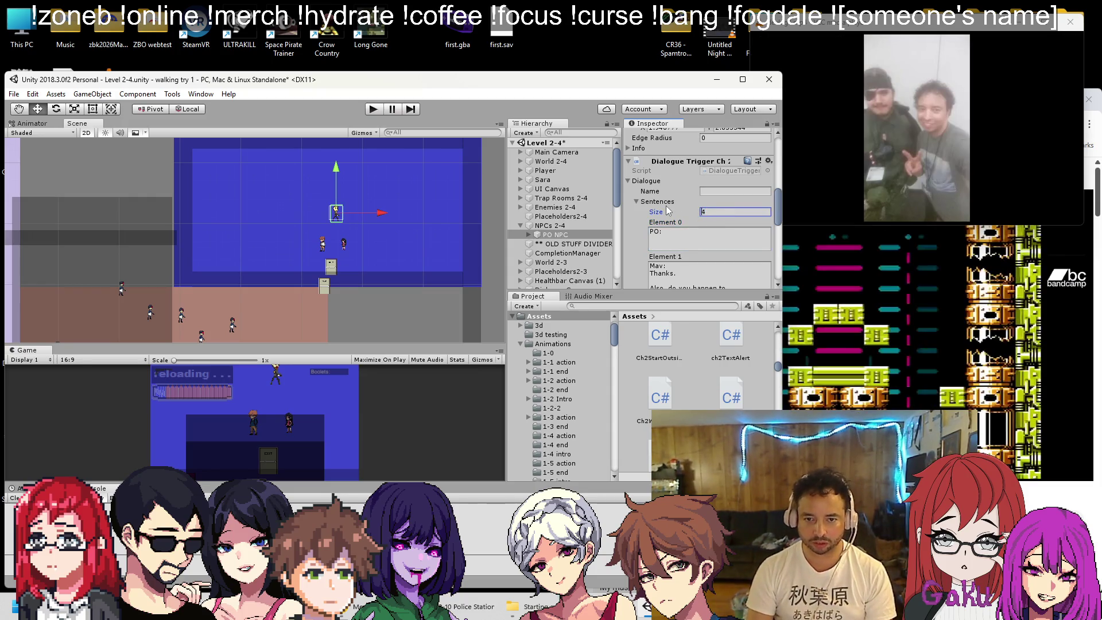
text(1)
key(Return)
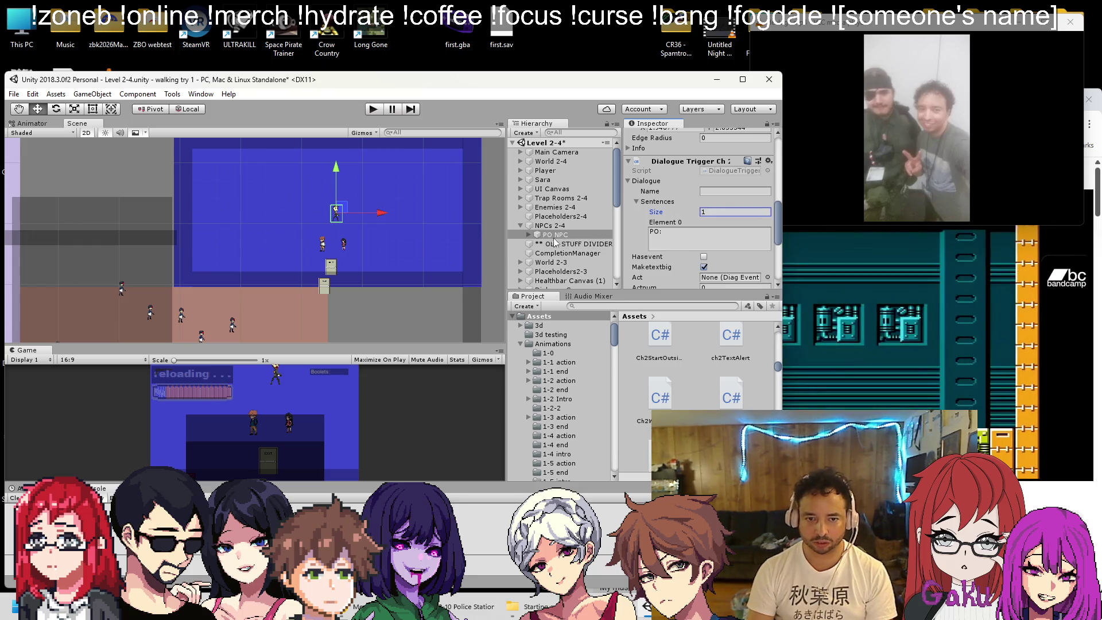
scroll(660, 204, up, 10)
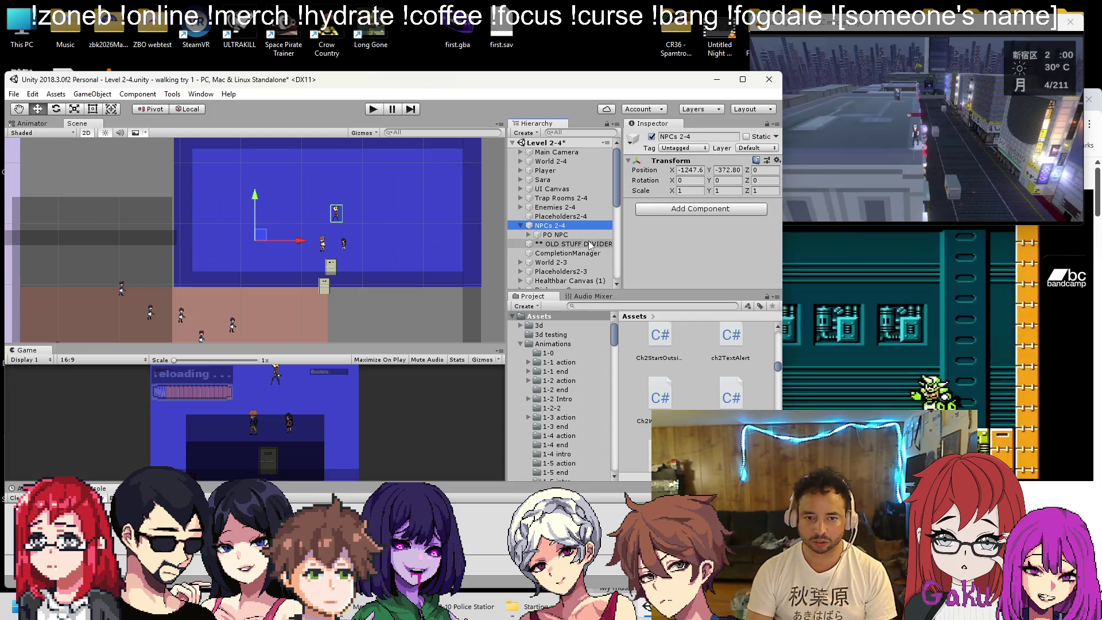
Rename PO NPC's child object '1 (3)' to 'sprite'
click(524, 233)
scroll(658, 205, down, 8)
scroll(658, 205, up, 8)
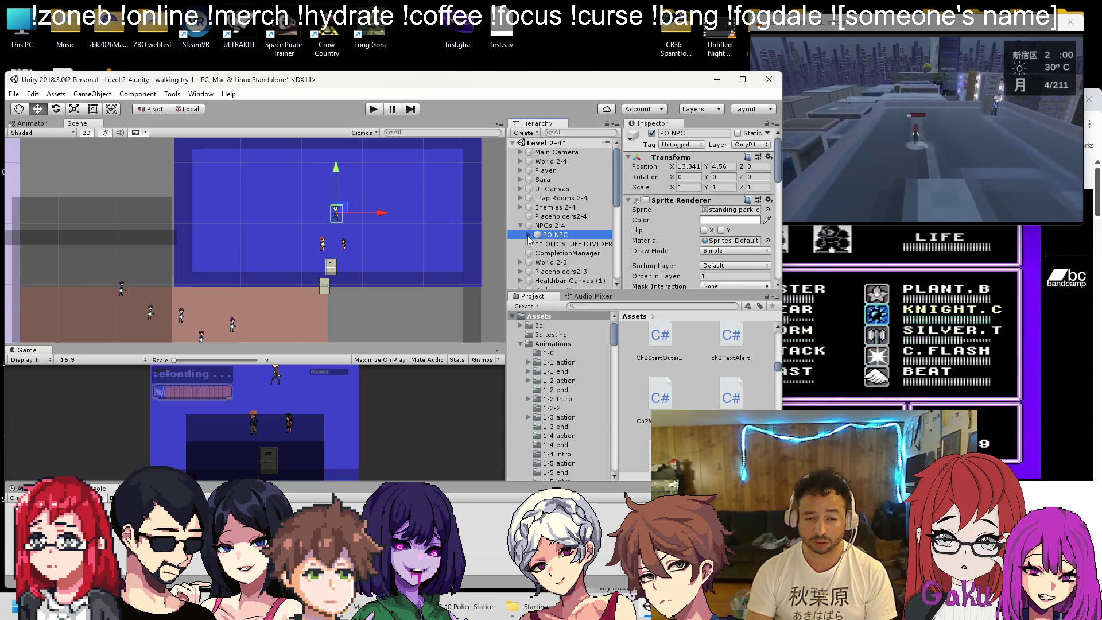
click(557, 244)
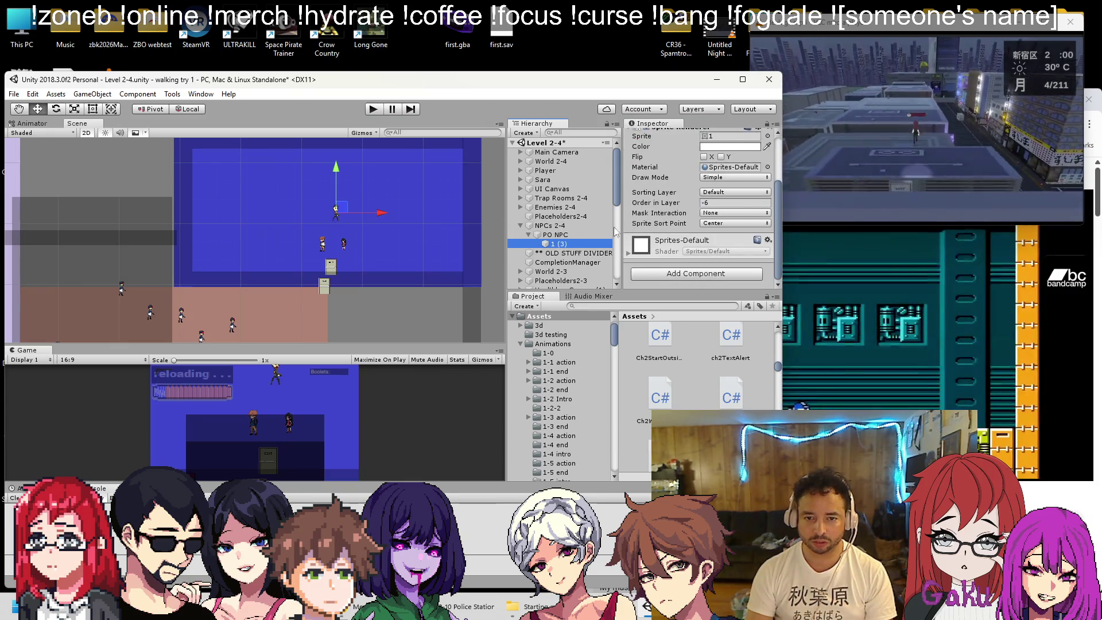
right_click(561, 246)
click(589, 272)
text(sprite)
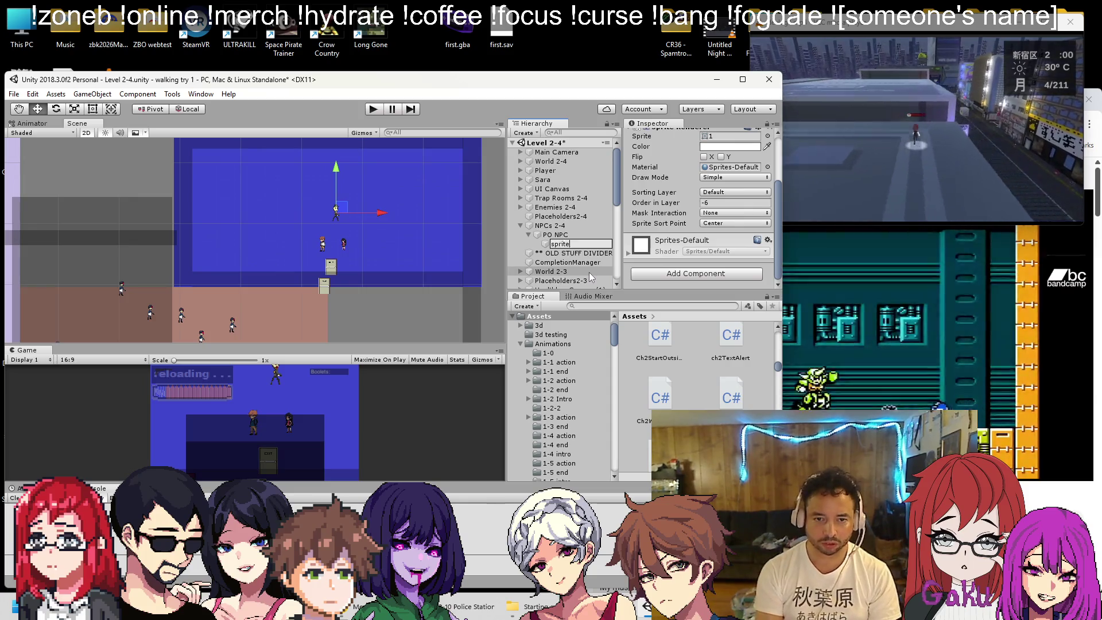
key(Return)
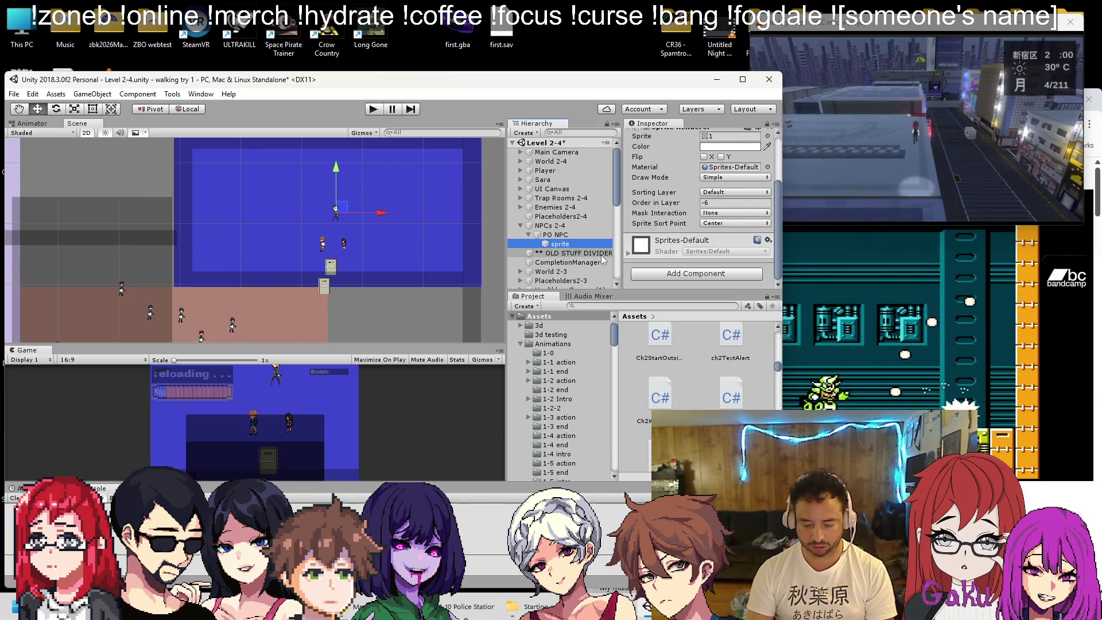
Rename the PO NPC object to 'diag', then to 'diag 1'
click(554, 244)
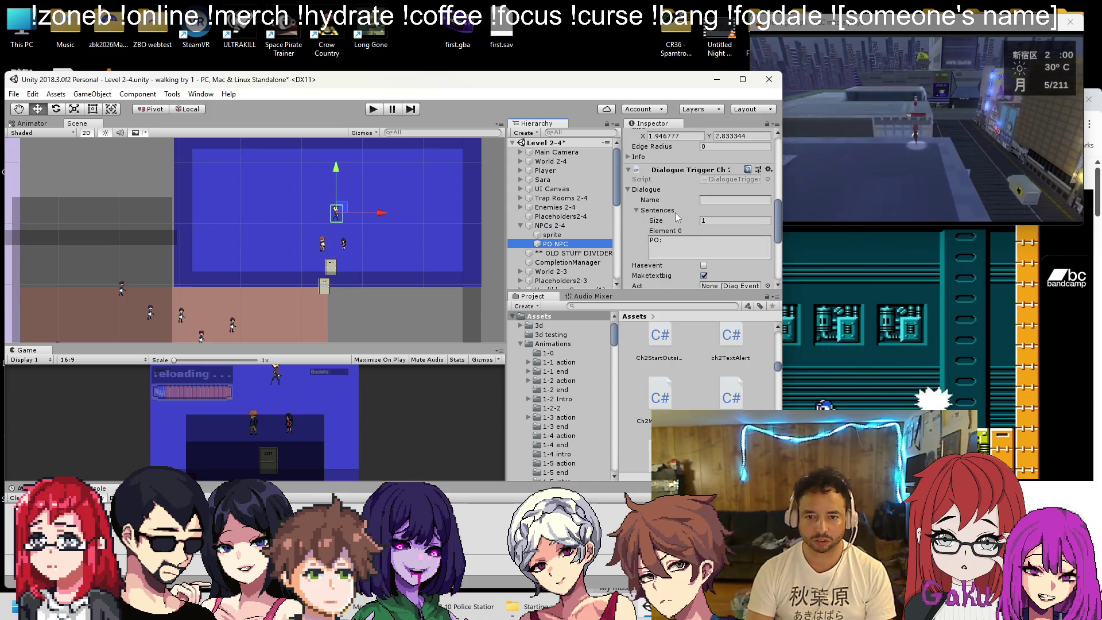
scroll(675, 212, down, 2)
right_click(565, 243)
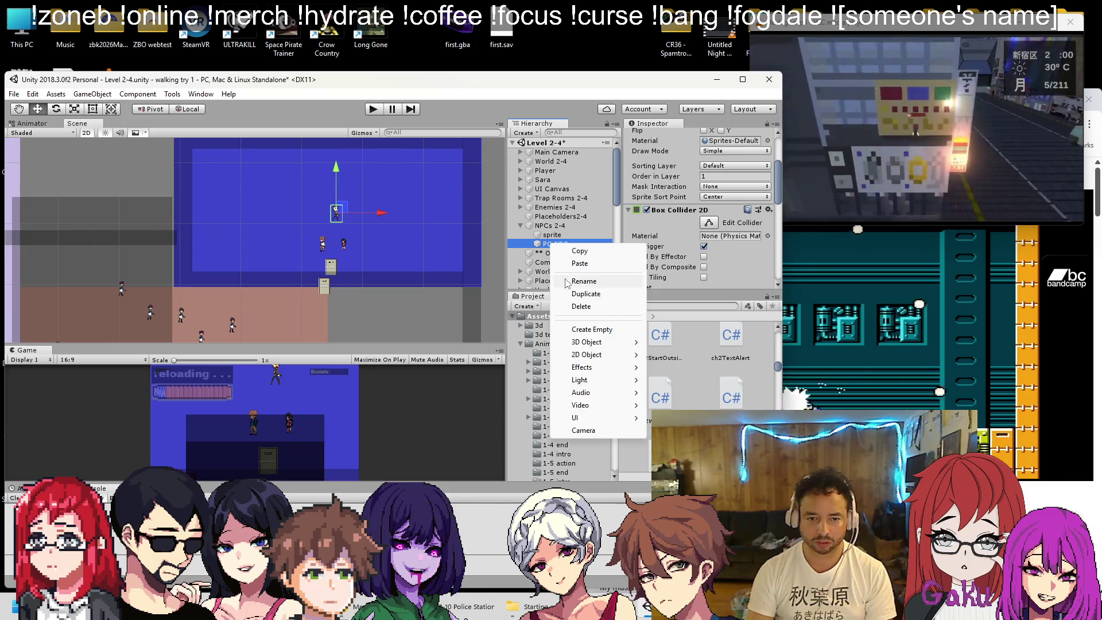
click(568, 271)
text(diag)
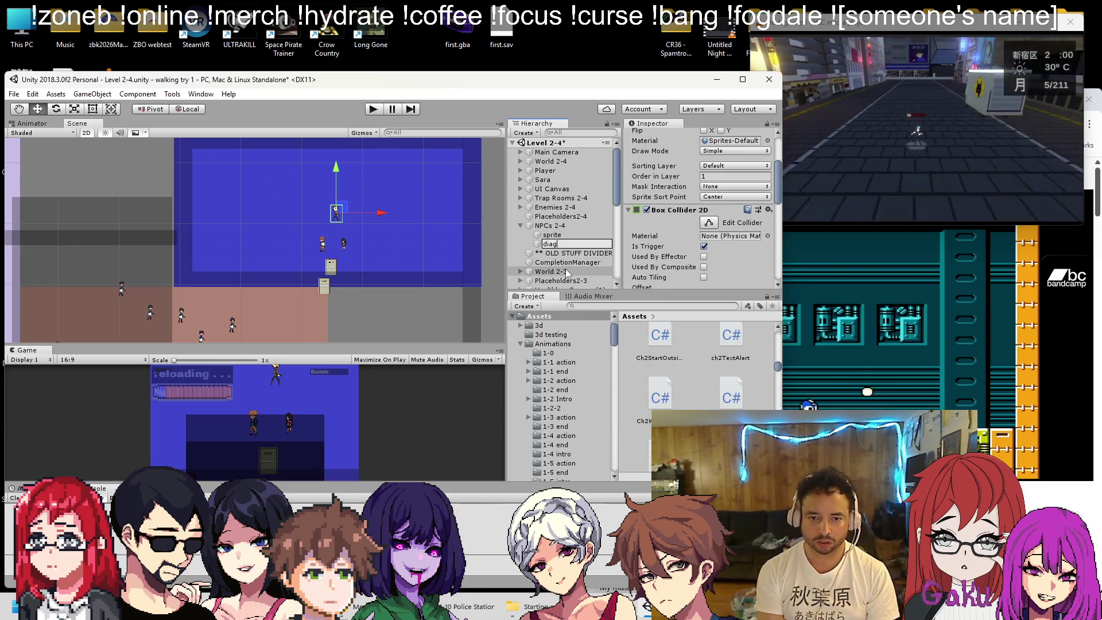
scroll(659, 234, down, 5)
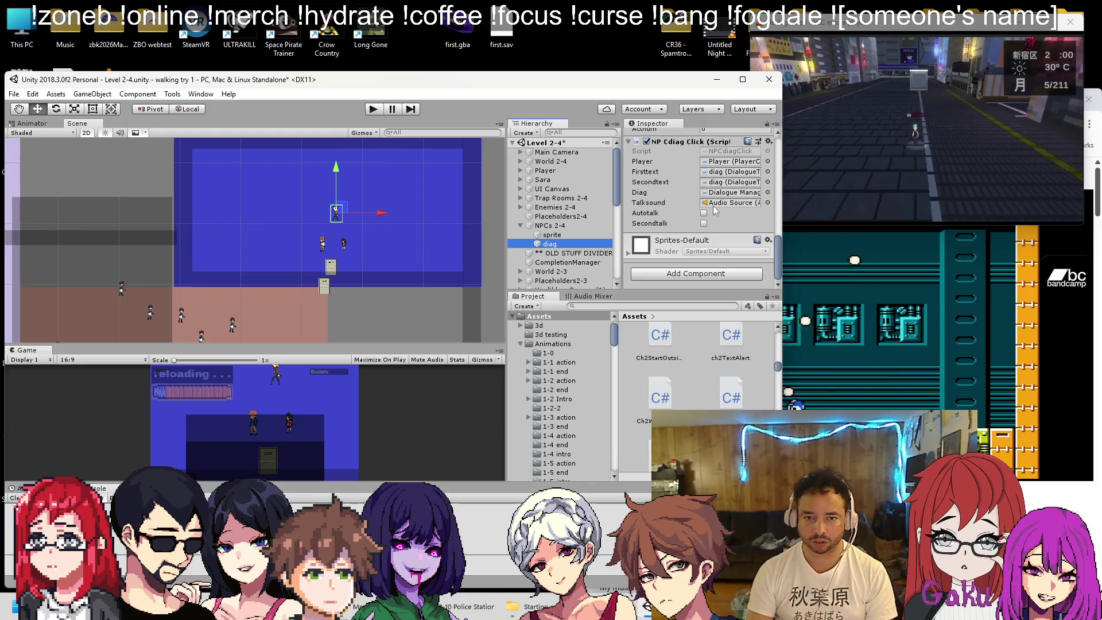
scroll(715, 209, up, 10)
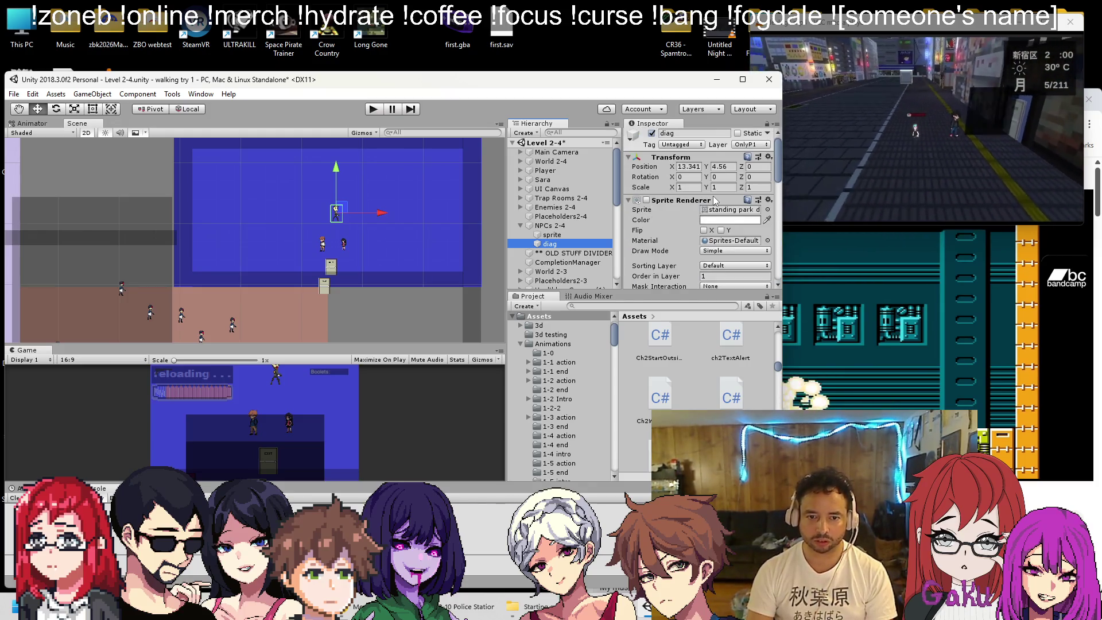
scroll(689, 207, down, 10)
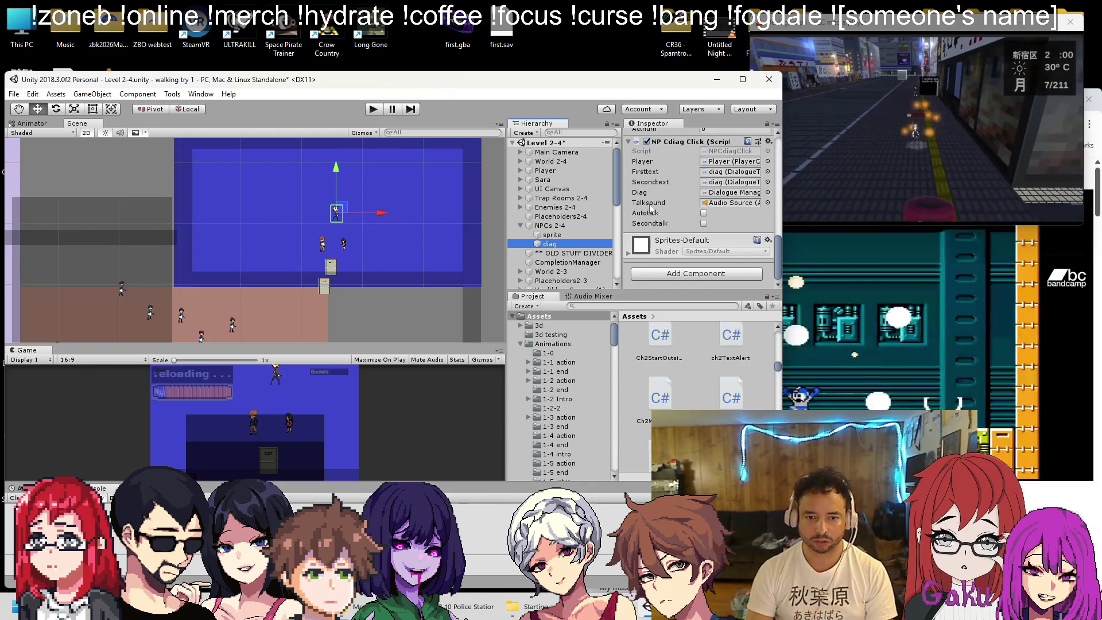
right_click(554, 244)
click(585, 271)
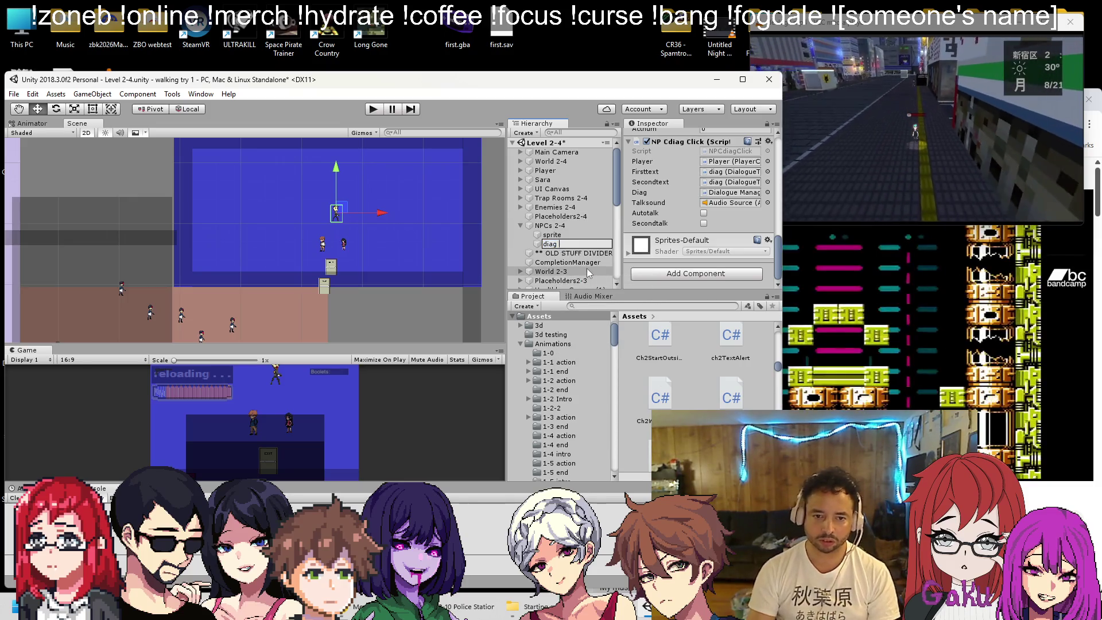
text(1)
key(Return)
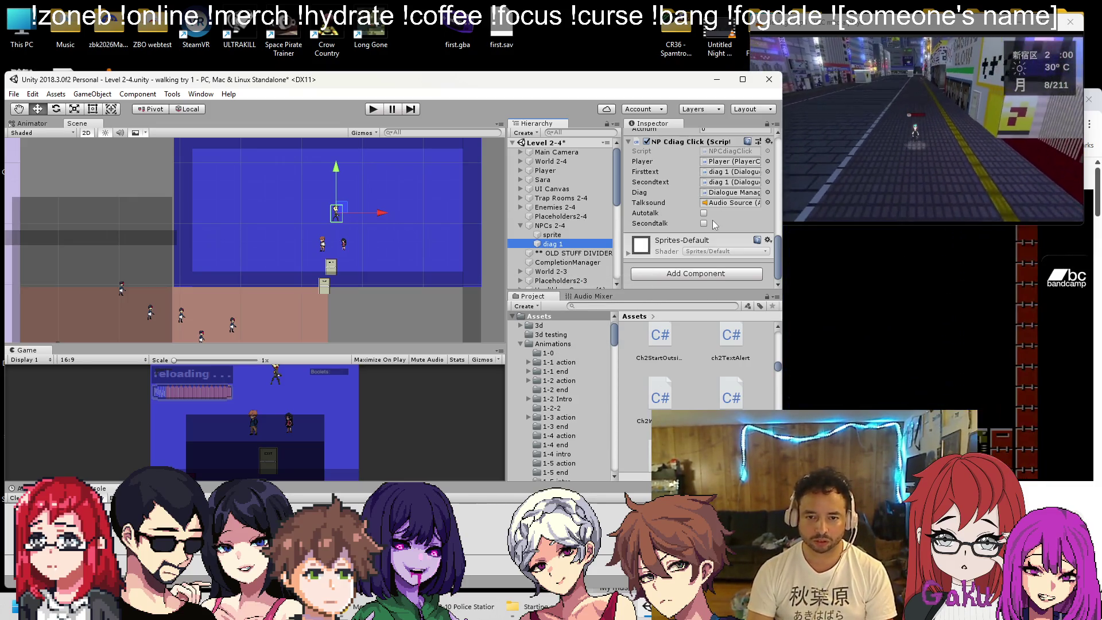
scroll(708, 210, up, 5)
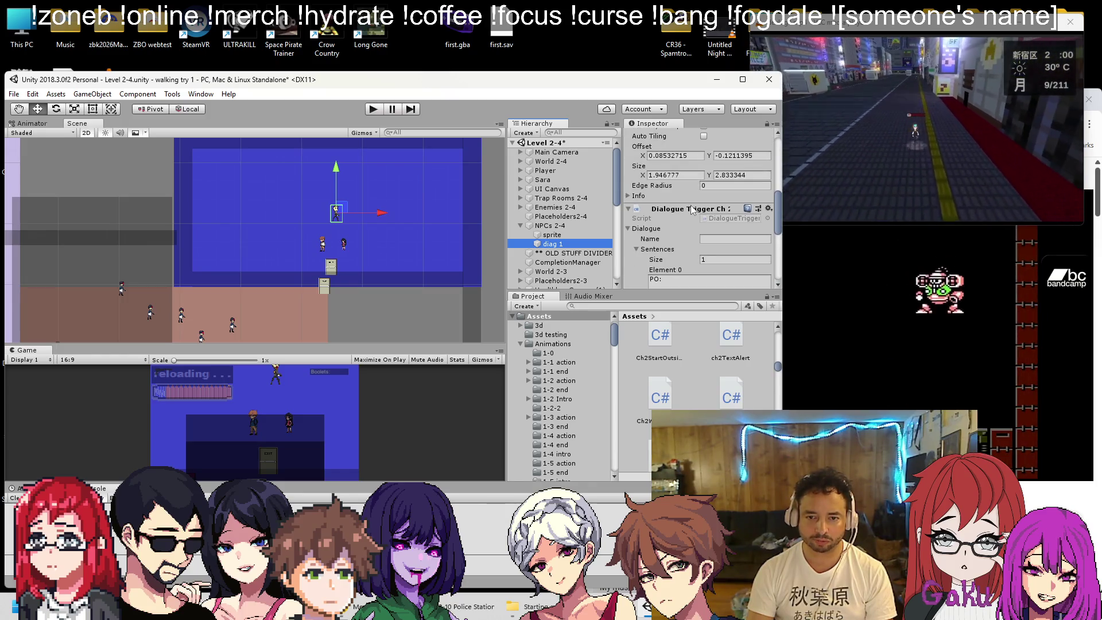
Edit diag 1's Element 0 dialogue line to read 'PO: A zombie horde is approaching'
click(682, 226)
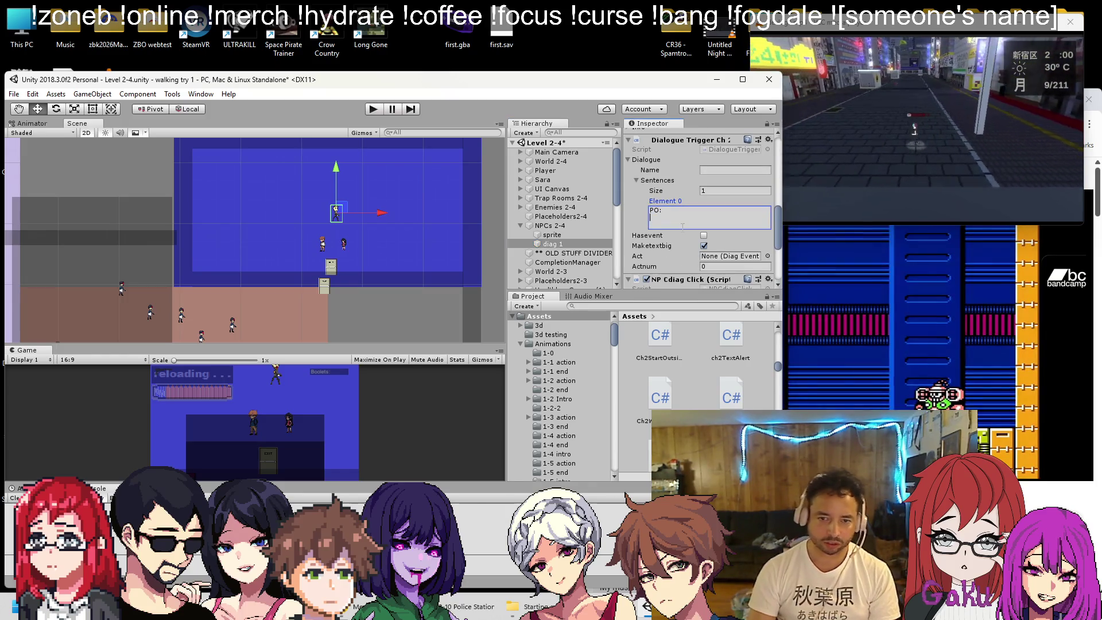
text(There's a)
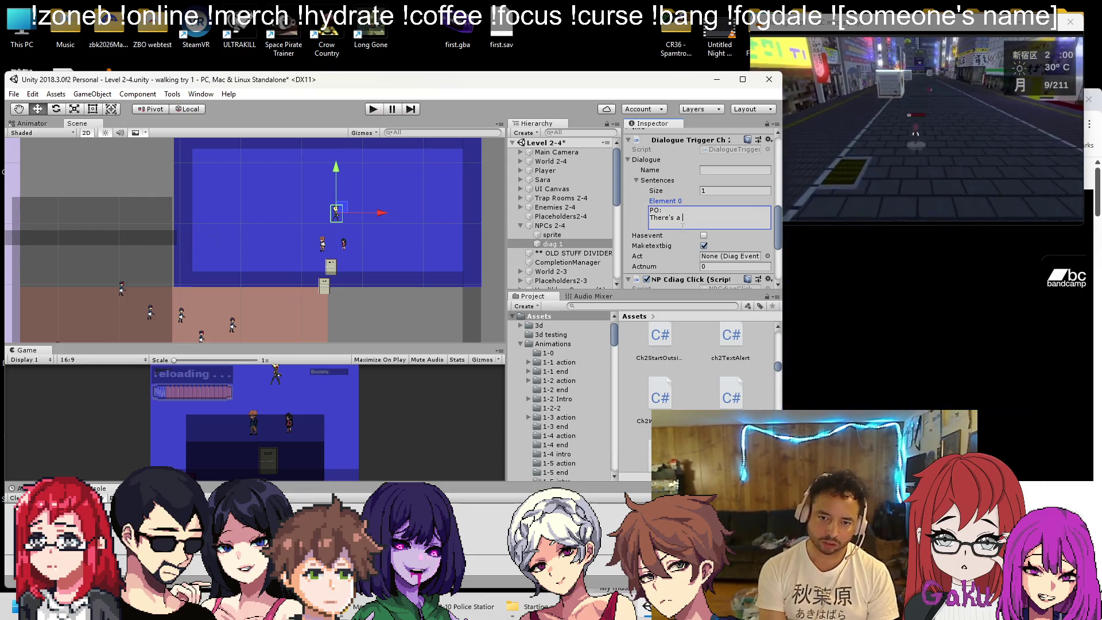
key(BackSpace)
key(BackSpace)
key(BackSpace)
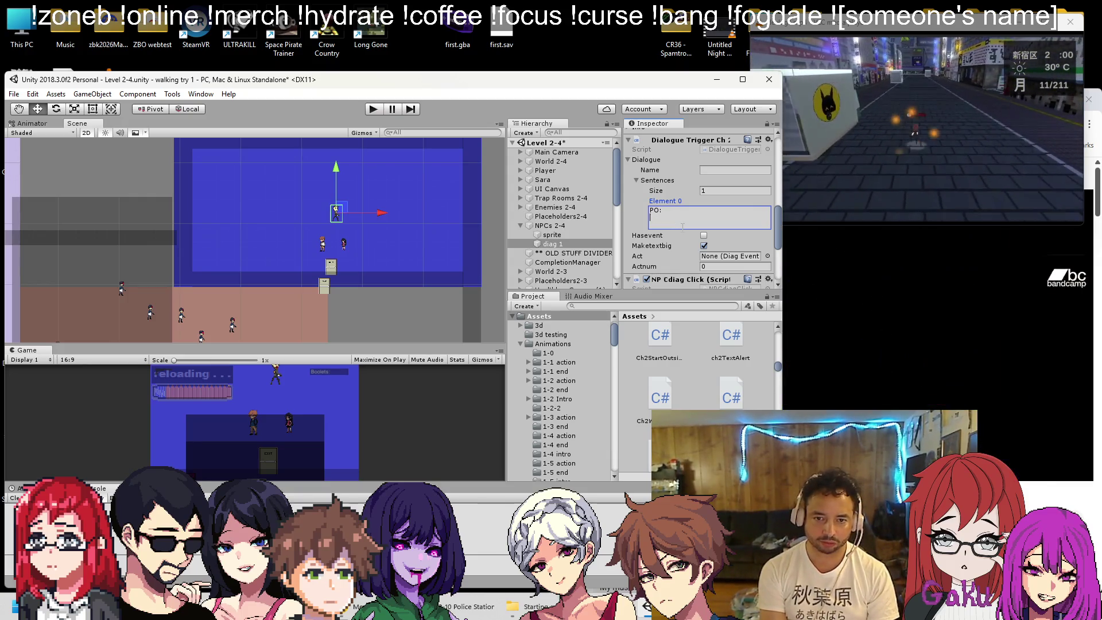
text(A zombie horde is)
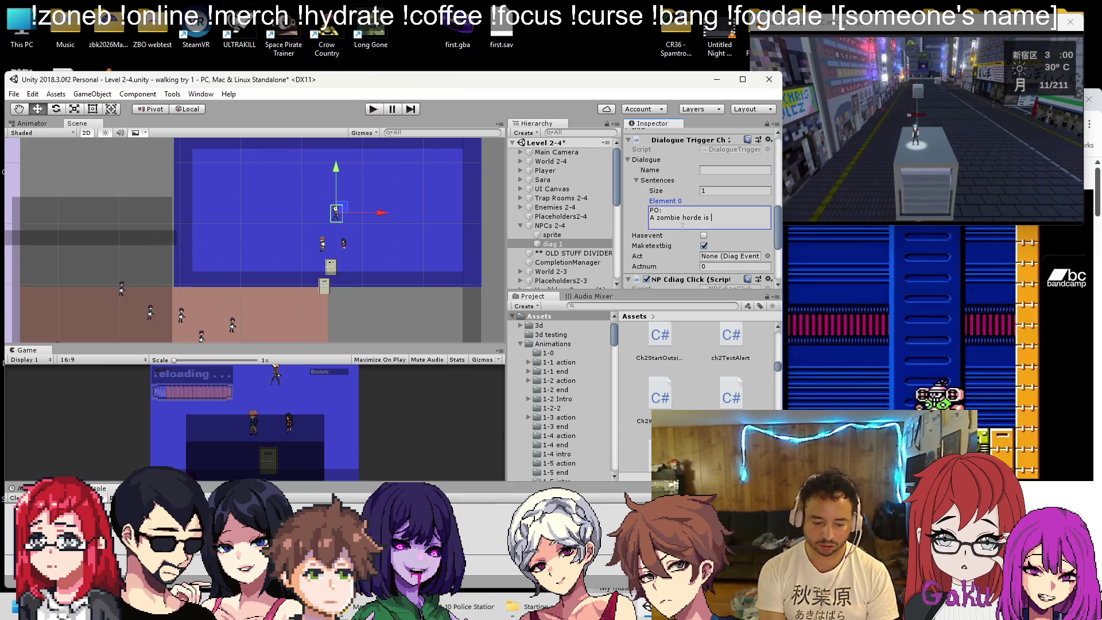
key(Return)
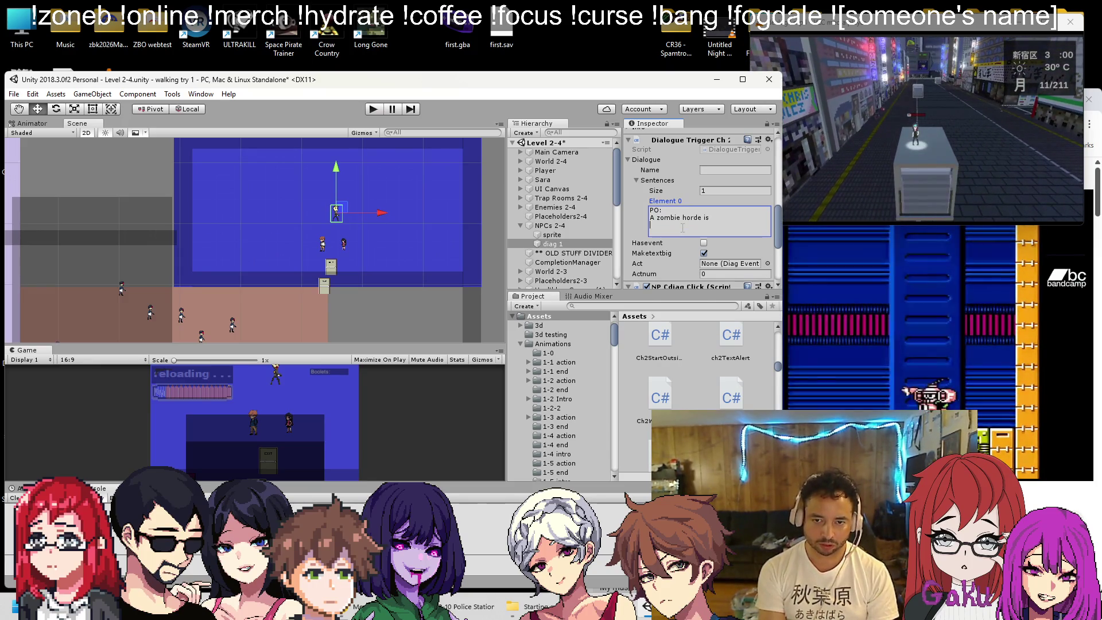
text(proaching!)
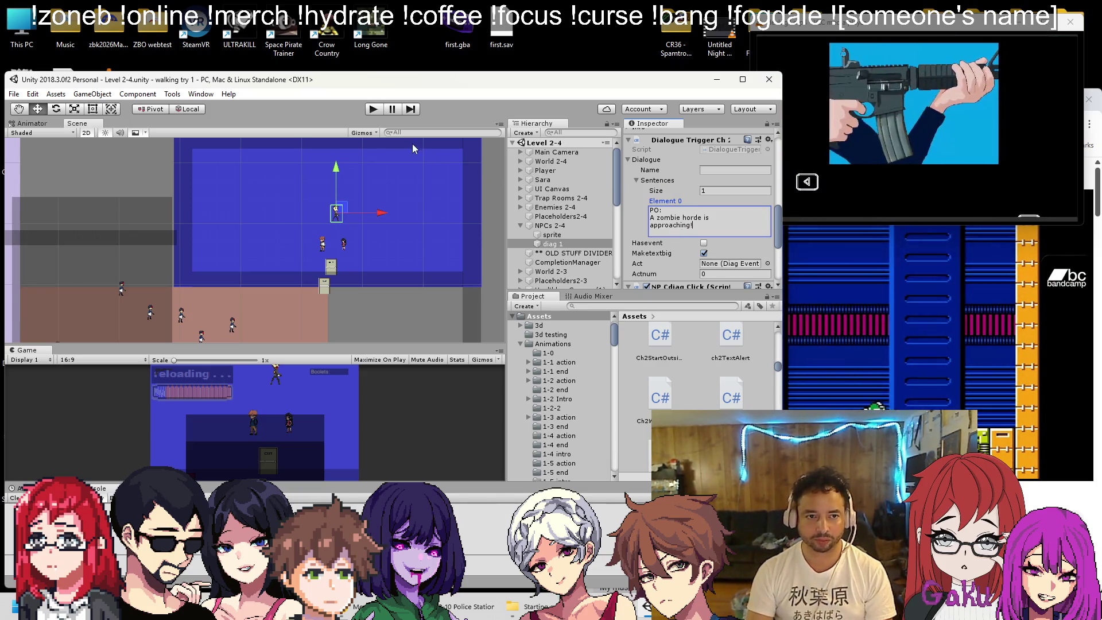
Select the sprite object under NPCs 2-4 and bring up its context menu
scroll(575, 188, down, 5)
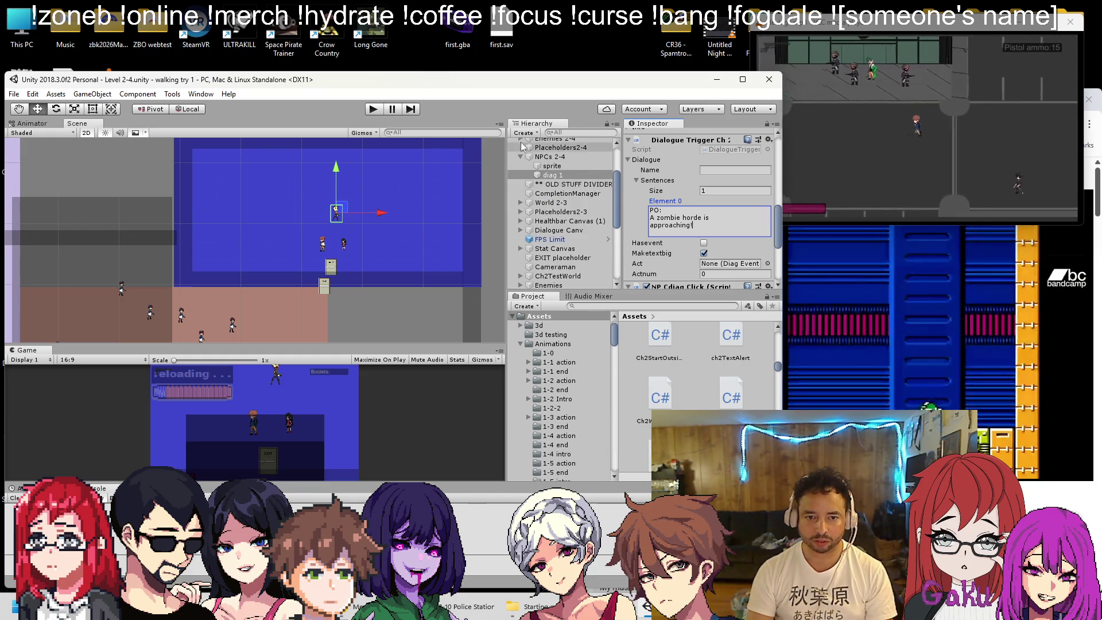
click(549, 156)
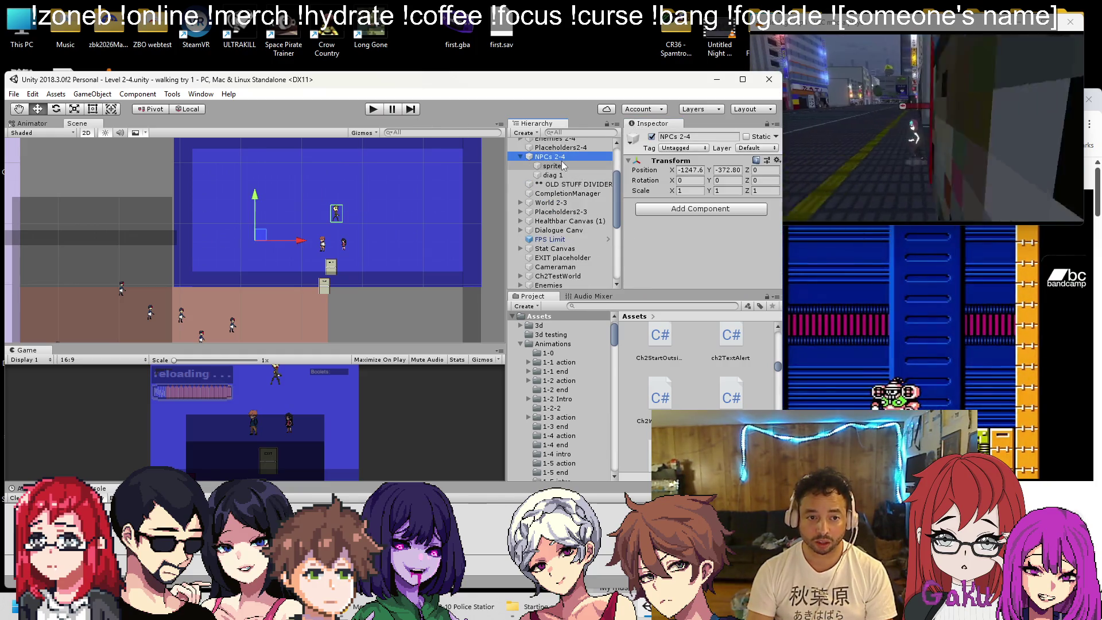
click(563, 166)
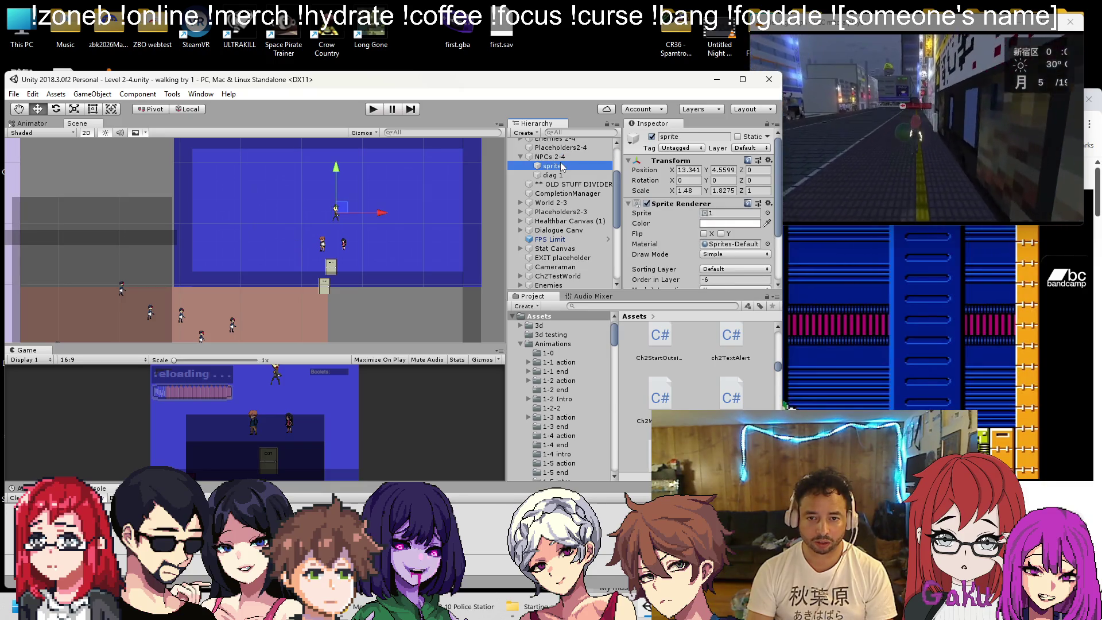
scroll(654, 192, down, 3)
scroll(654, 192, up, 3)
right_click(550, 167)
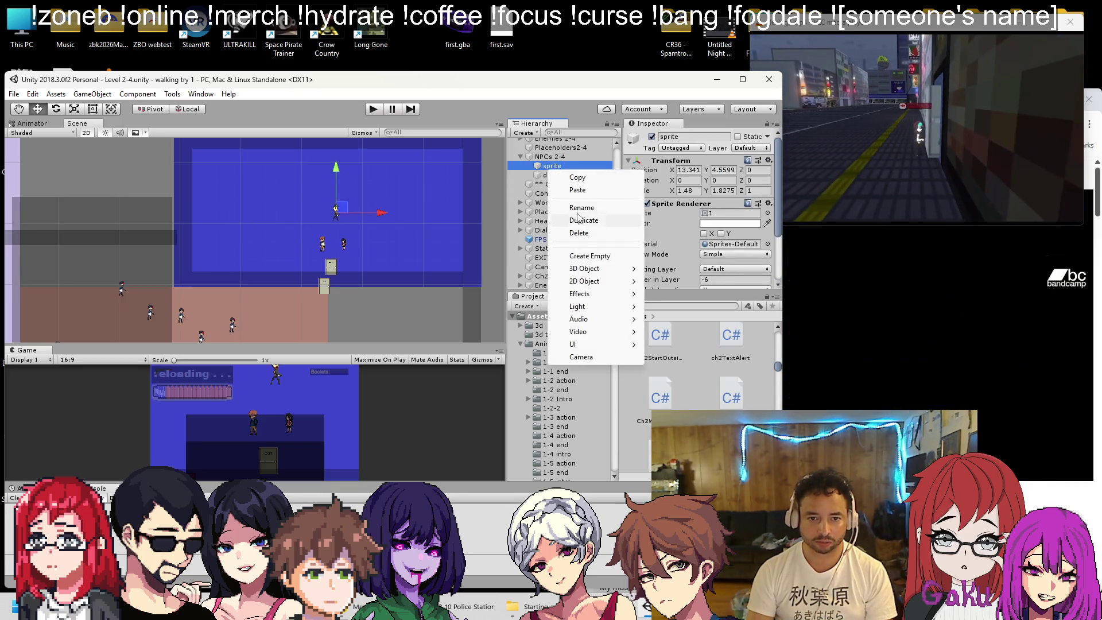
Rename the sprite object to 'Station PO'
click(576, 208)
text(Station PO)
key(Return)
Make diag 1 a child of Station PO and save the scene
click(560, 174)
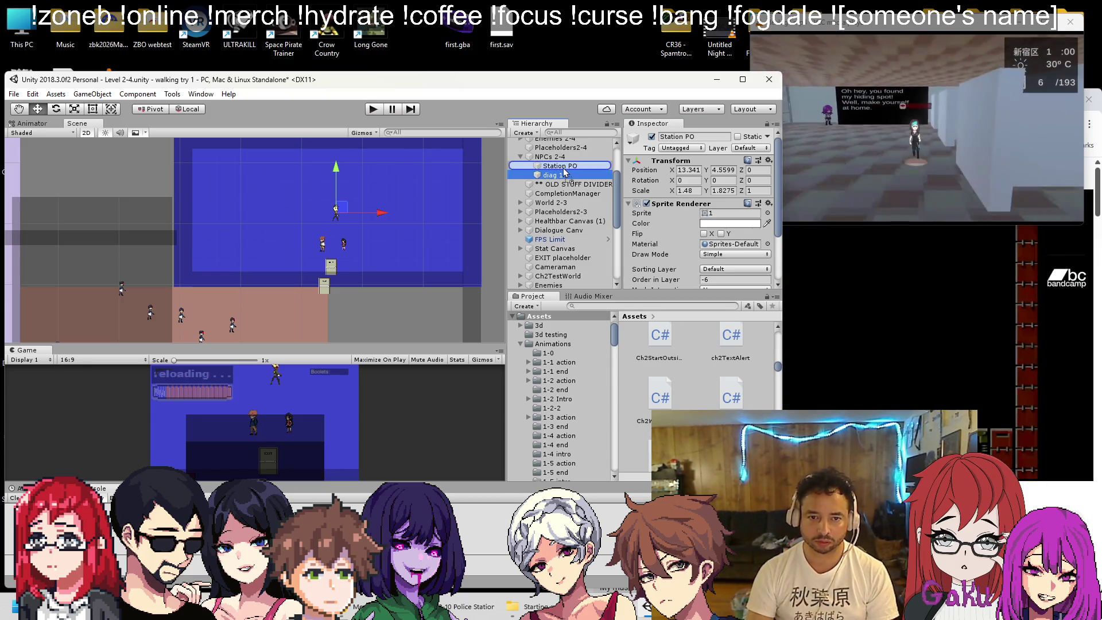
drag(563, 172, 564, 171)
key(ctrl+s)
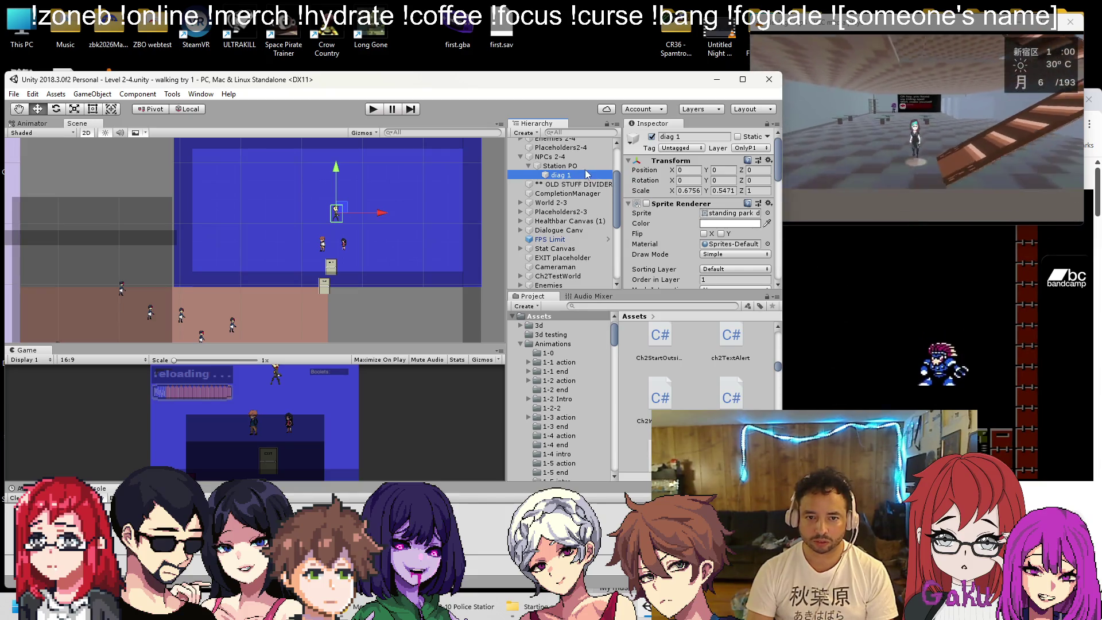
click(610, 156)
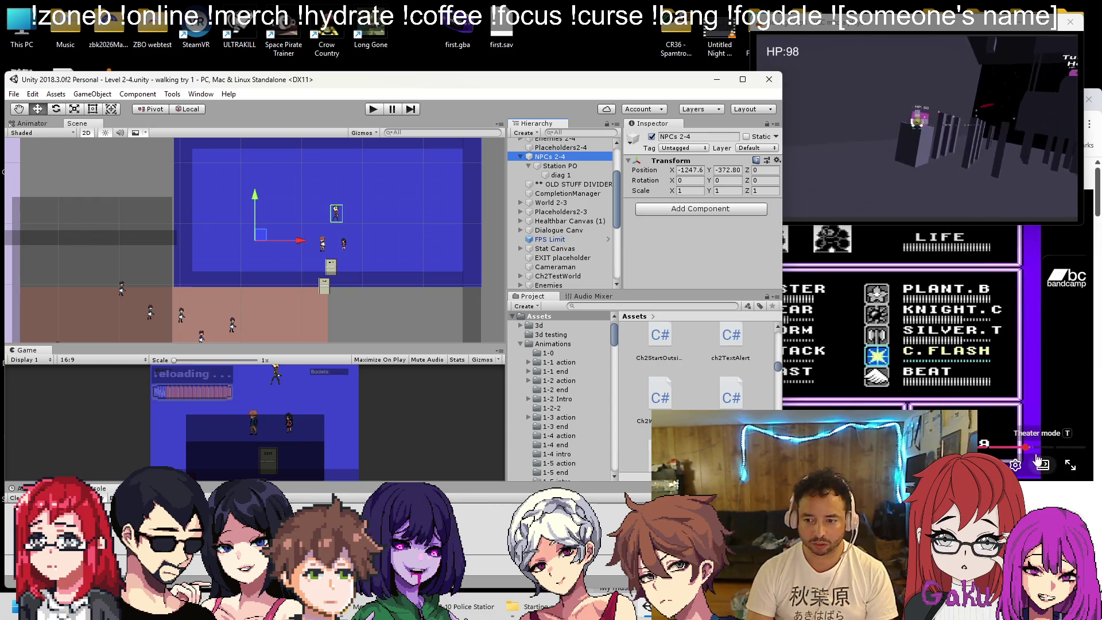
click(1036, 455)
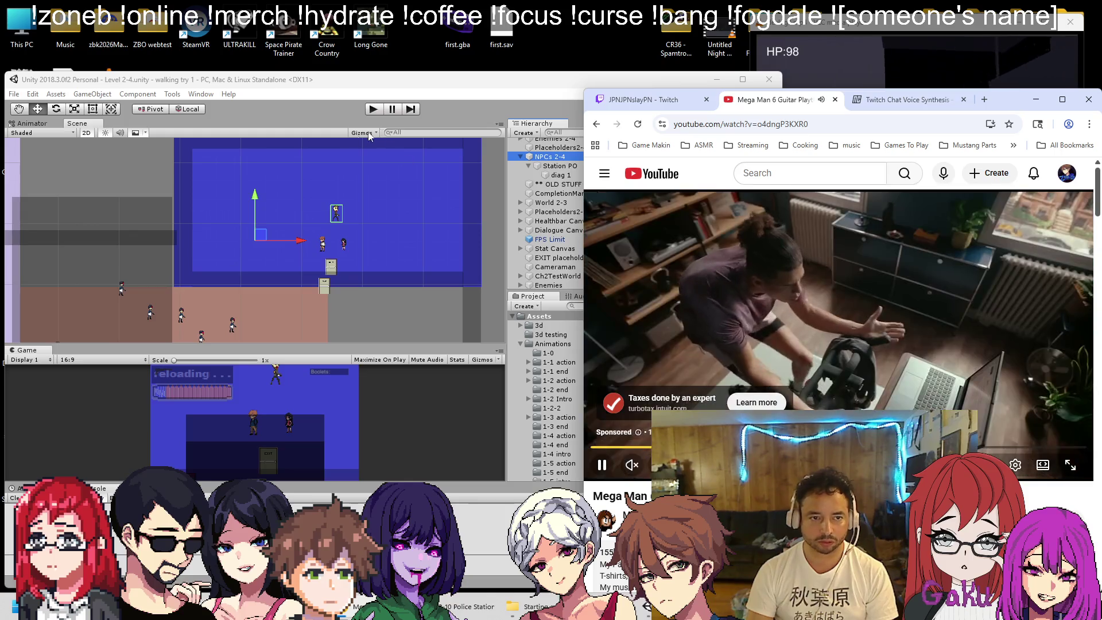
Run the scene in play mode alongside the tutorial video, then stop it
click(332, 122)
click(372, 111)
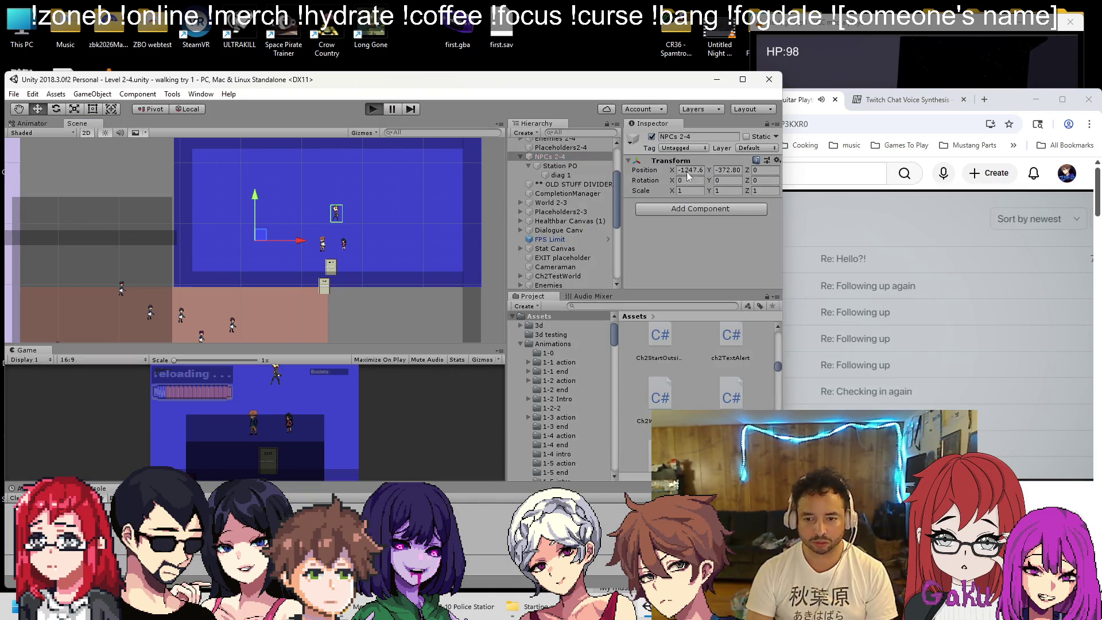
scroll(1079, 429, up, 5)
click(1063, 429)
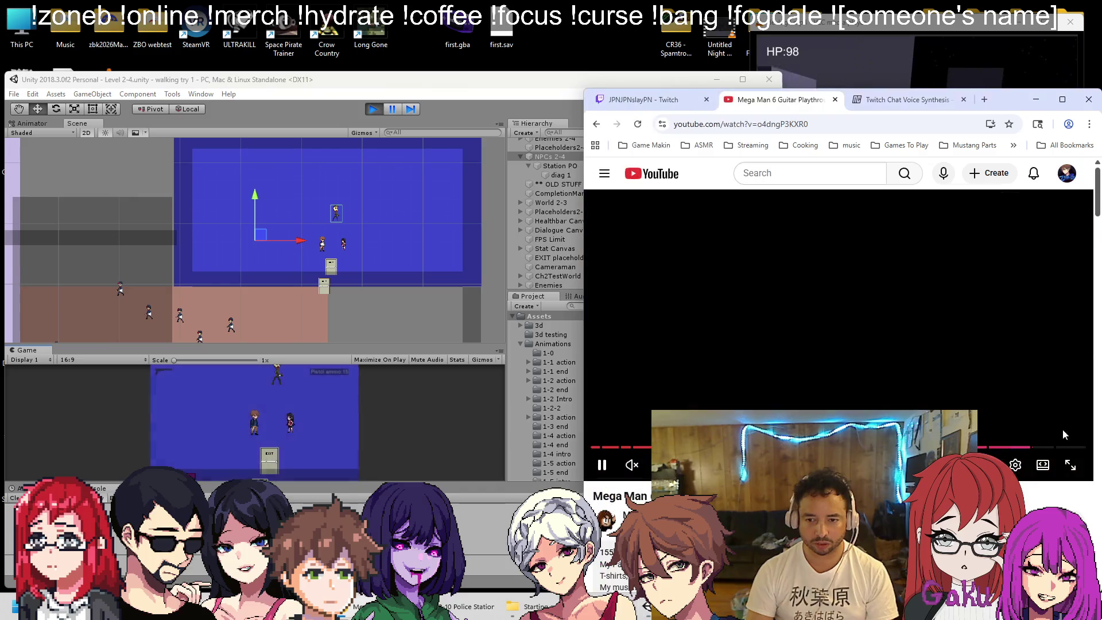
click(462, 122)
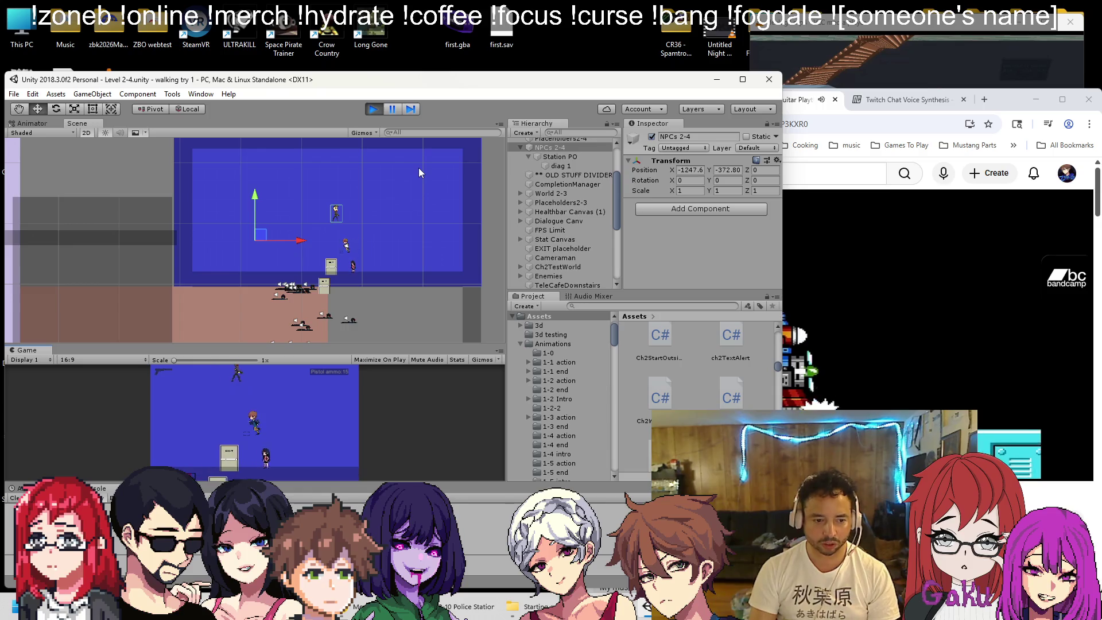
click(372, 109)
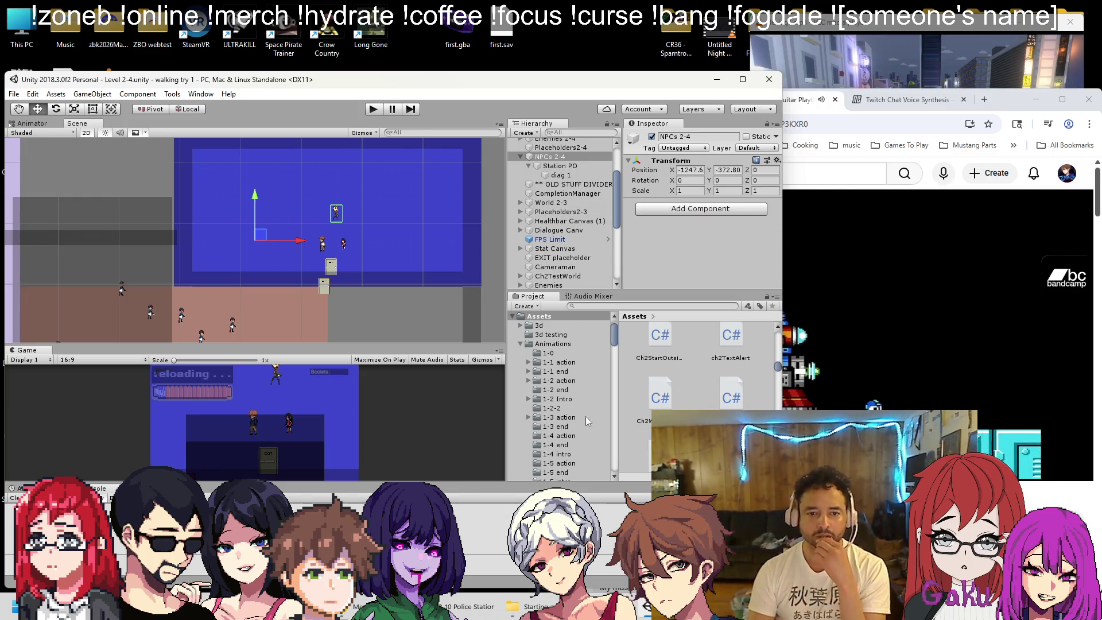
Select Station PO to view its settings, then bring up the Ch2WaveClearQuest script
click(556, 166)
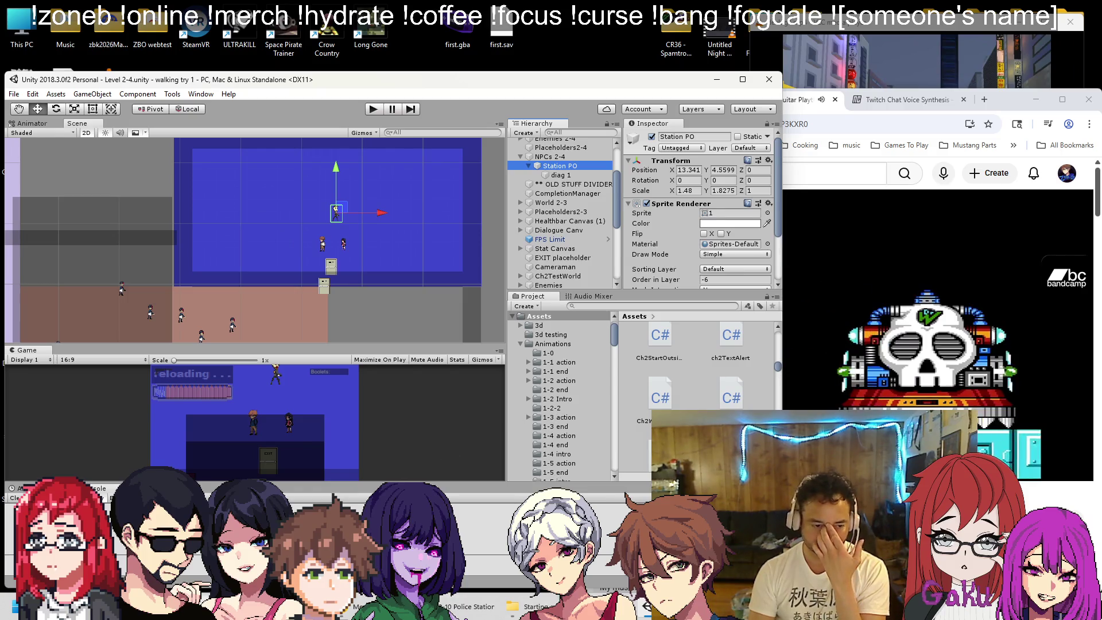
key(alt+Tab)
key(alt+Tab)
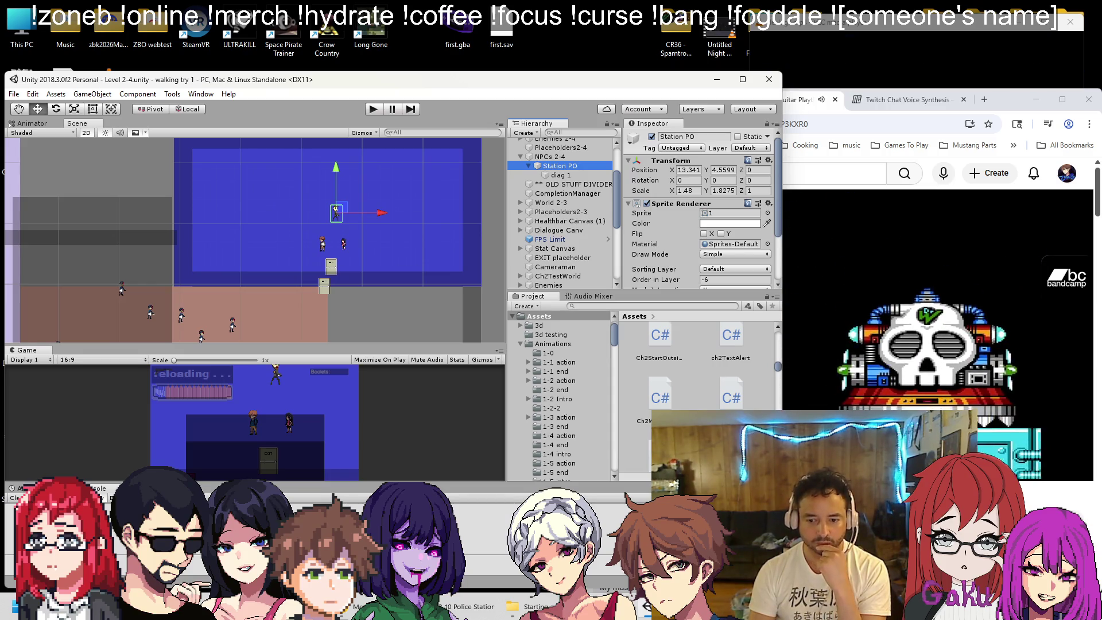
key(alt+Tab)
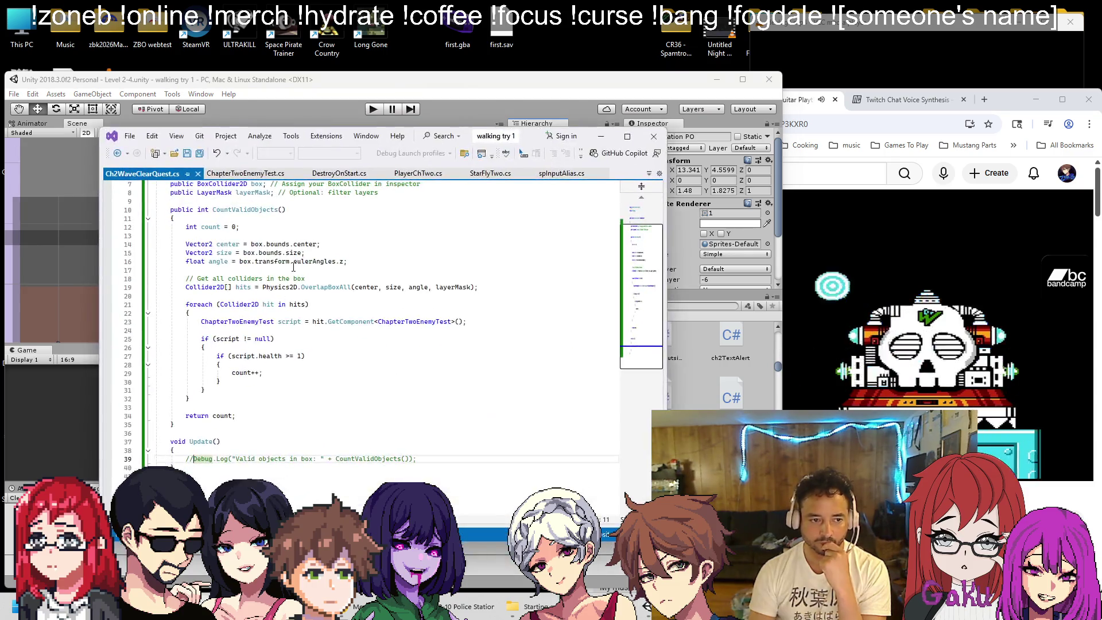
Scroll Ch2WaveClearQuest.cs up to review CountValidObjects, then return to Unity
scroll(470, 359, up, 2)
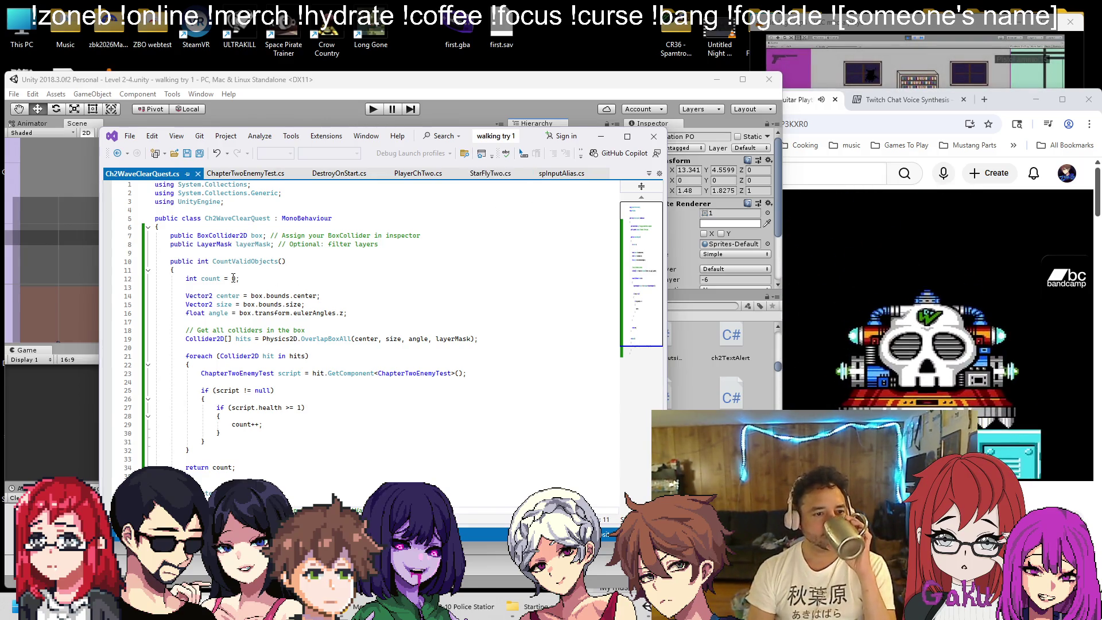
key(Home)
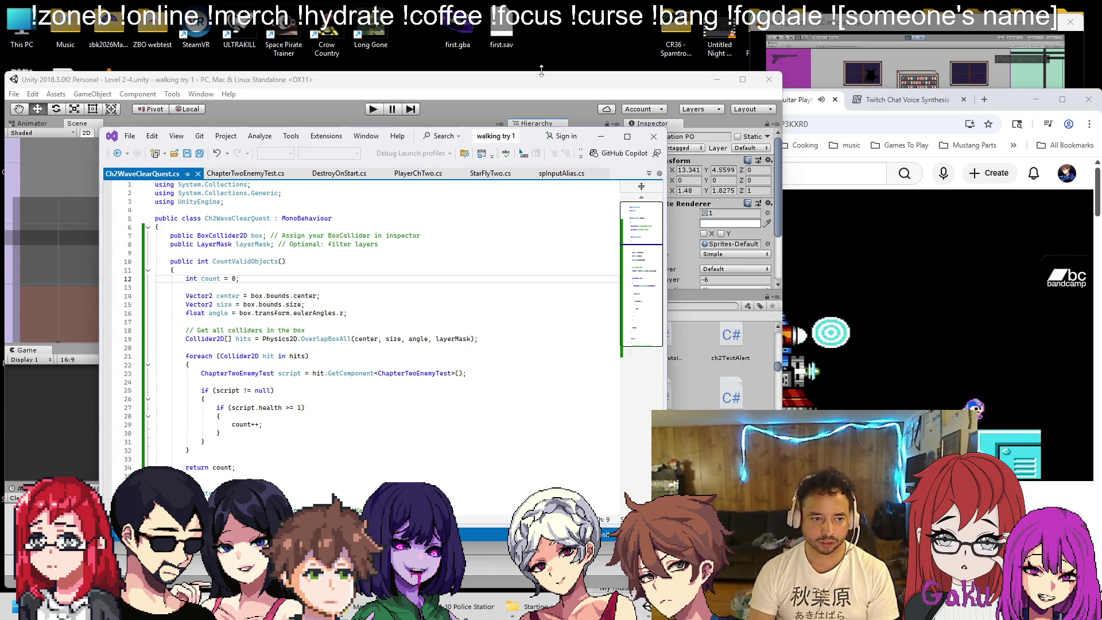
click(512, 95)
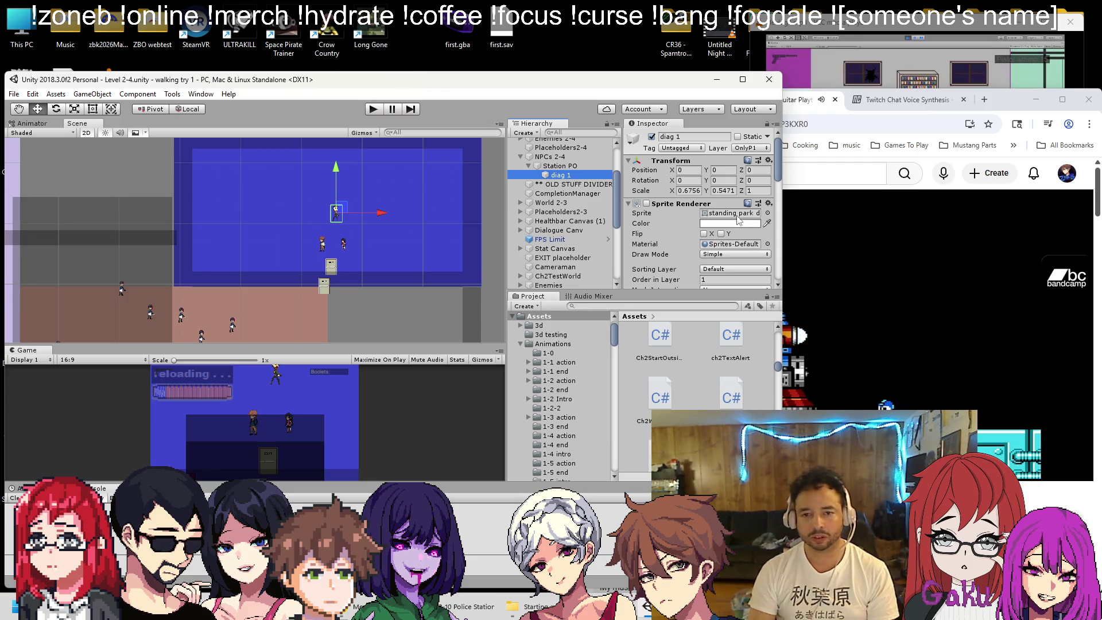
Expand World 2-4 > Police Station and select ClearQuest to view its components
scroll(566, 241, up, 3)
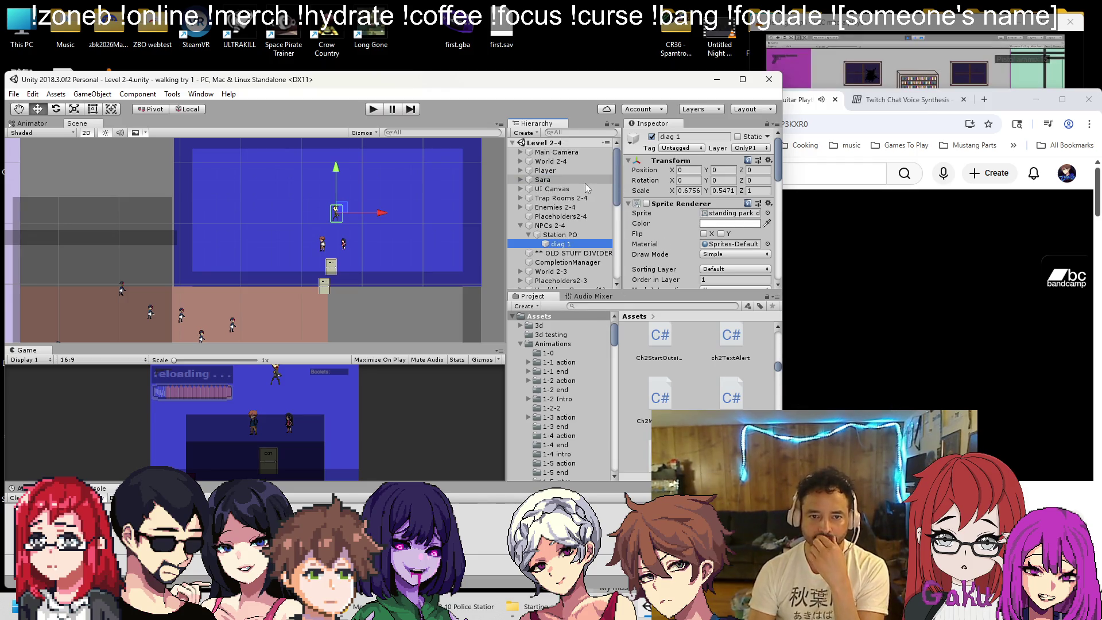
click(520, 162)
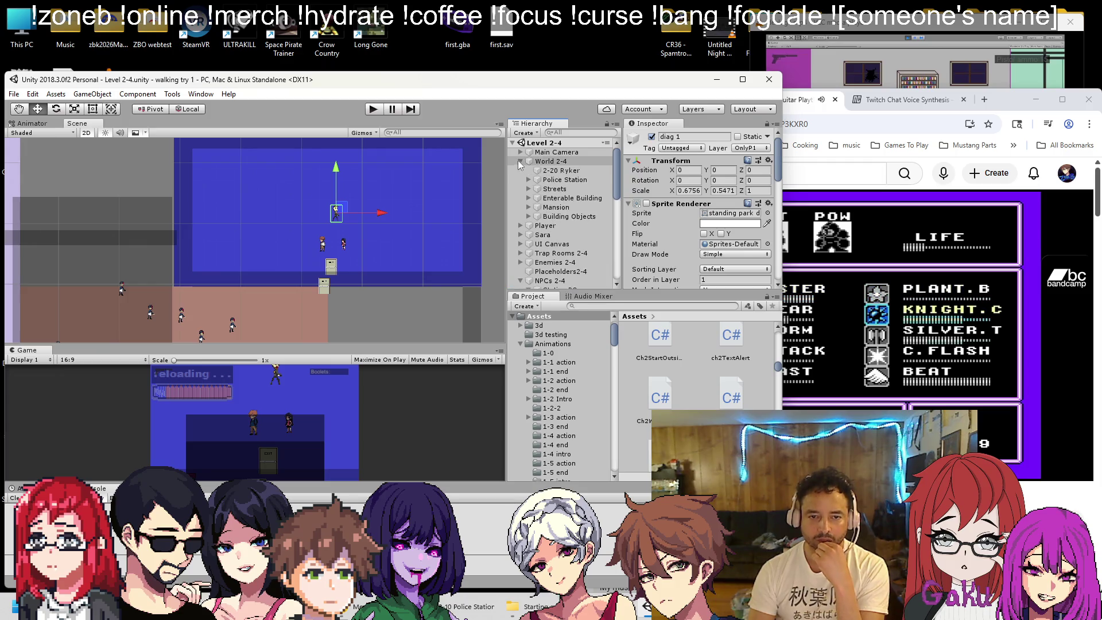
click(528, 181)
click(577, 191)
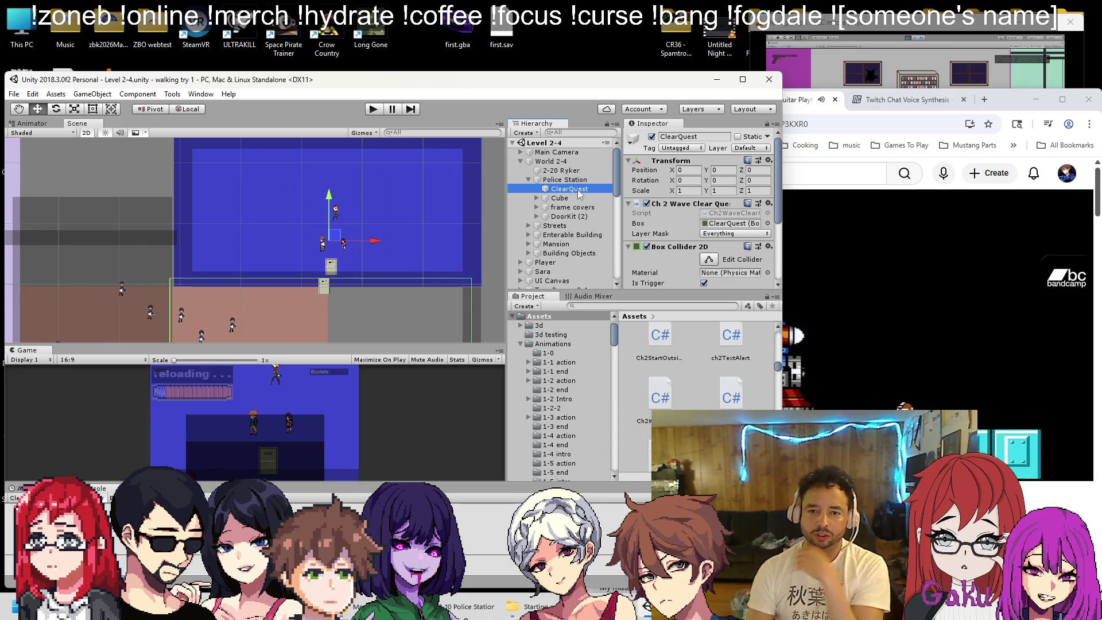
scroll(700, 229, down, 4)
scroll(591, 237, down, 10)
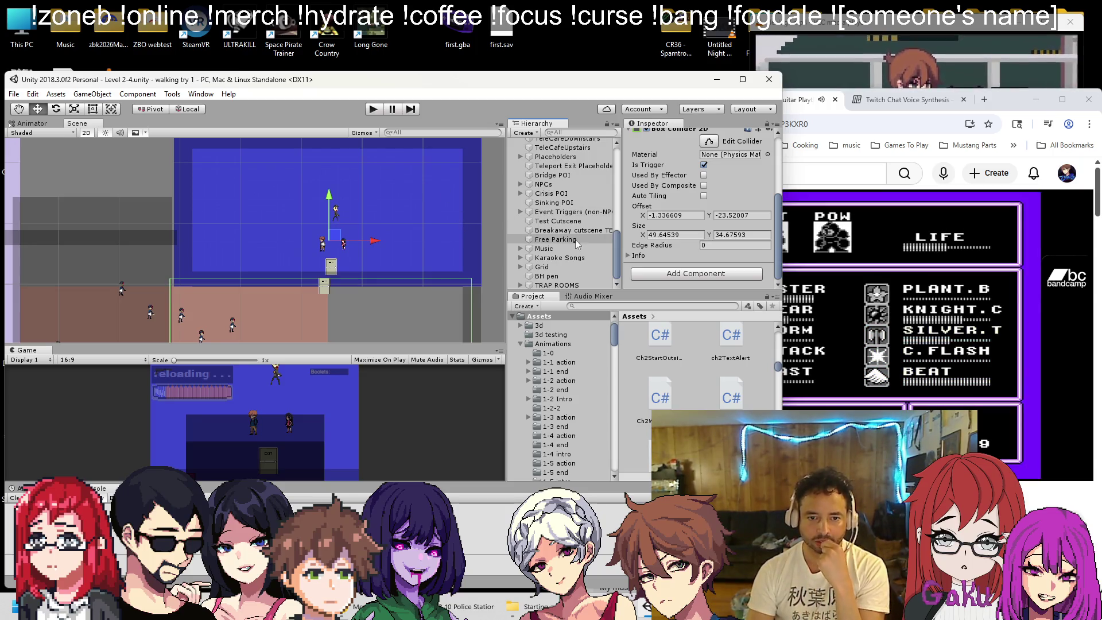
Review ClearQuest's wave-clear script and trigger collider, then select diag 1 under Station PO
scroll(654, 255, up, 3)
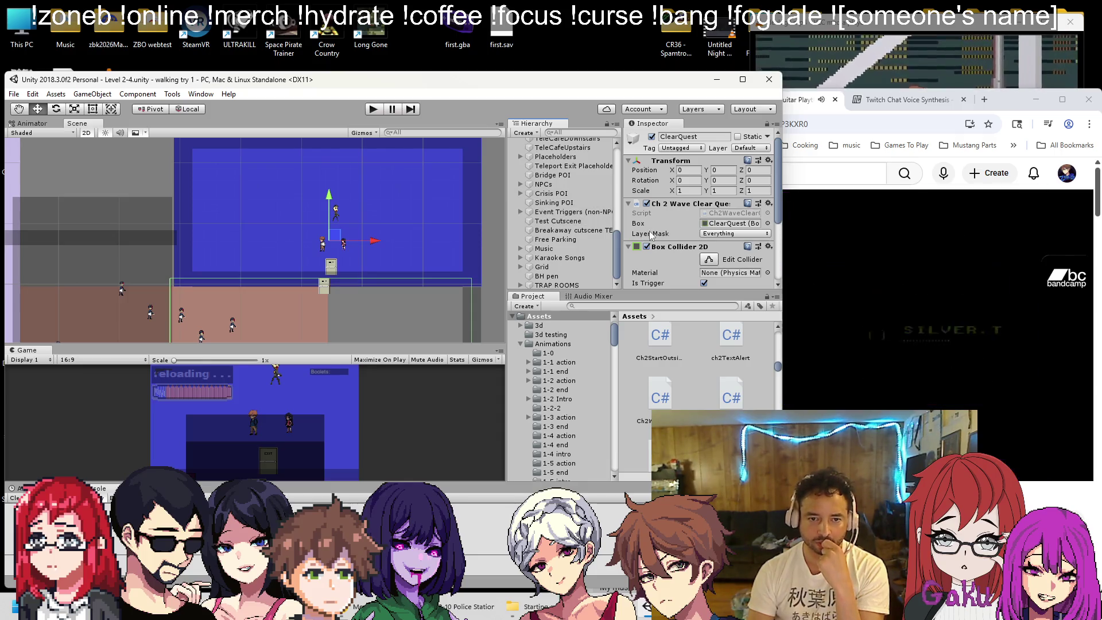
scroll(647, 246, down, 3)
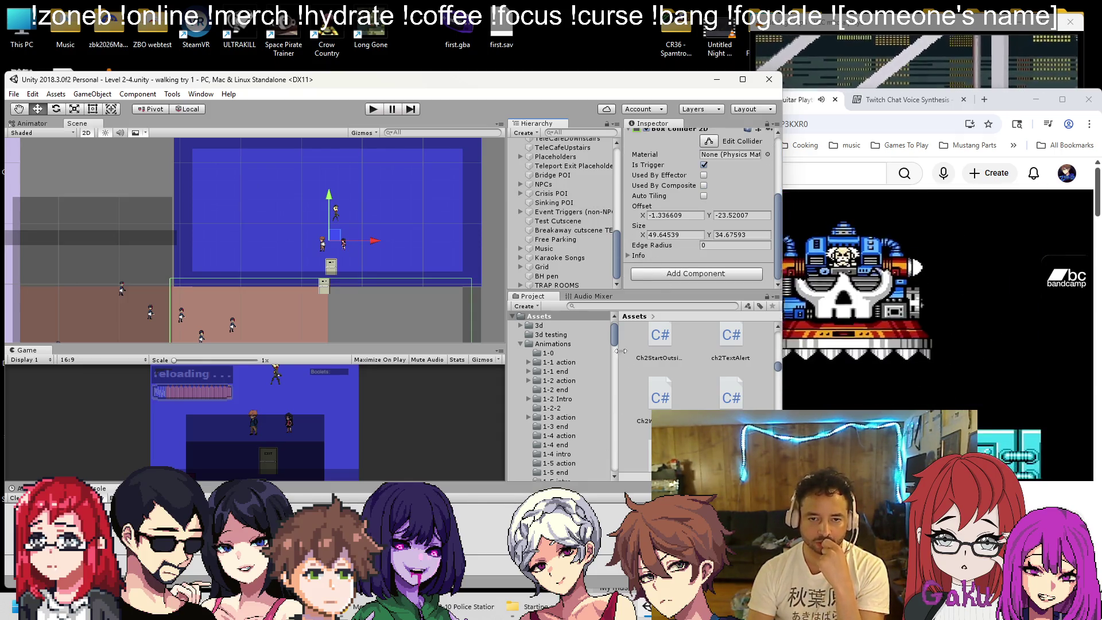
scroll(591, 233, up, 10)
scroll(580, 230, down, 4)
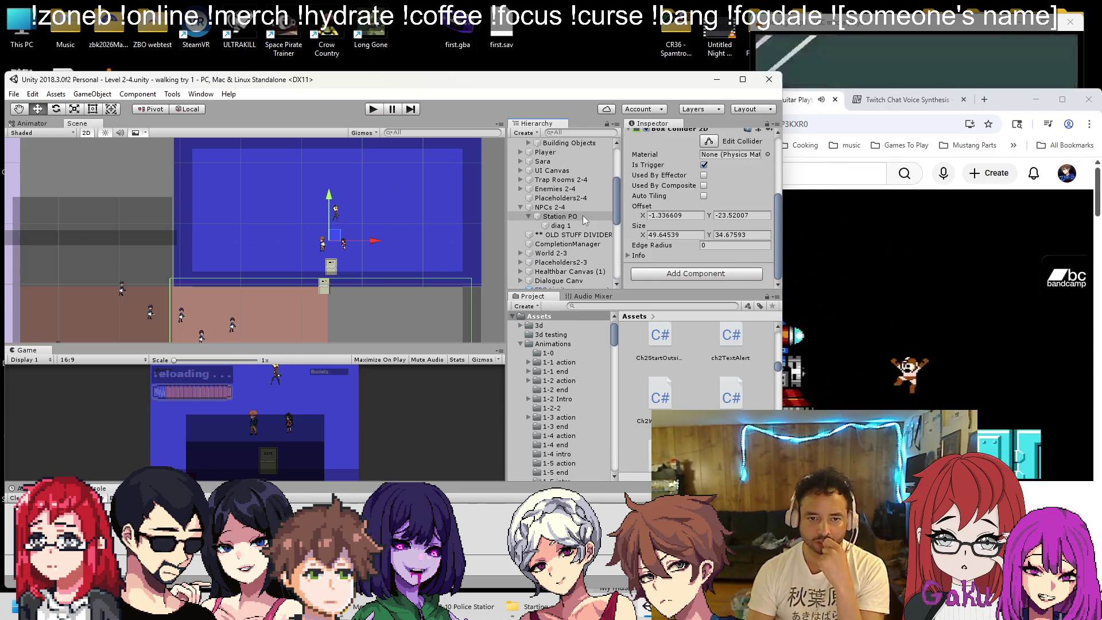
click(576, 224)
scroll(683, 210, down, 3)
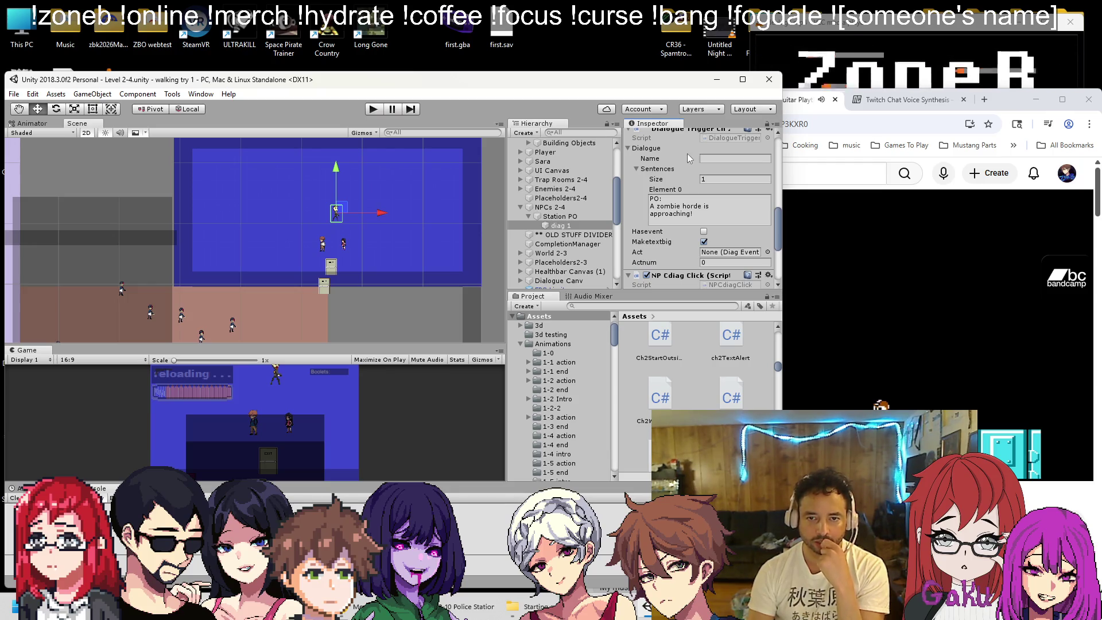
Open and review the Dialogue Trigger script code from diag 1
scroll(687, 153, up, 3)
right_click(693, 201)
click(728, 341)
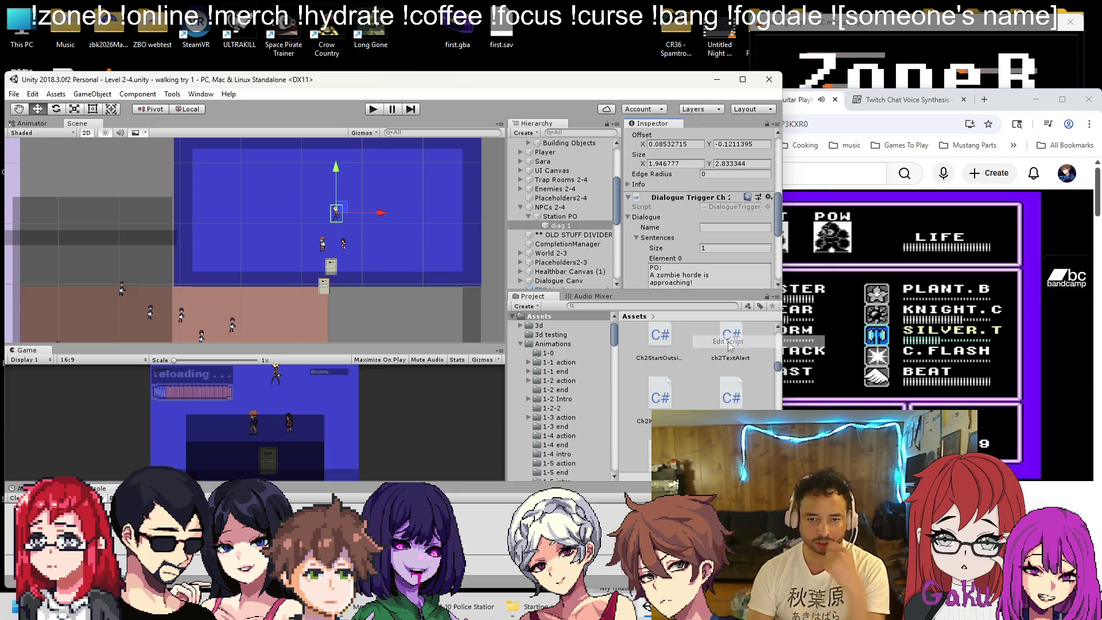
scroll(355, 328, down, 2)
scroll(354, 328, down, 5)
mouse_move(322, 371)
mouse_down()
mouse_move(172, 327)
mouse_move(216, 295)
mouse_move(218, 238)
mouse_up()
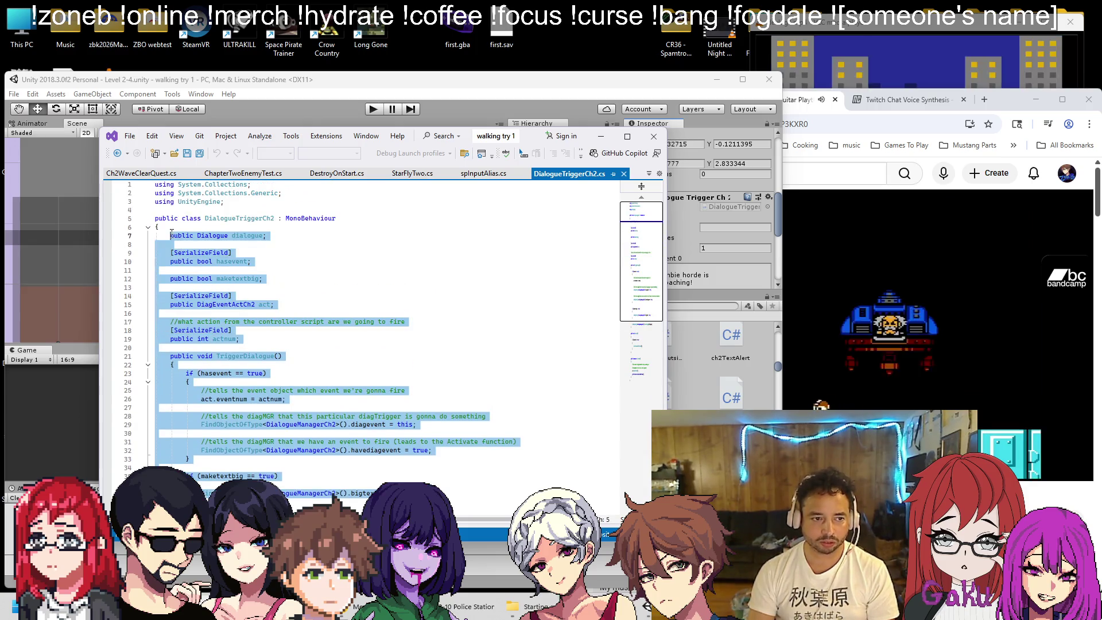
click(735, 236)
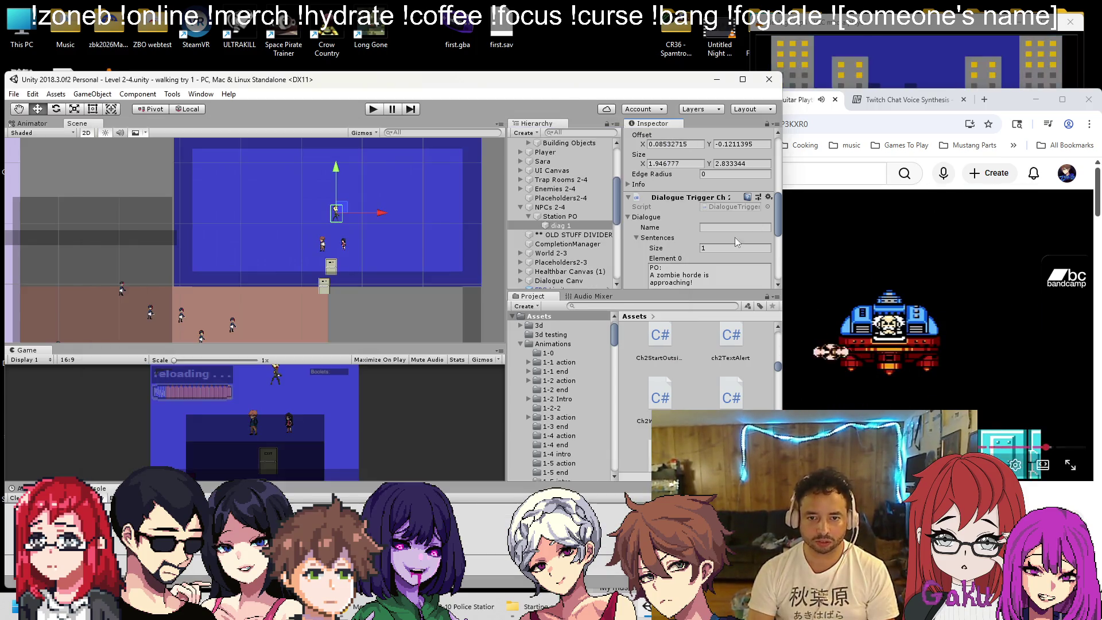
Review the NPCdiagClick script code, then start adding a component to diag 1
scroll(723, 237, down, 5)
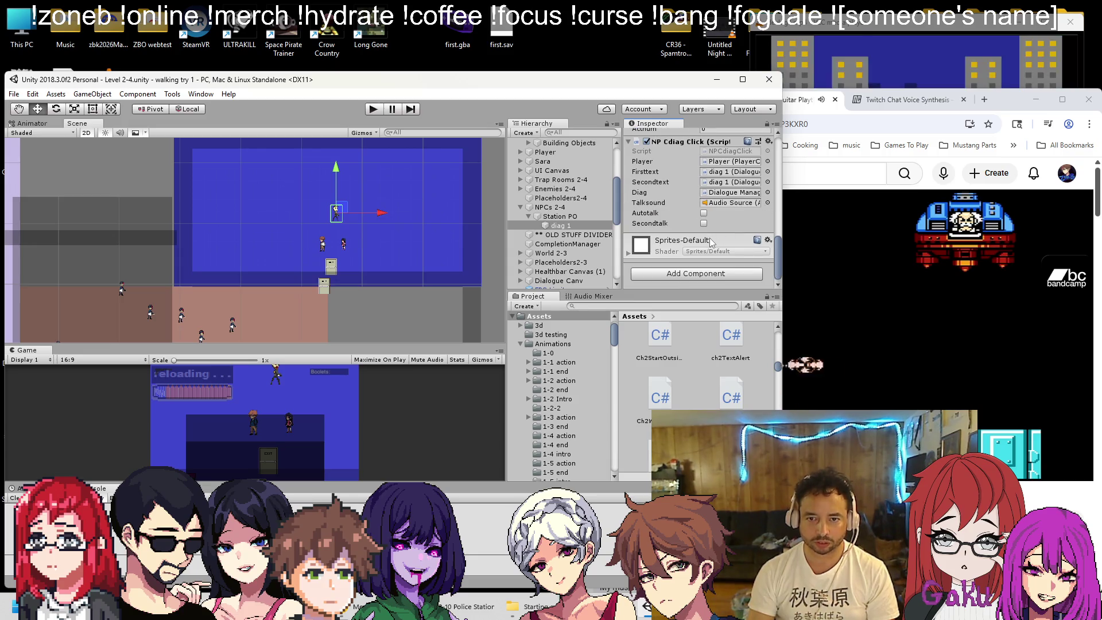
scroll(709, 241, up, 5)
scroll(704, 243, down, 5)
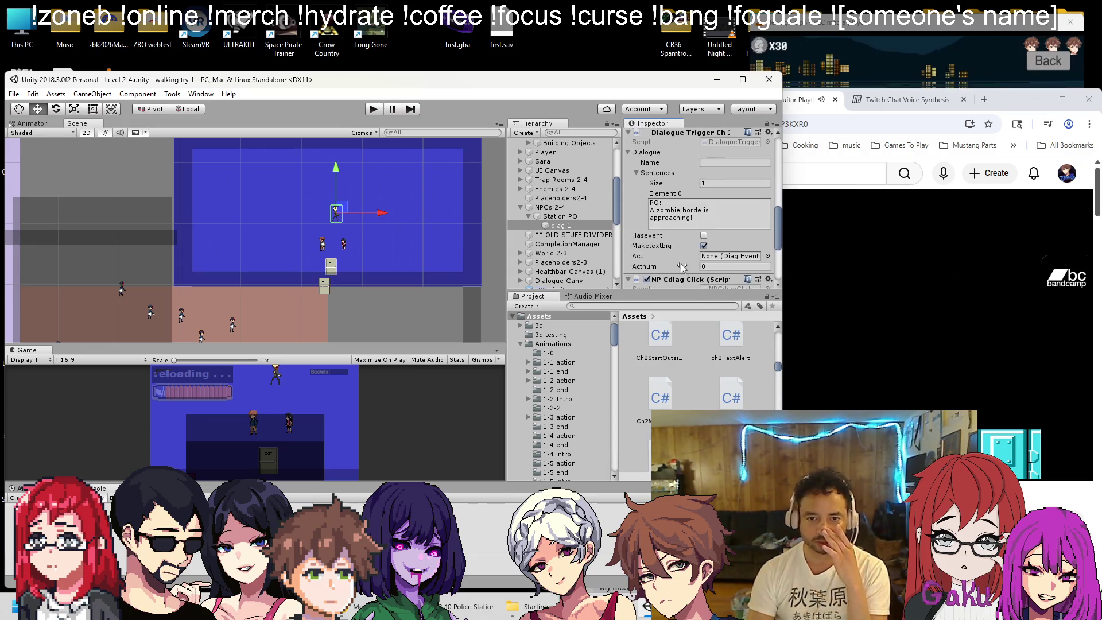
right_click(681, 213)
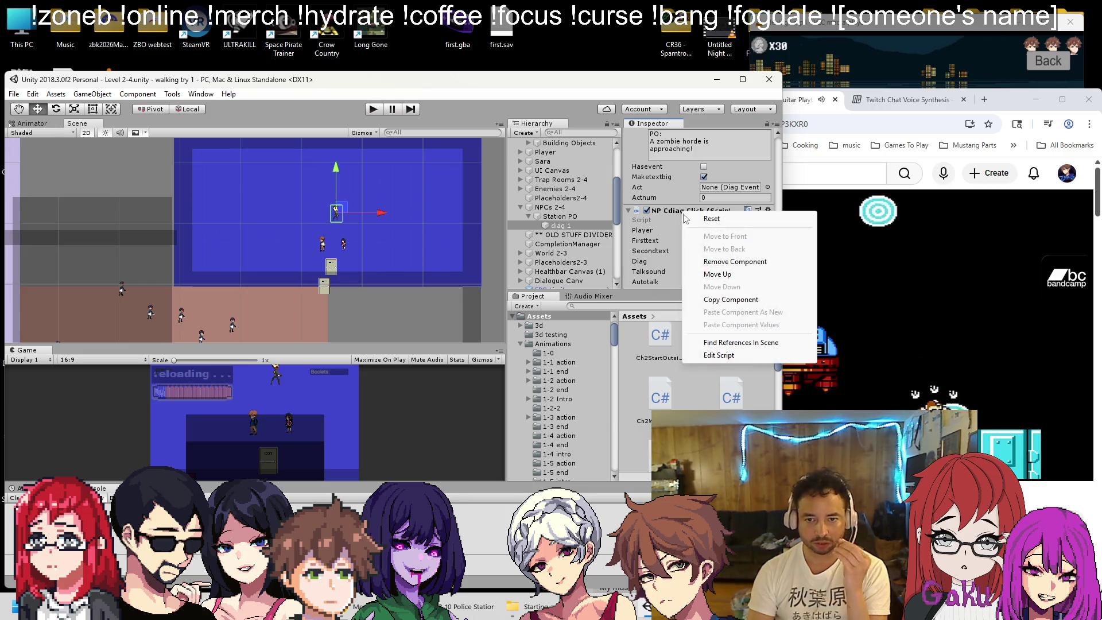
click(735, 356)
scroll(563, 293, down, 20)
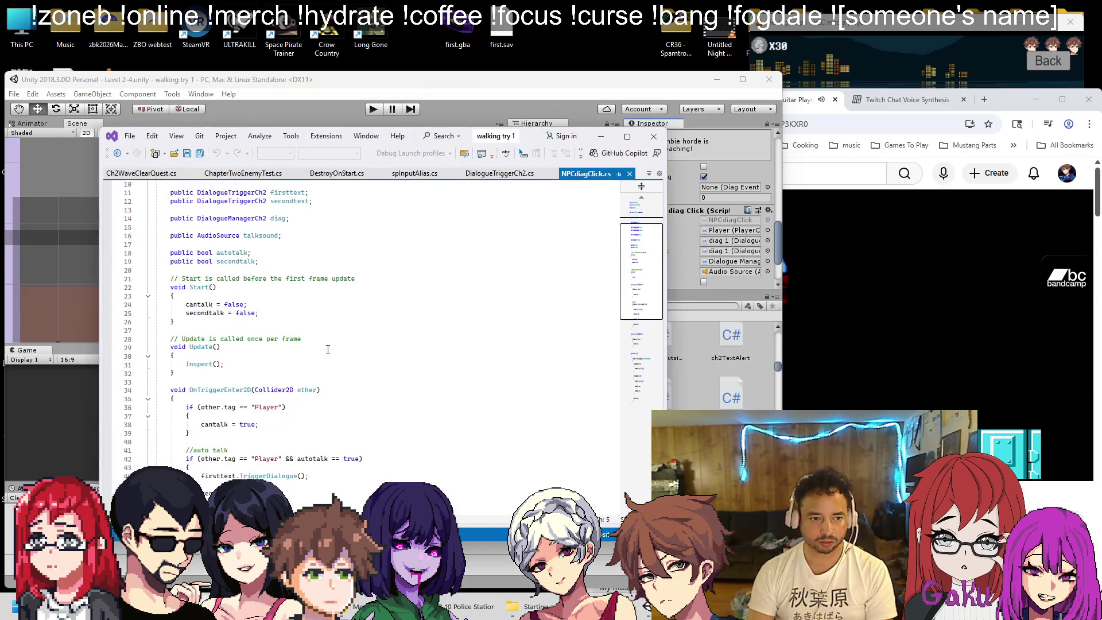
mouse_move(192, 338)
mouse_down()
mouse_move(183, 292)
mouse_move(218, 190)
mouse_move(235, 296)
mouse_move(171, 235)
mouse_up()
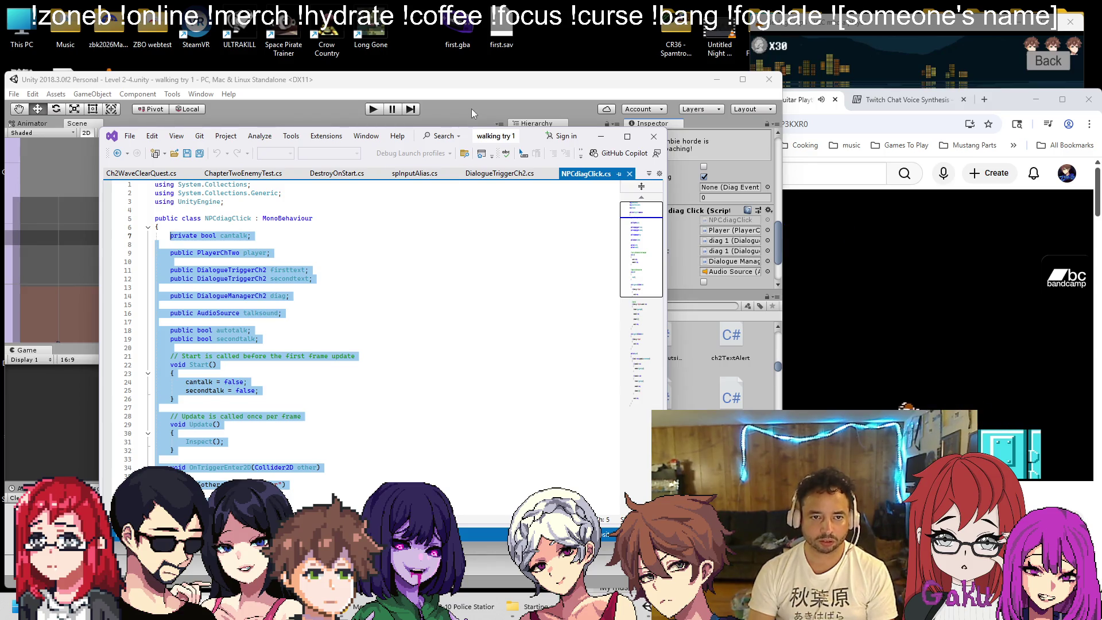
click(471, 108)
scroll(766, 264, down, 3)
click(710, 274)
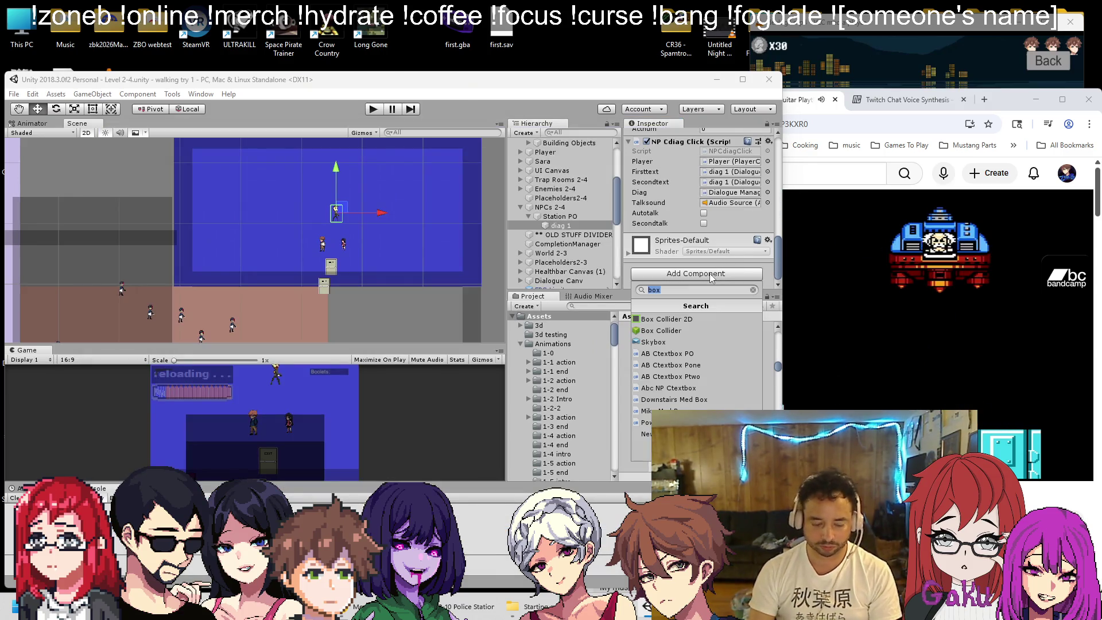
Attach a new Ch2ClearQuestNPC script to diag 1, open it, and select its Update stub
text(Ch2ClearC)
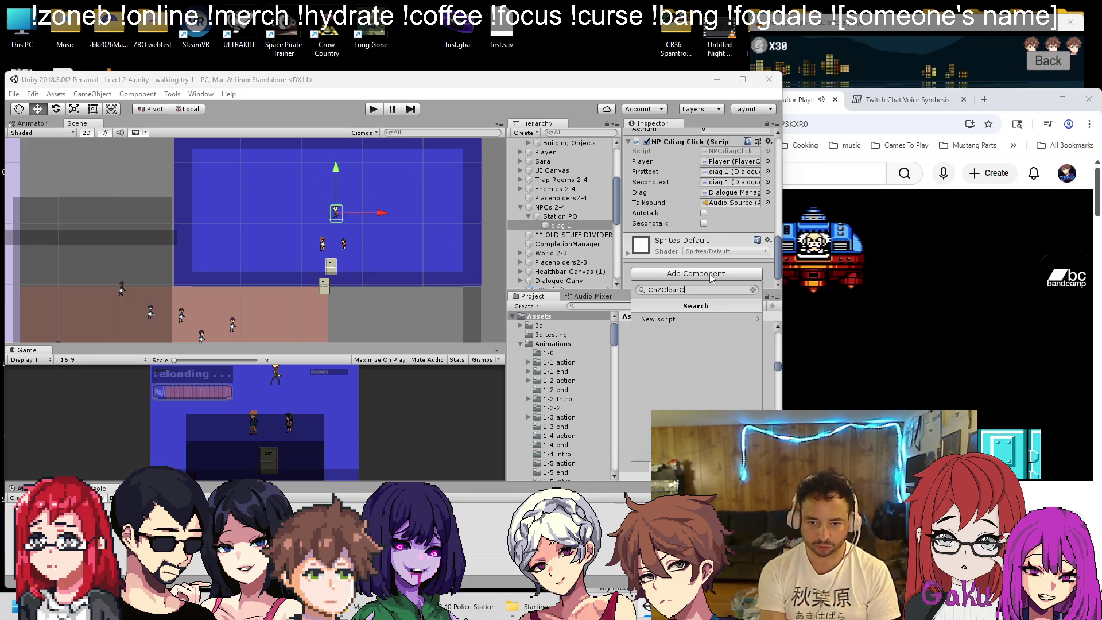
text(QuestNP)
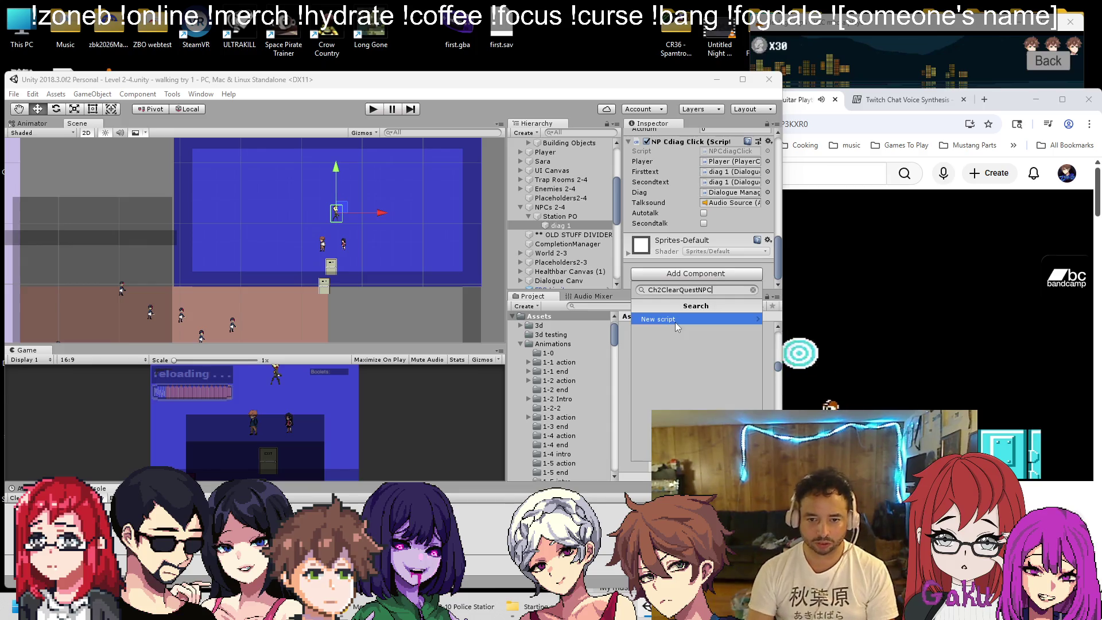
click(675, 319)
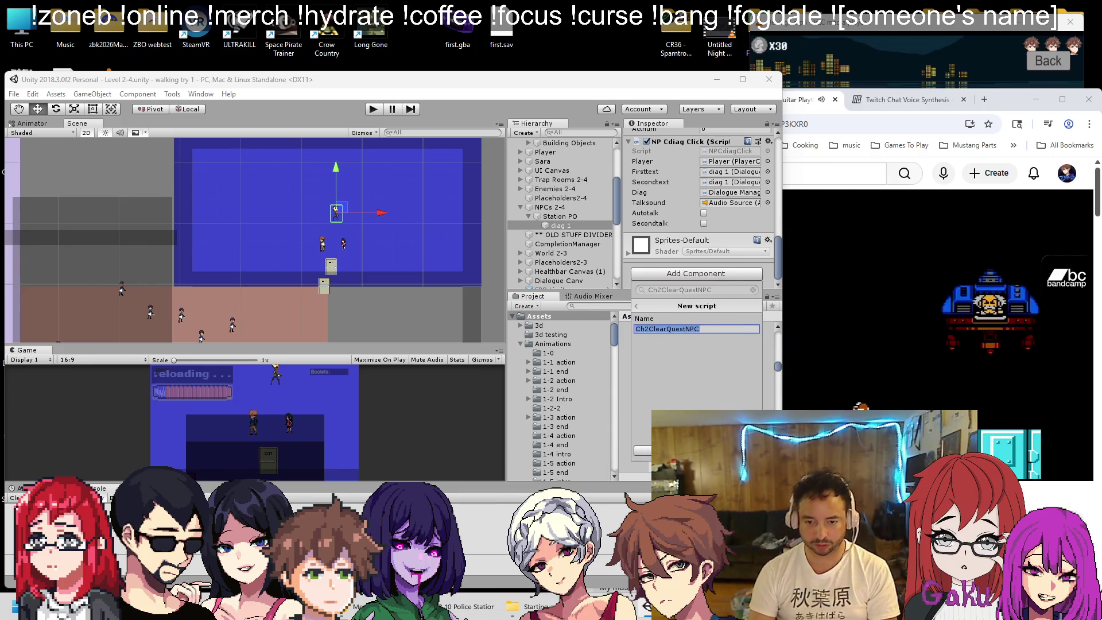
key(Return)
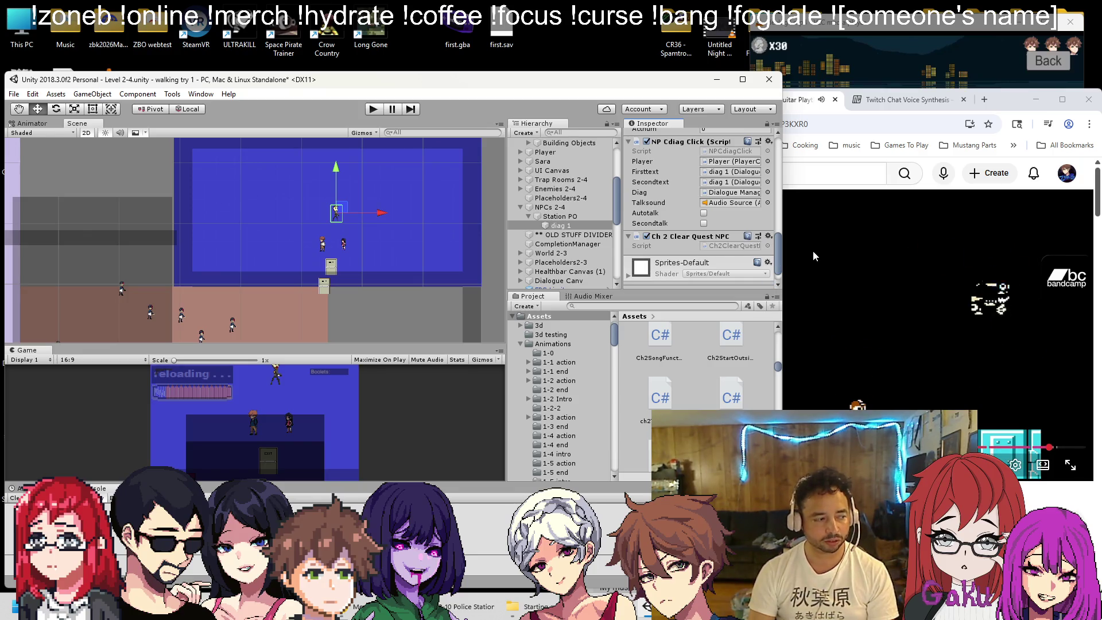
right_click(688, 237)
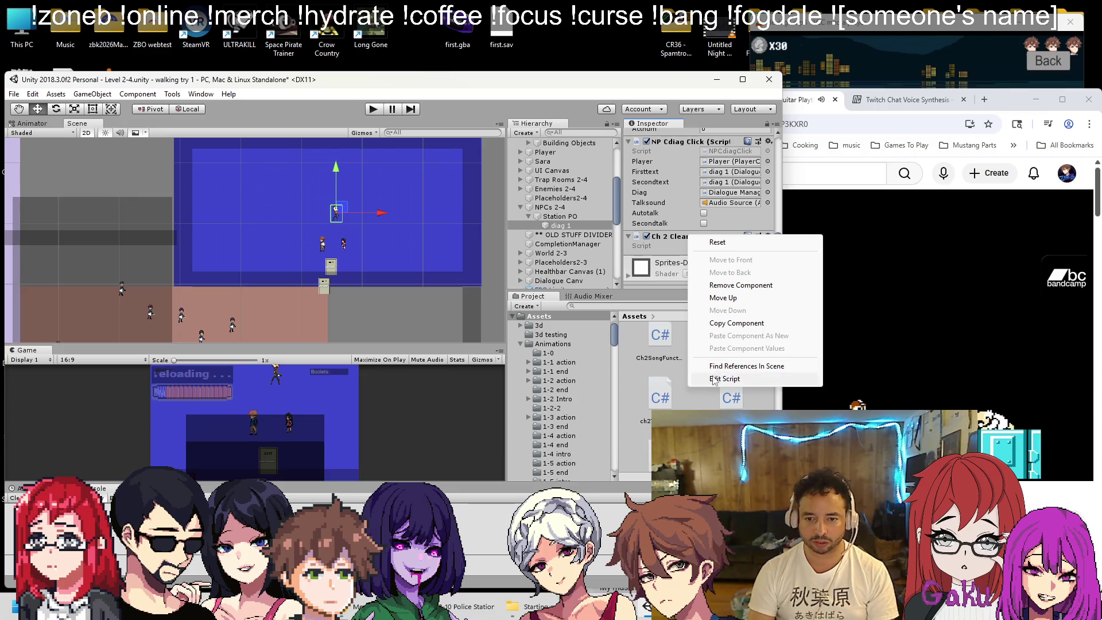
click(715, 378)
drag(171, 324, 180, 279)
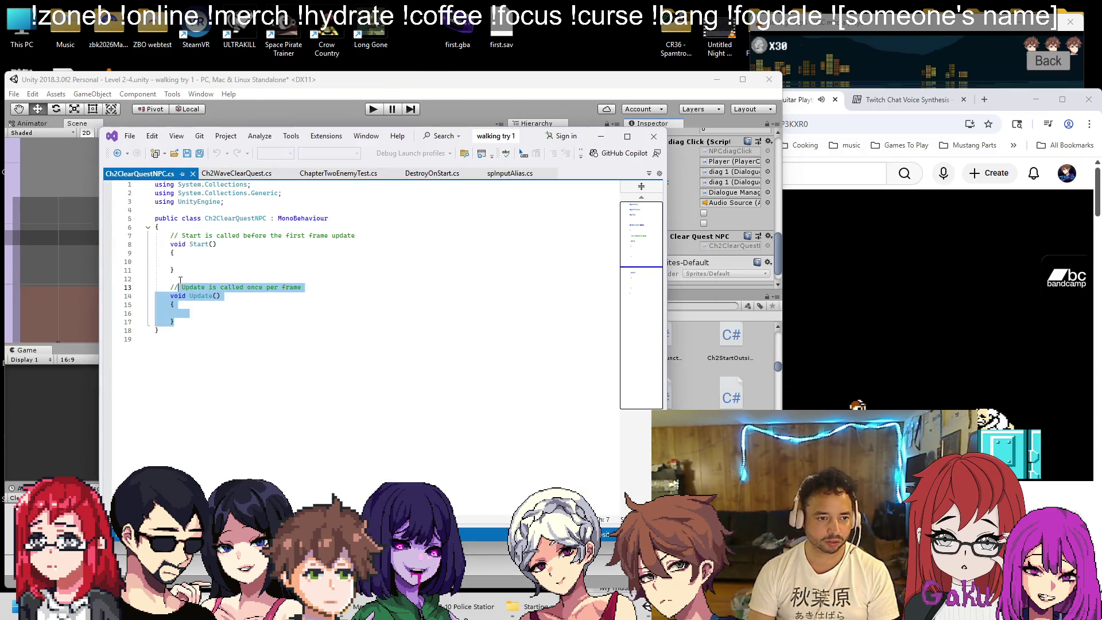
Paste the NPC talk code over the stub and delete the auto talk block in OnTriggerEnter2D
key(ctrl+v)
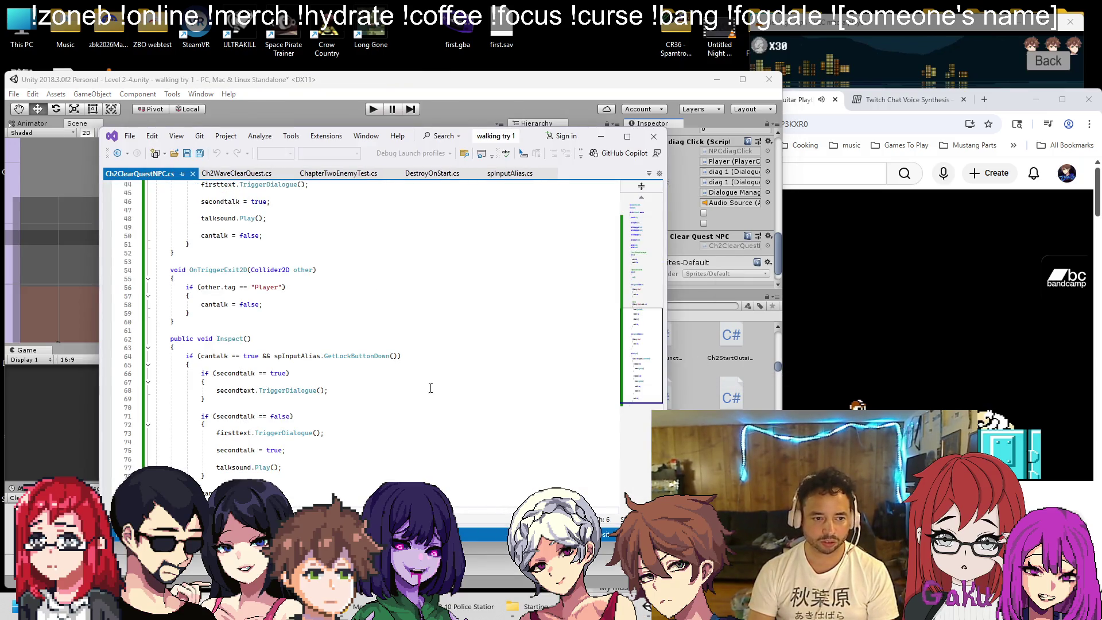
scroll(405, 392, up, 10)
scroll(406, 393, down, 8)
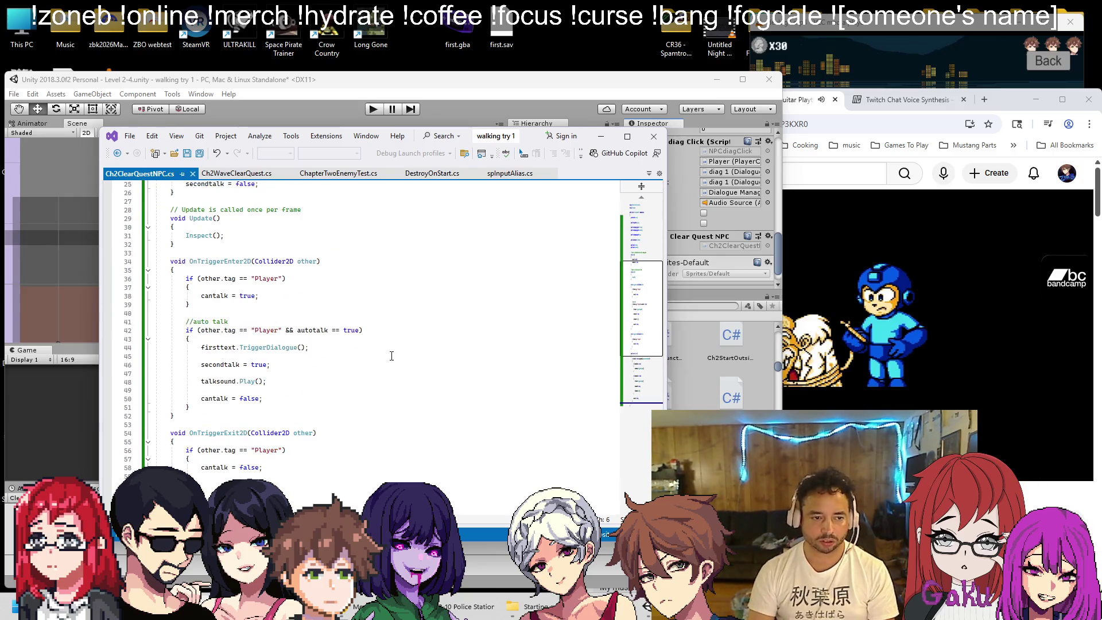
scroll(281, 281, down, 2)
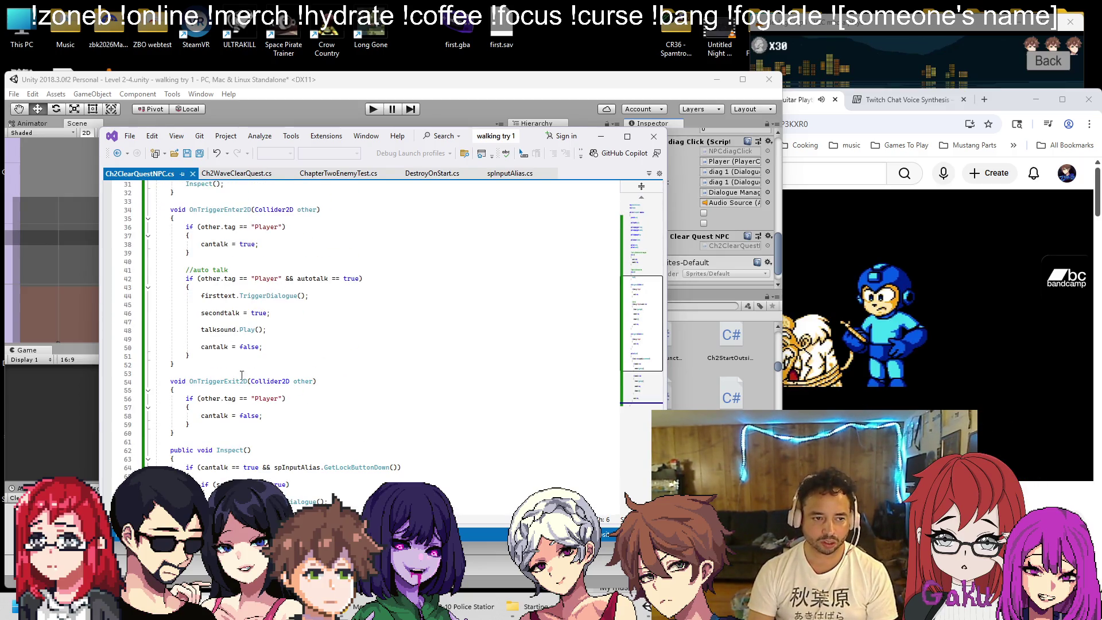
drag(209, 354, 148, 261)
key(Delete)
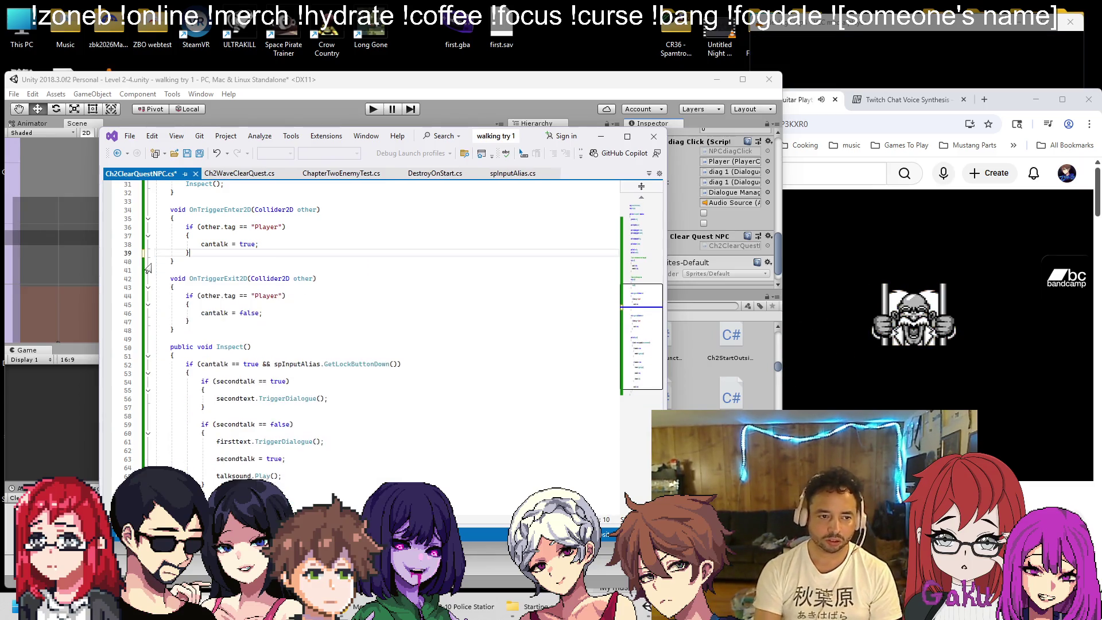
Delete the autotalk field declaration and return to Unity
scroll(257, 327, down, 2)
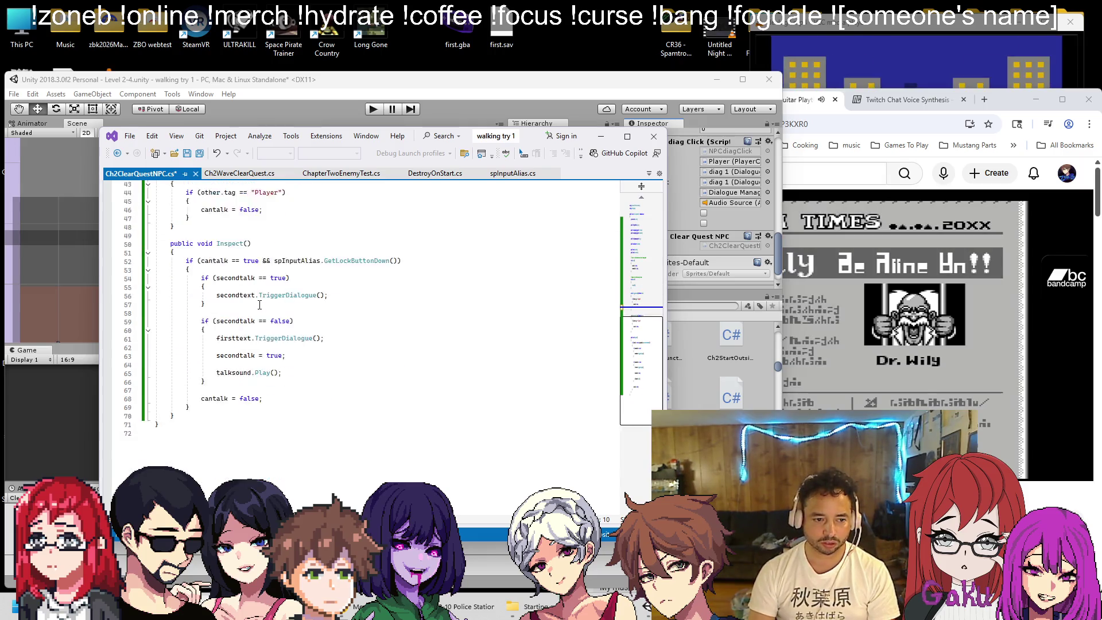
scroll(257, 327, up, 1)
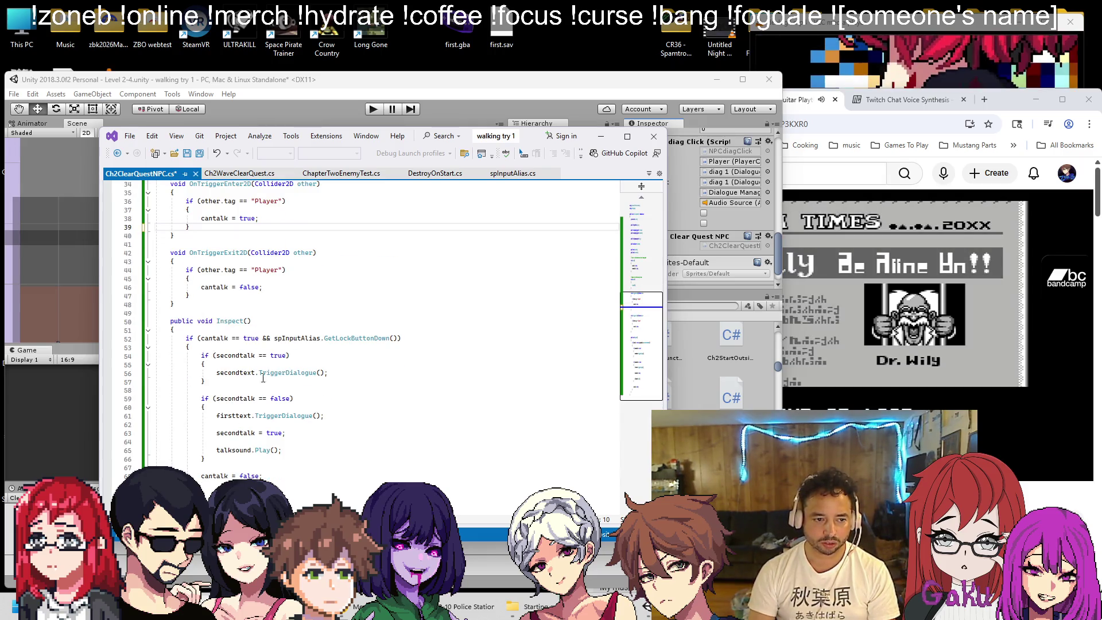
scroll(275, 320, up, 7)
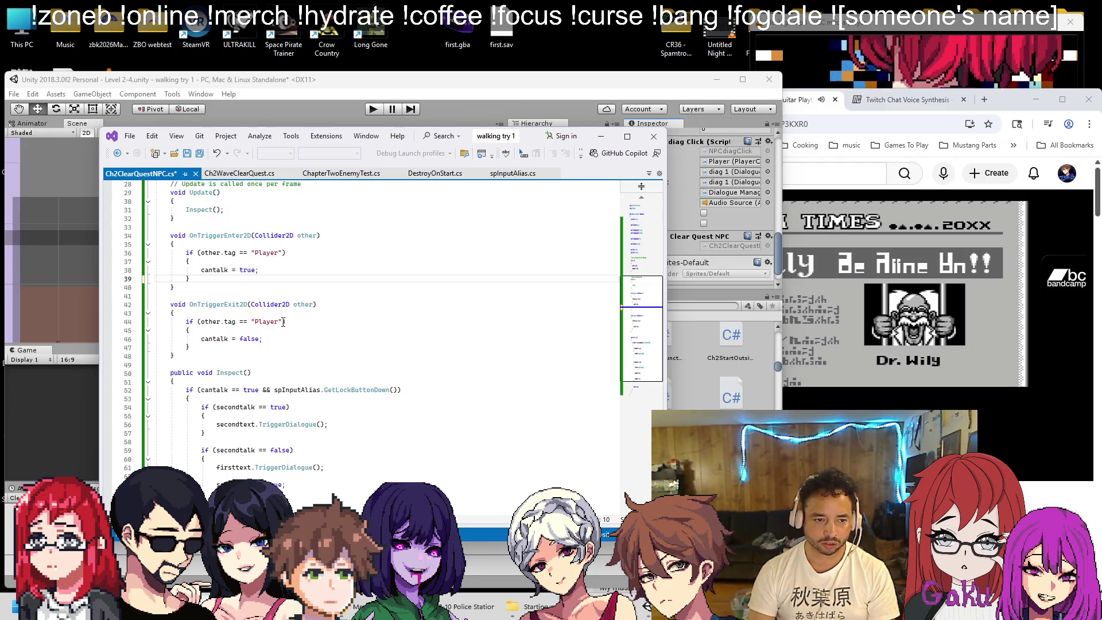
scroll(274, 321, up, 4)
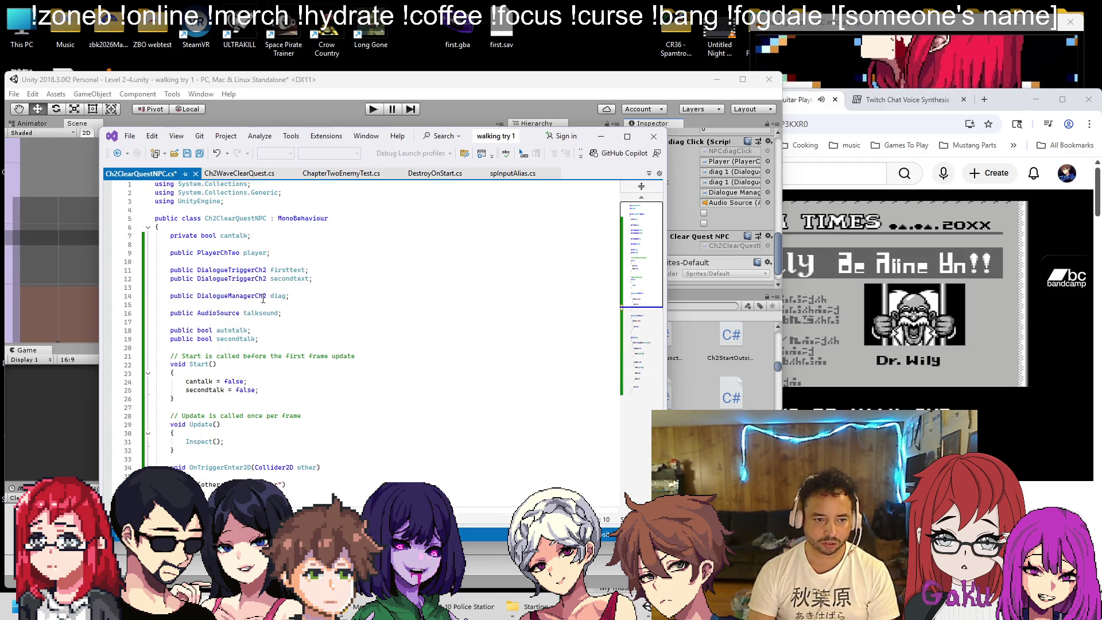
click(276, 330)
key(shift+Home)
key(shift+Home)
key(BackSpace)
key(BackSpace)
scroll(274, 330, down, 5)
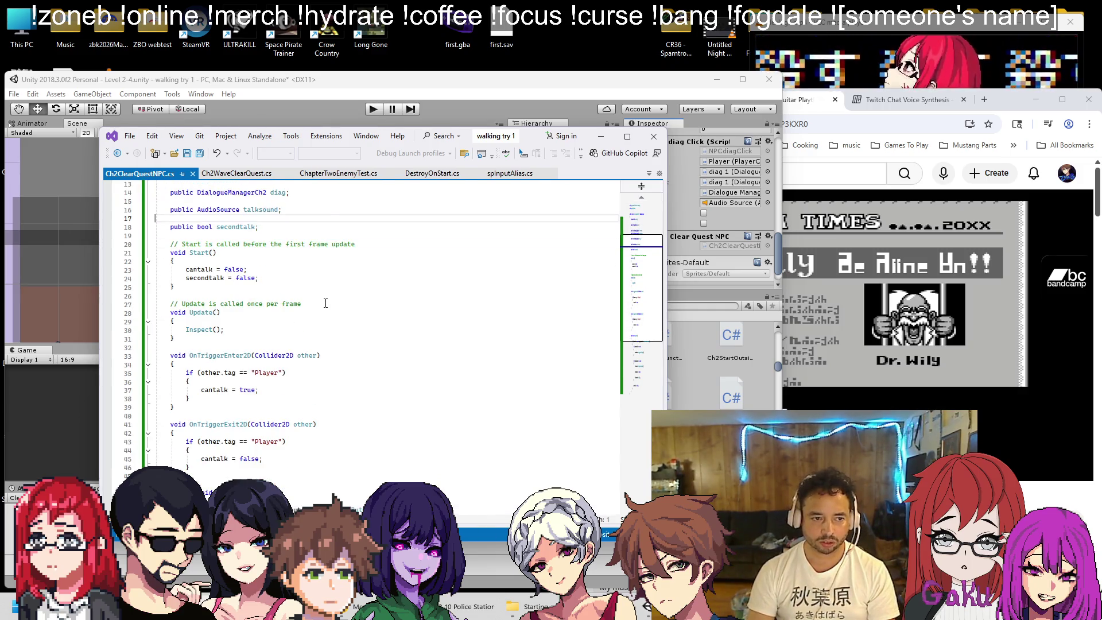
scroll(325, 303, down, 7)
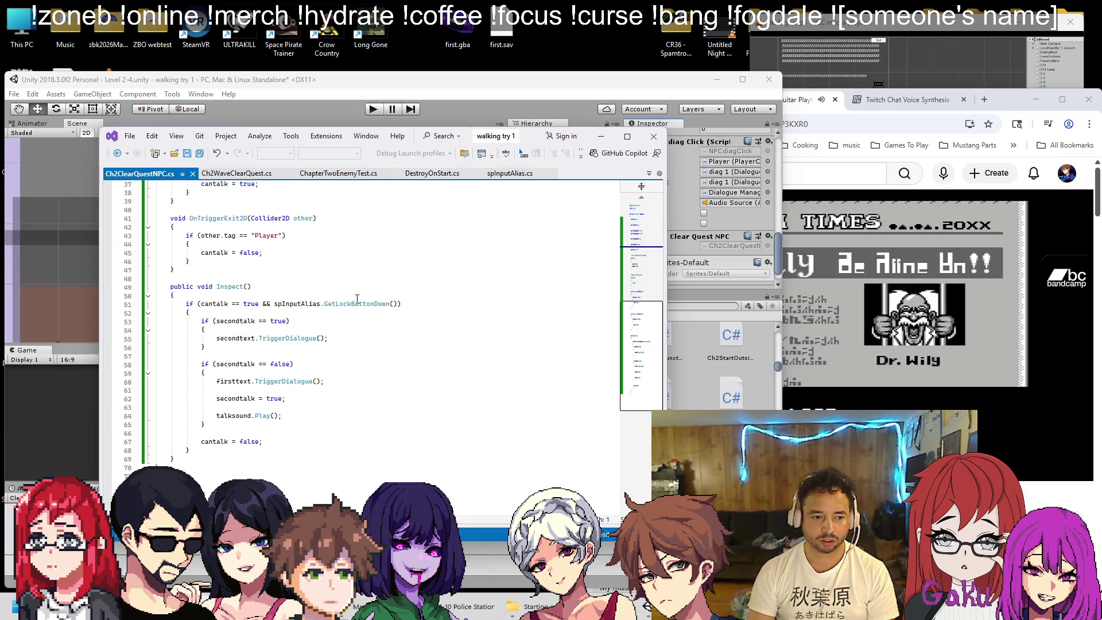
scroll(362, 328, up, 12)
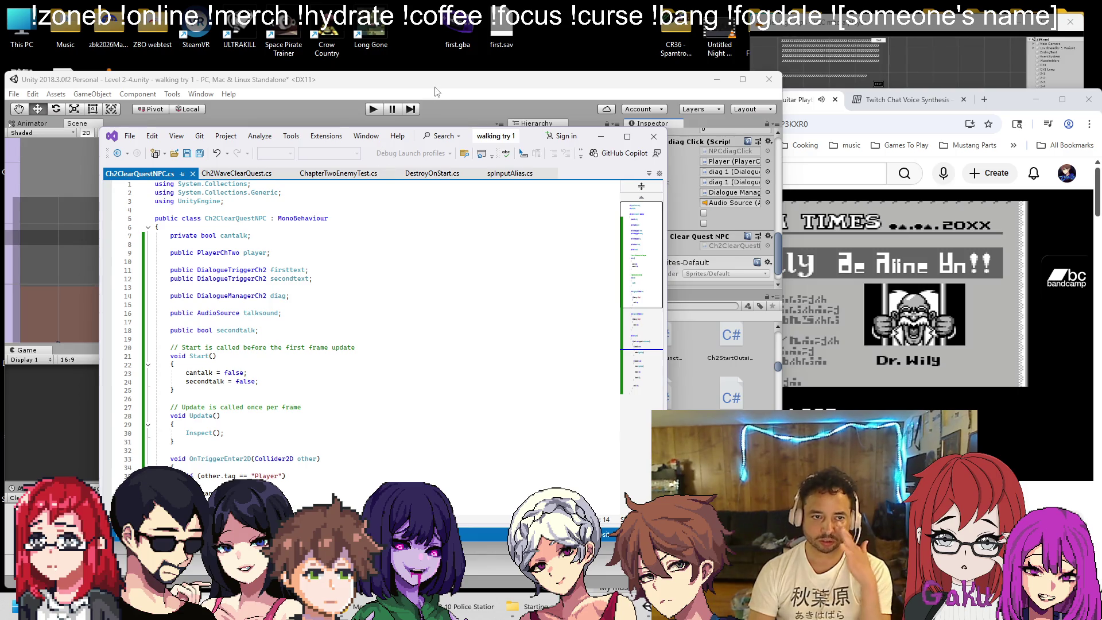
click(435, 88)
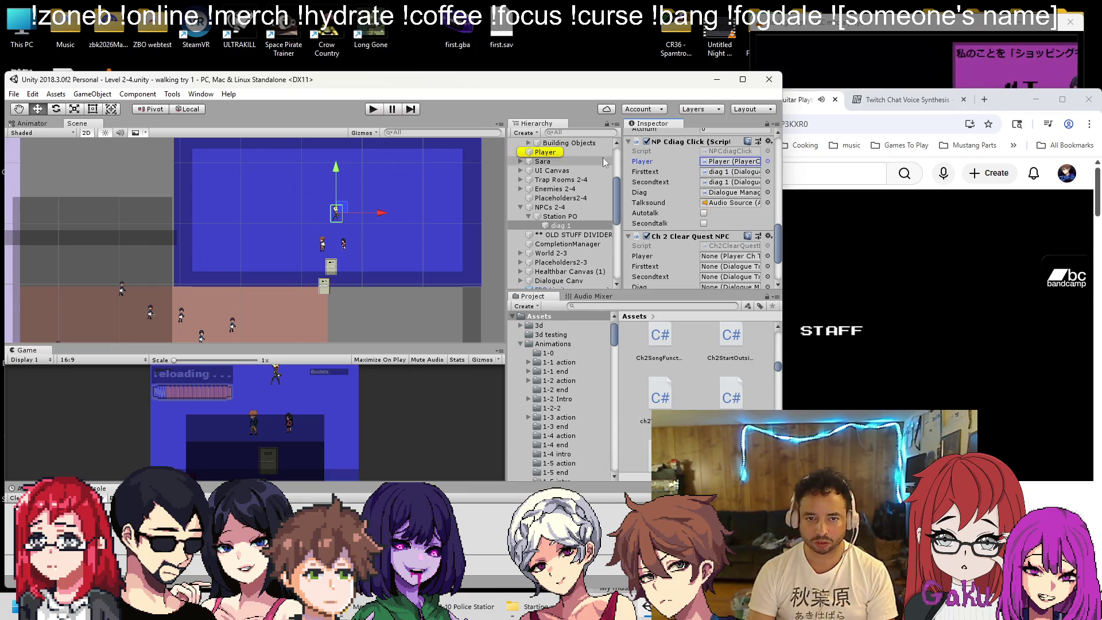
Assign Player, diag 1, Dialogue Manager and Audio Source to the Ch 2 Clear Quest NPC fields
drag(545, 152, 726, 256)
drag(726, 172, 718, 277)
mouse_move(711, 203)
mouse_down()
mouse_move(720, 290)
mouse_move(547, 213)
mouse_move(565, 282)
mouse_move(720, 261)
mouse_up()
mouse_move(565, 285)
mouse_down()
mouse_move(550, 254)
mouse_move(554, 148)
mouse_move(562, 235)
mouse_move(551, 233)
mouse_up()
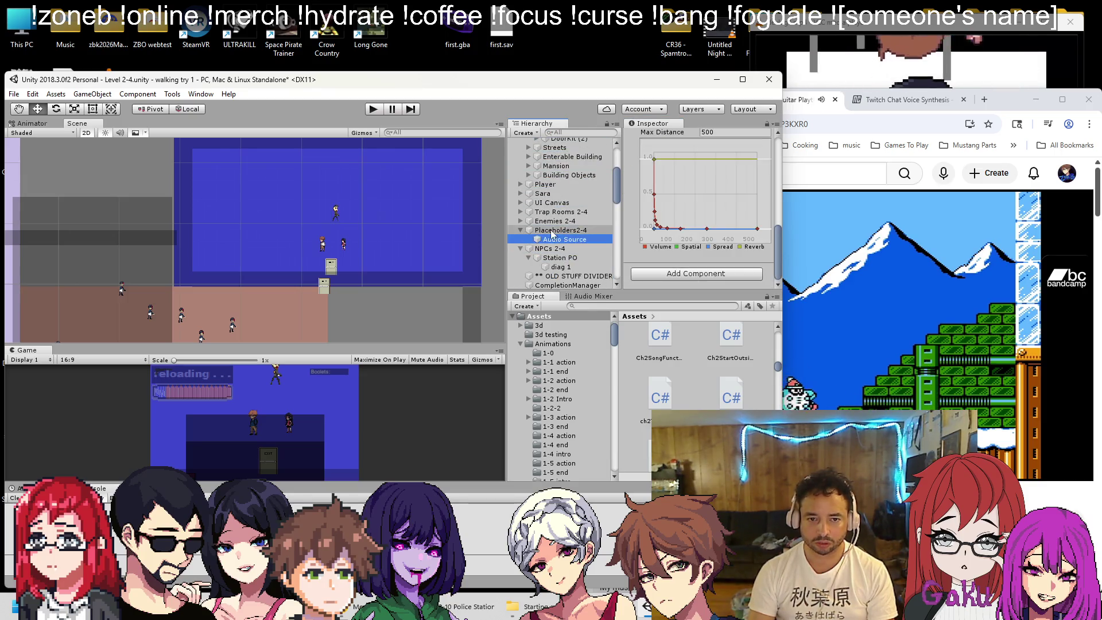
Collapse Placeholders2-4 and move diag 1 out from under Station PO
click(522, 230)
click(559, 211)
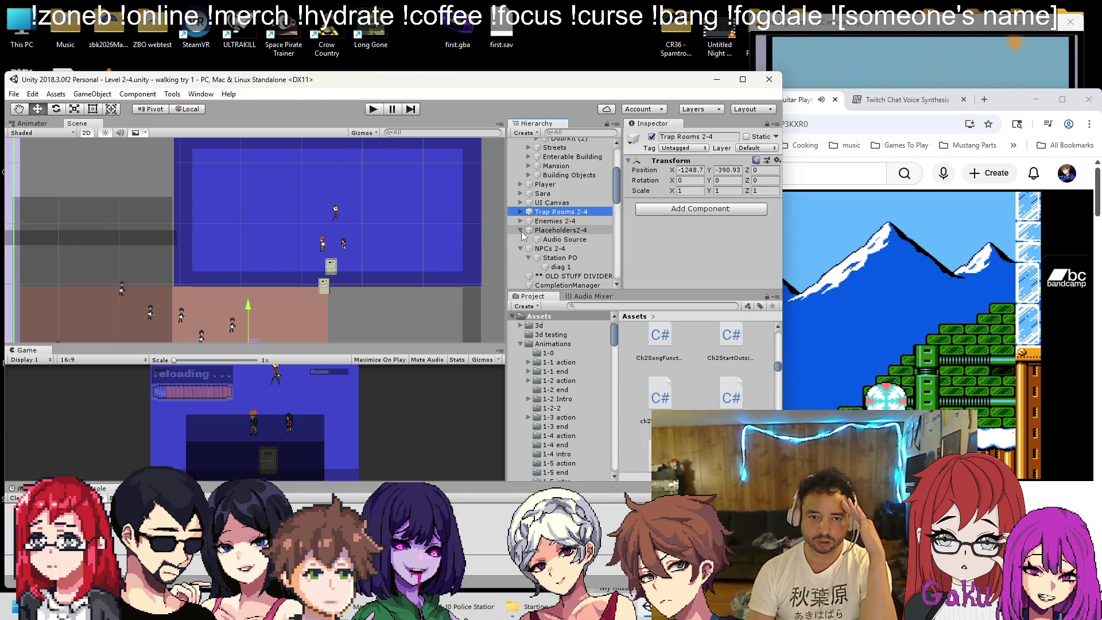
click(559, 248)
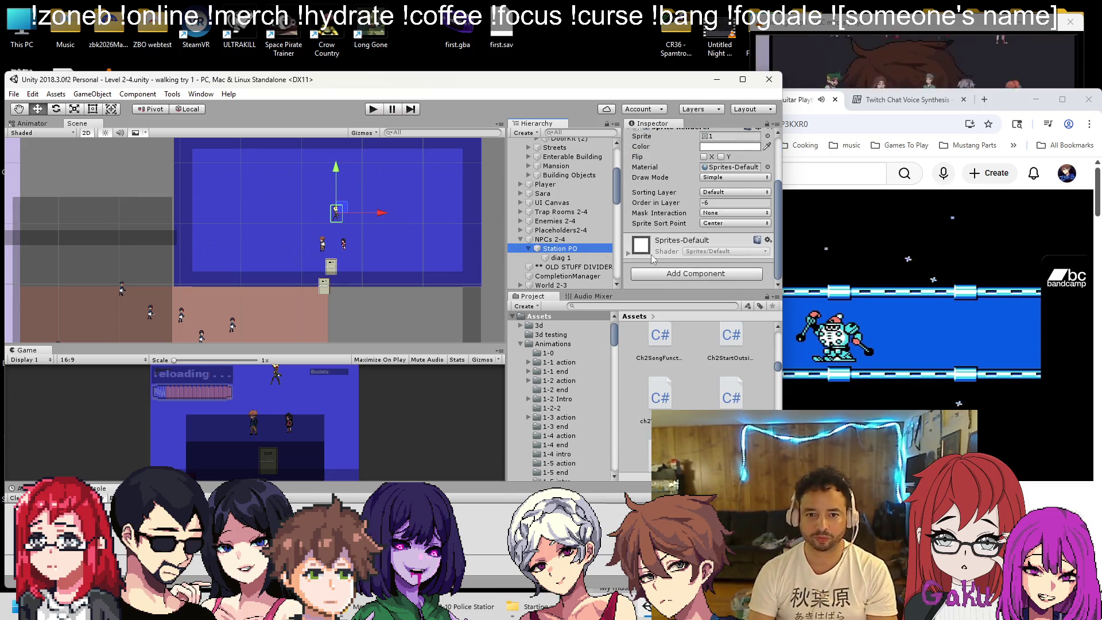
click(558, 258)
scroll(666, 230, down, 5)
scroll(666, 230, down, 3)
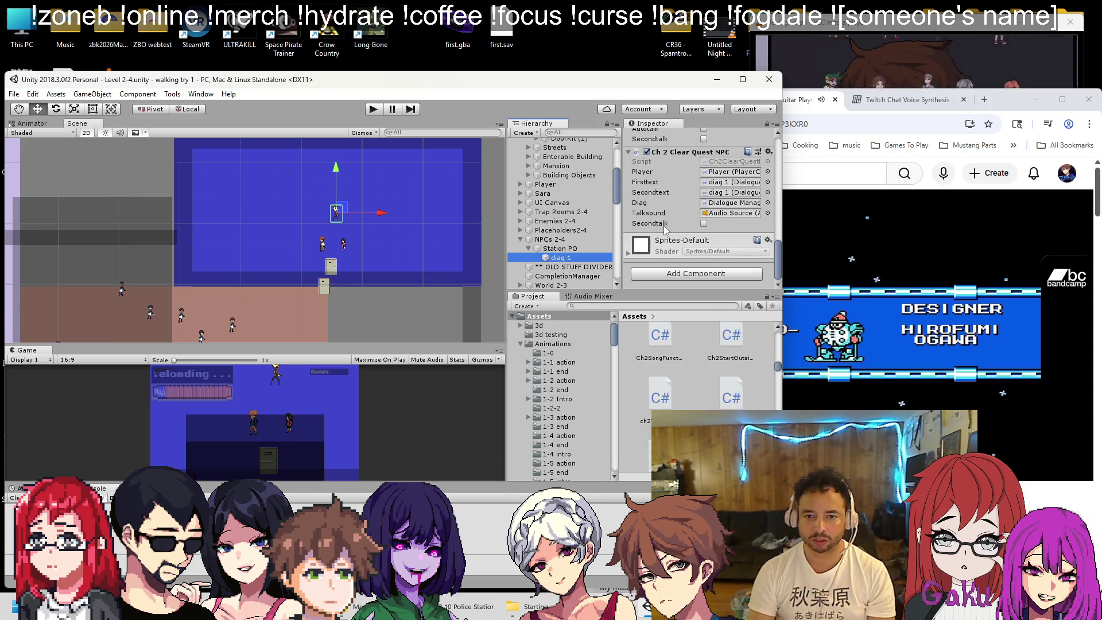
scroll(676, 228, up, 3)
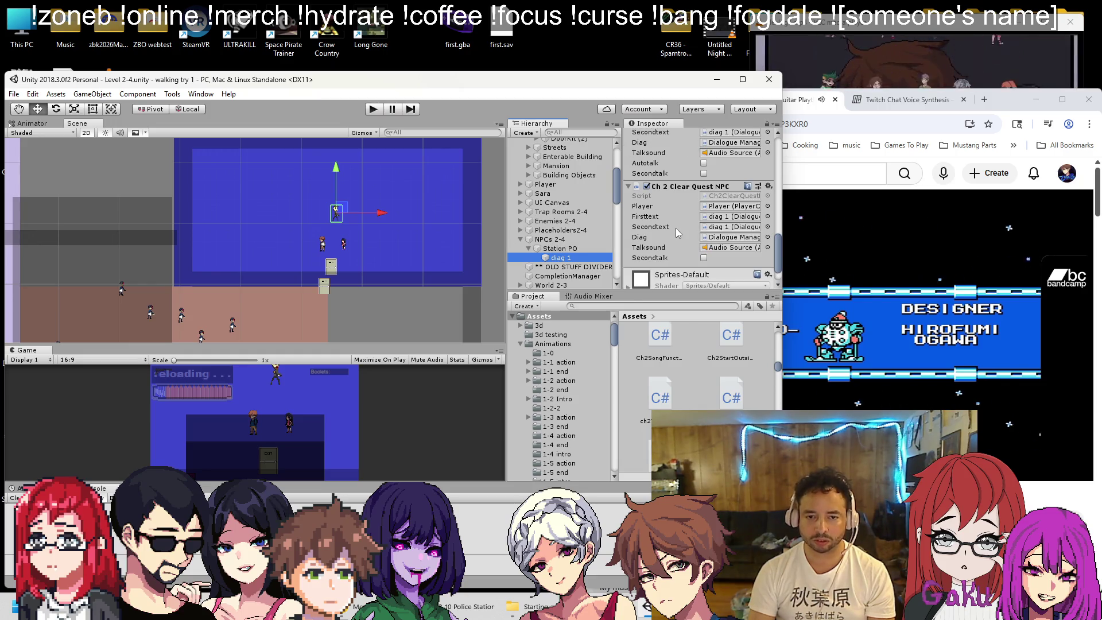
click(559, 249)
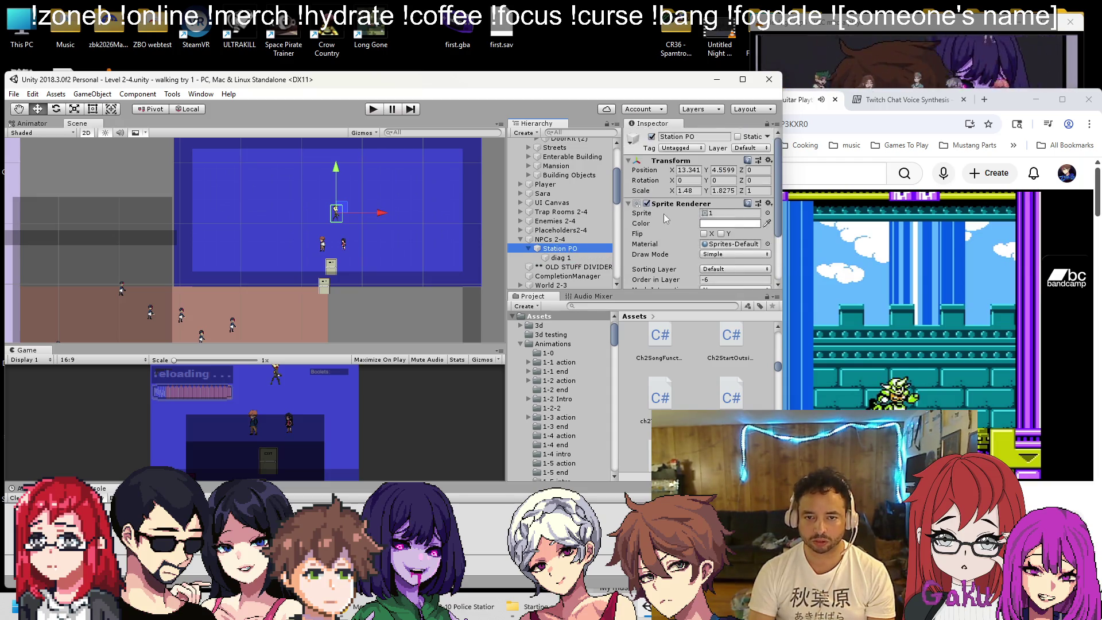
drag(559, 257, 560, 253)
Rename the old Station PO object to Sprite and diag 1 to 'Station PO'
right_click(557, 257)
click(586, 291)
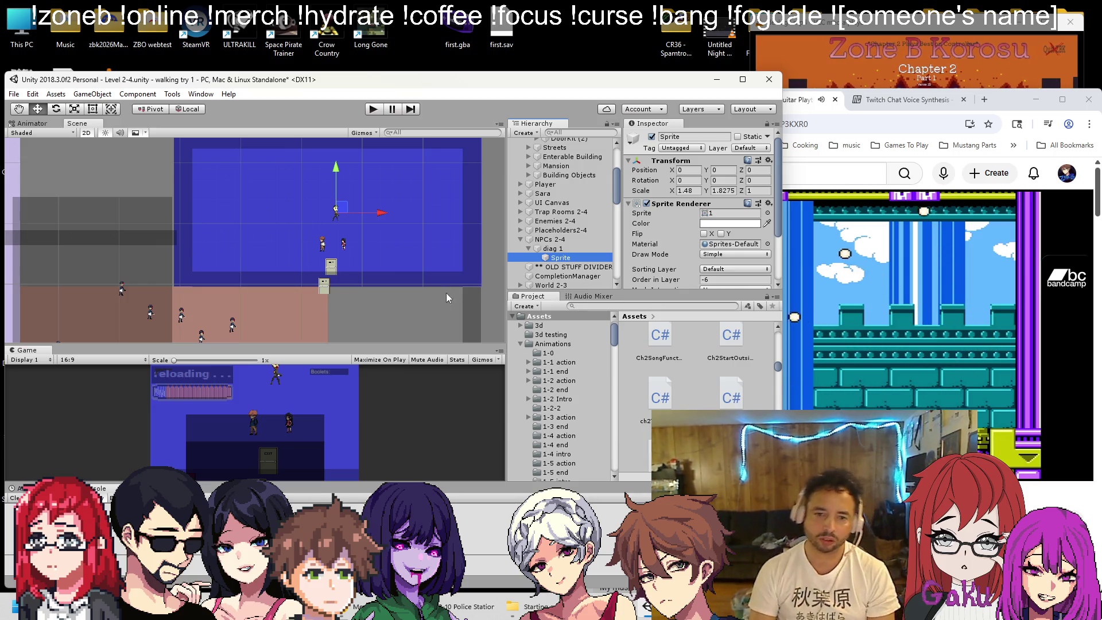
click(550, 253)
right_click(551, 253)
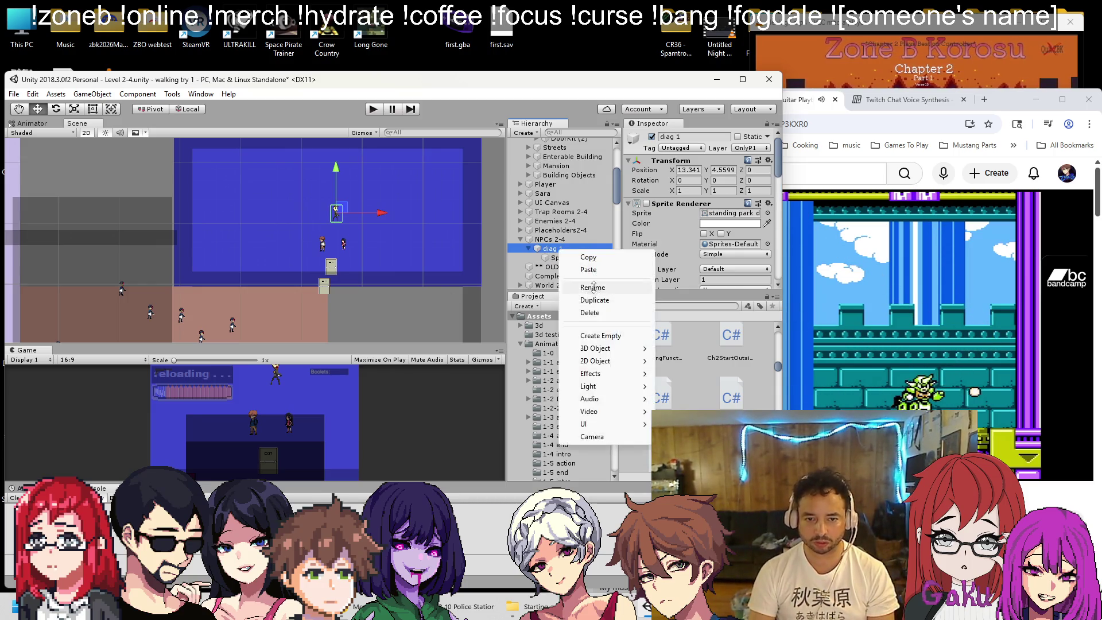
click(593, 285)
text(Station PO)
key(Return)
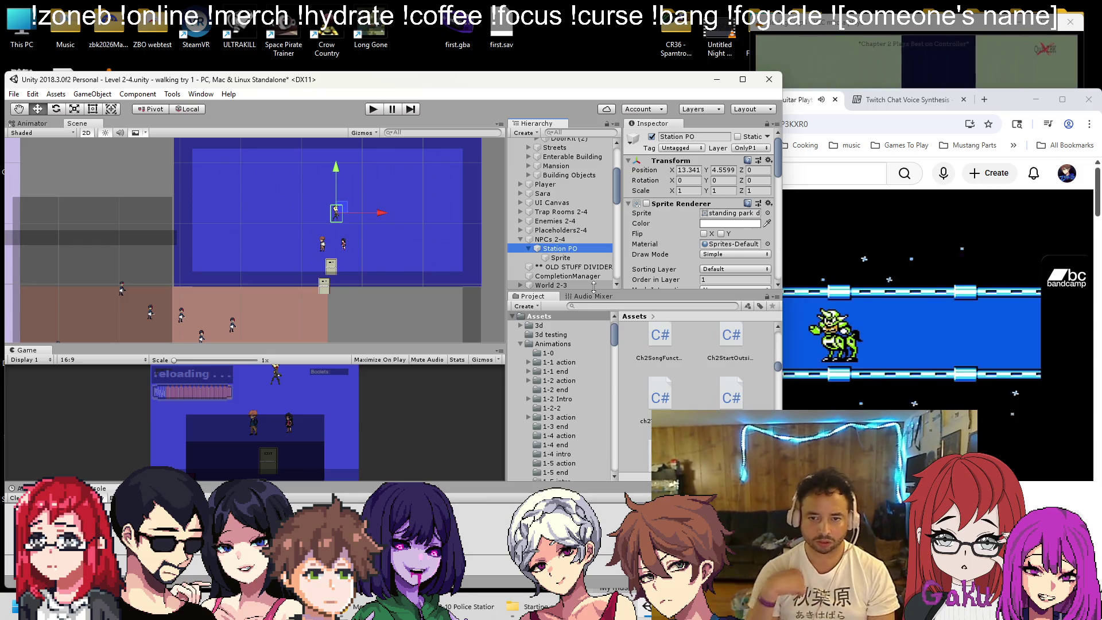
Remove the NP Cdiag Click component from Station PO and open Ch2ClearQuestNPC for editing
scroll(673, 218, down, 3)
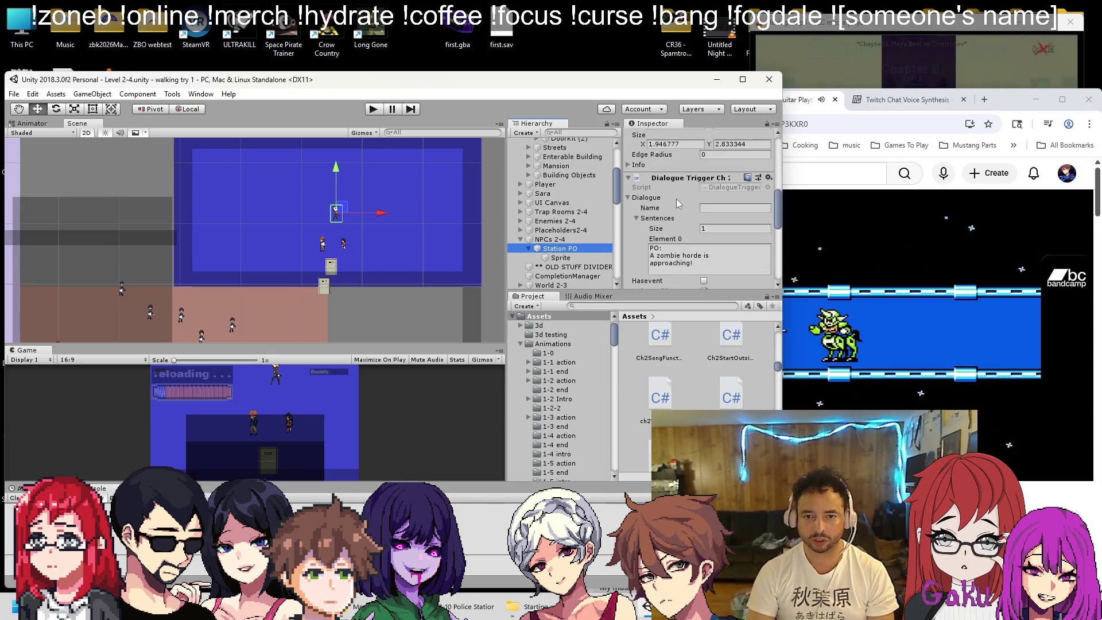
click(560, 258)
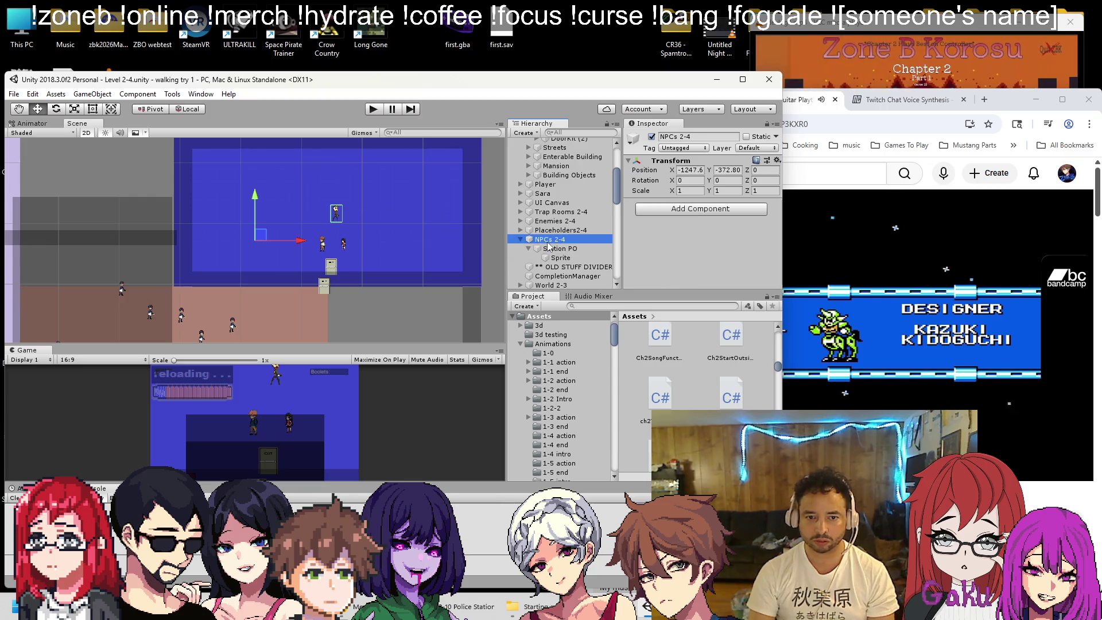
scroll(683, 237, down, 5)
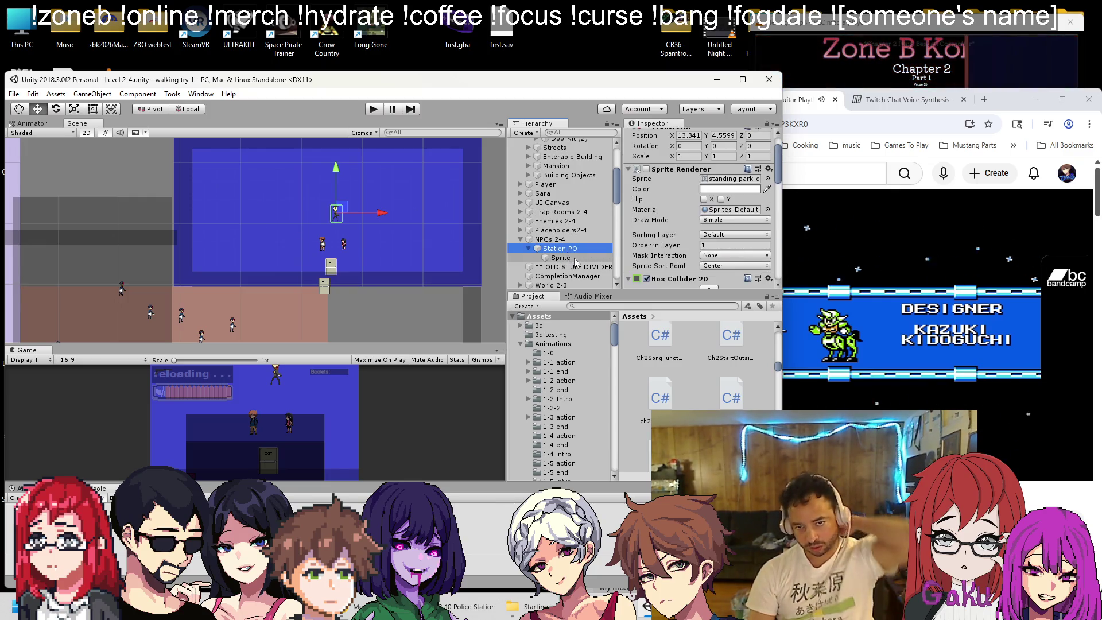
click(564, 250)
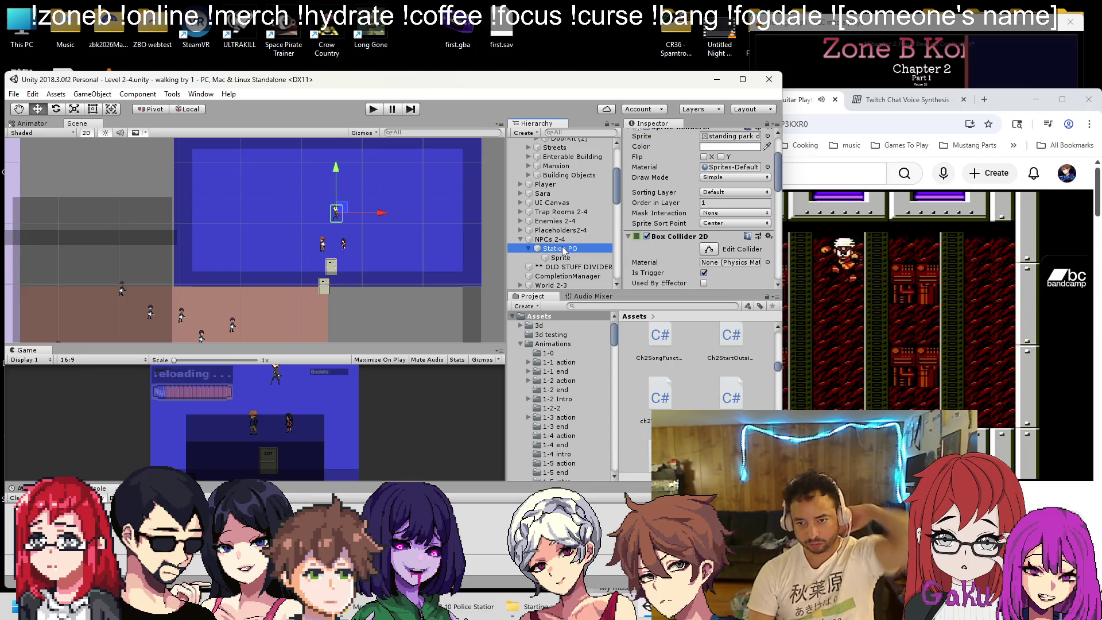
scroll(741, 211, down, 10)
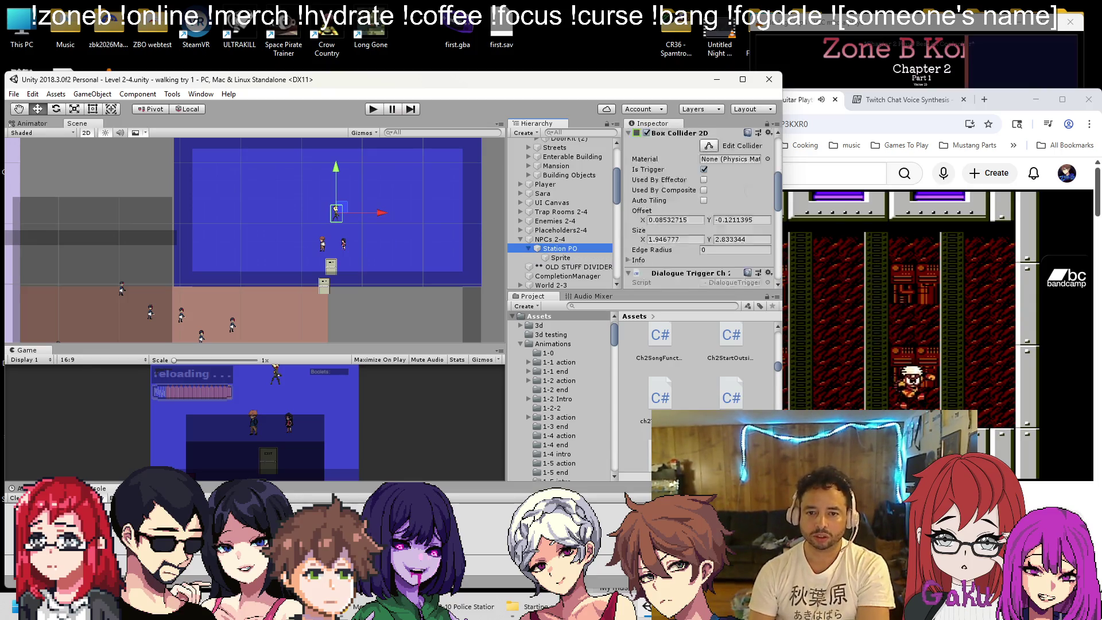
scroll(728, 212, up, 5)
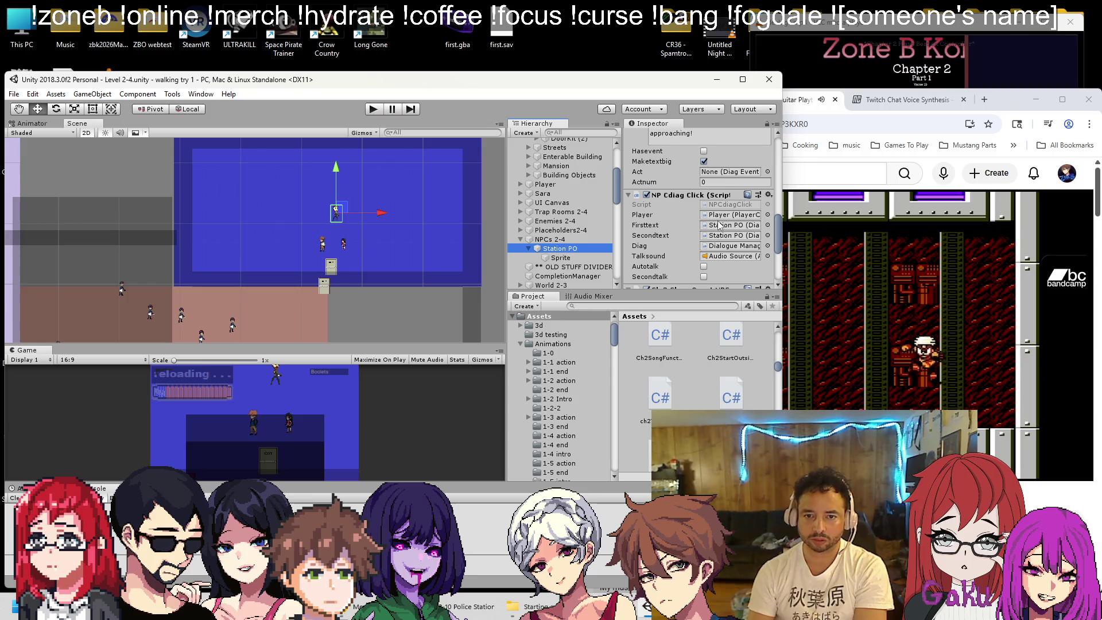
right_click(729, 199)
click(753, 233)
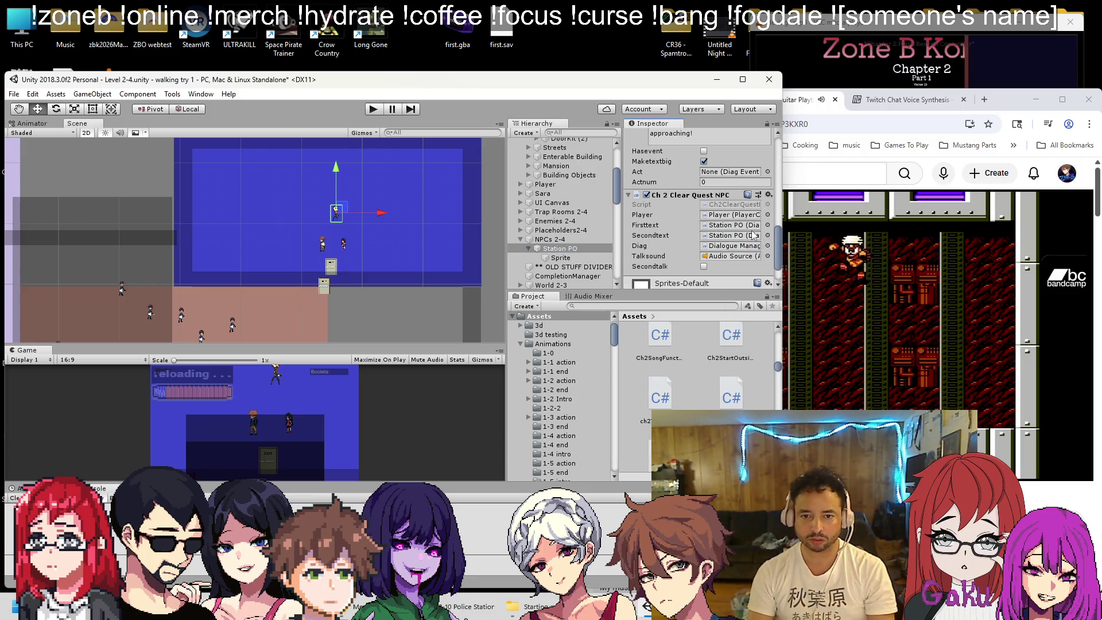
double_click(735, 204)
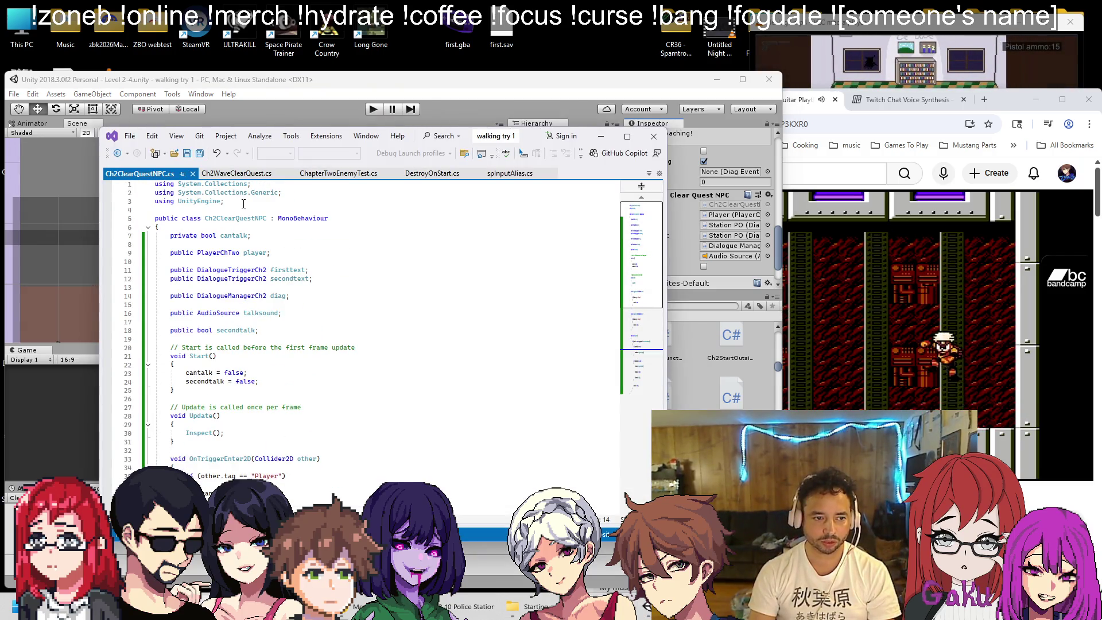
Declare 'public Ch2WaveClearQuest quest;' below the secondtalk field in Ch2ClearQuestNPC.cs, then return to Unity
click(284, 333)
key(Return)
key(Return)
text(publ)
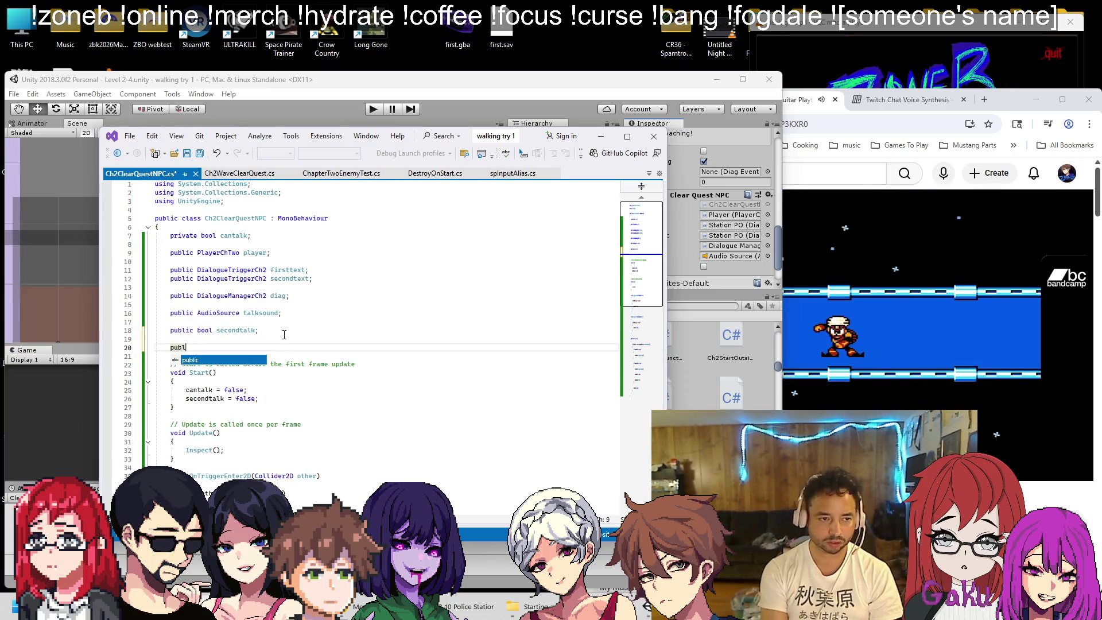
text(ic Ch2)
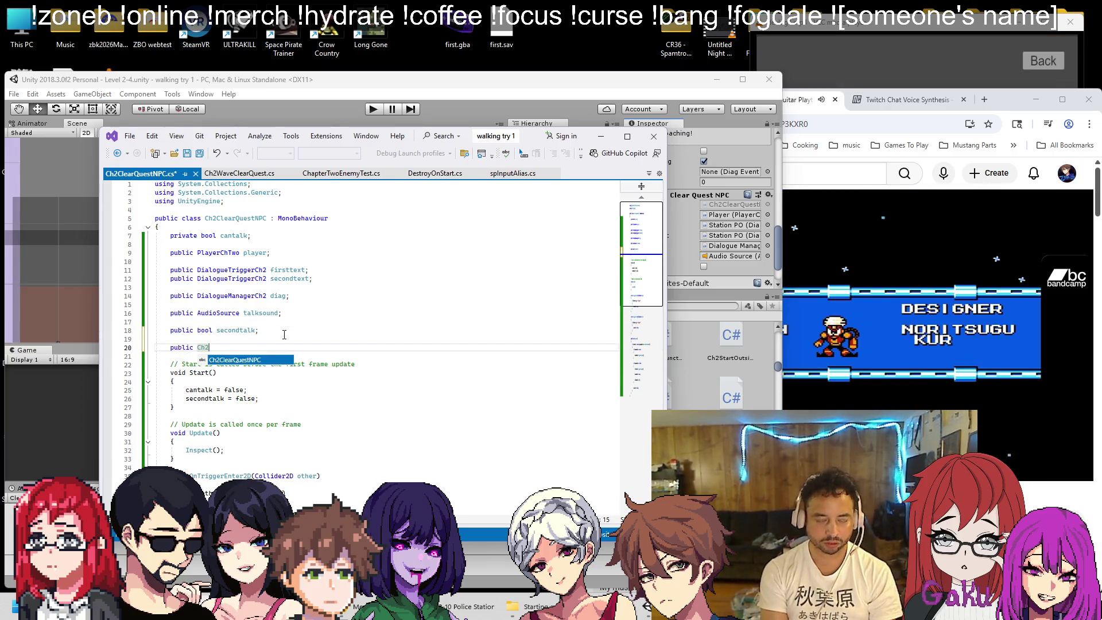
text(WaveClearQuest )
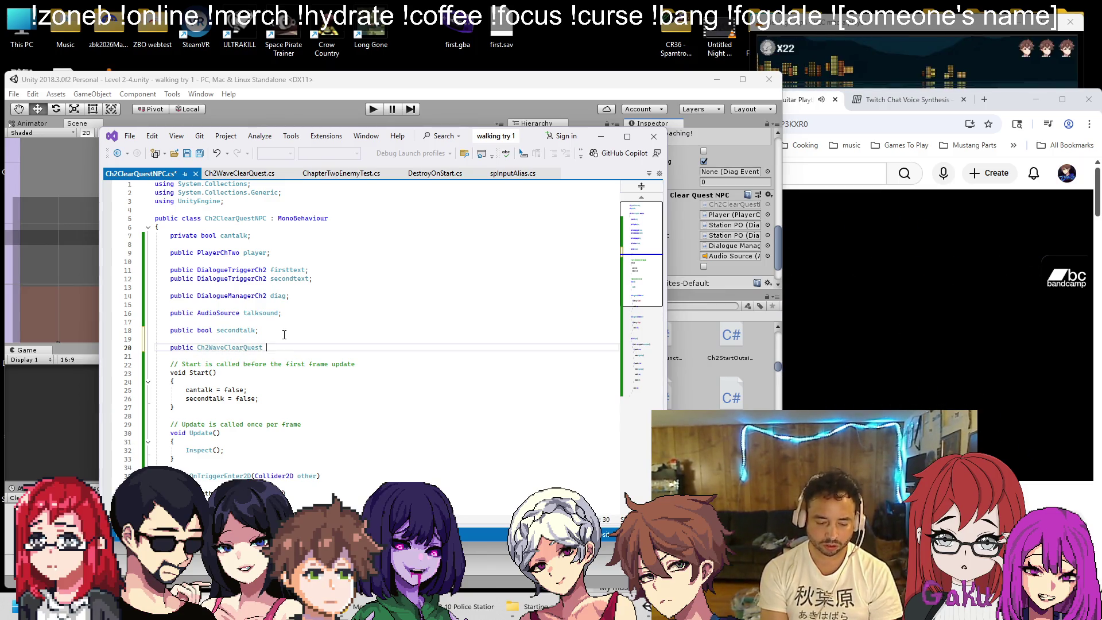
text(quest;)
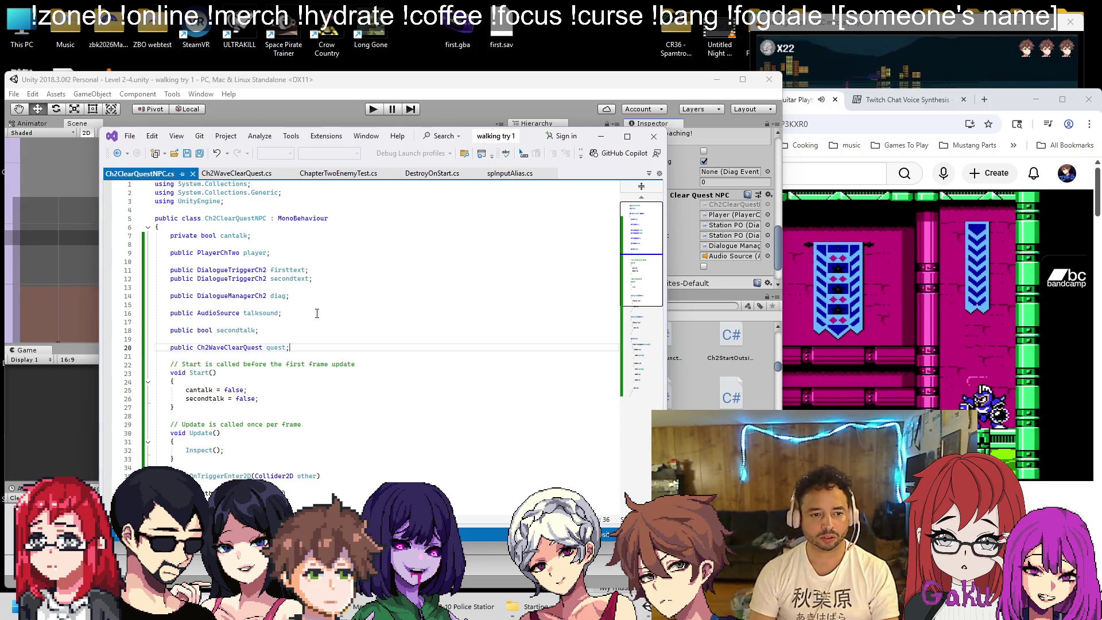
scroll(348, 309, down, 2)
scroll(347, 309, down, 2)
scroll(347, 309, down, 3)
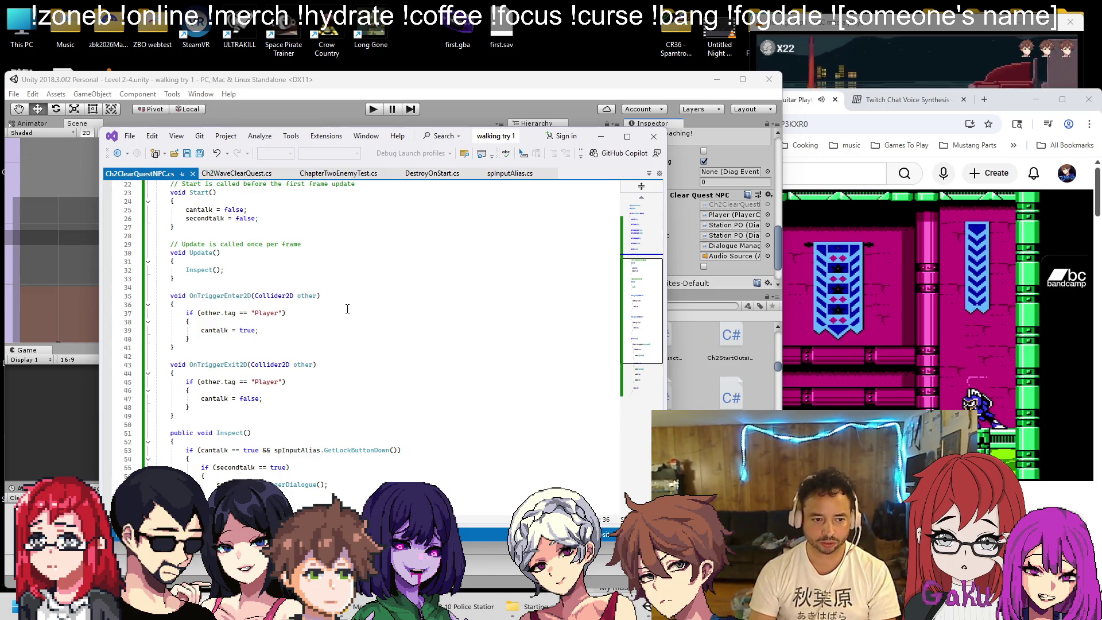
scroll(347, 309, down, 2)
scroll(347, 307, up, 6)
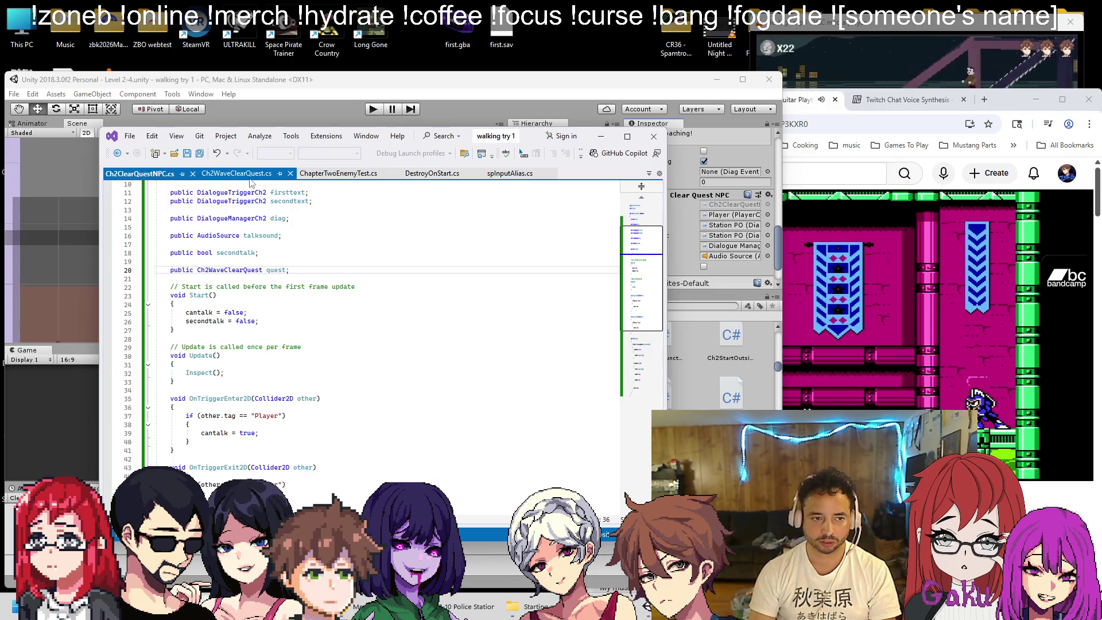
scroll(346, 377, down, 8)
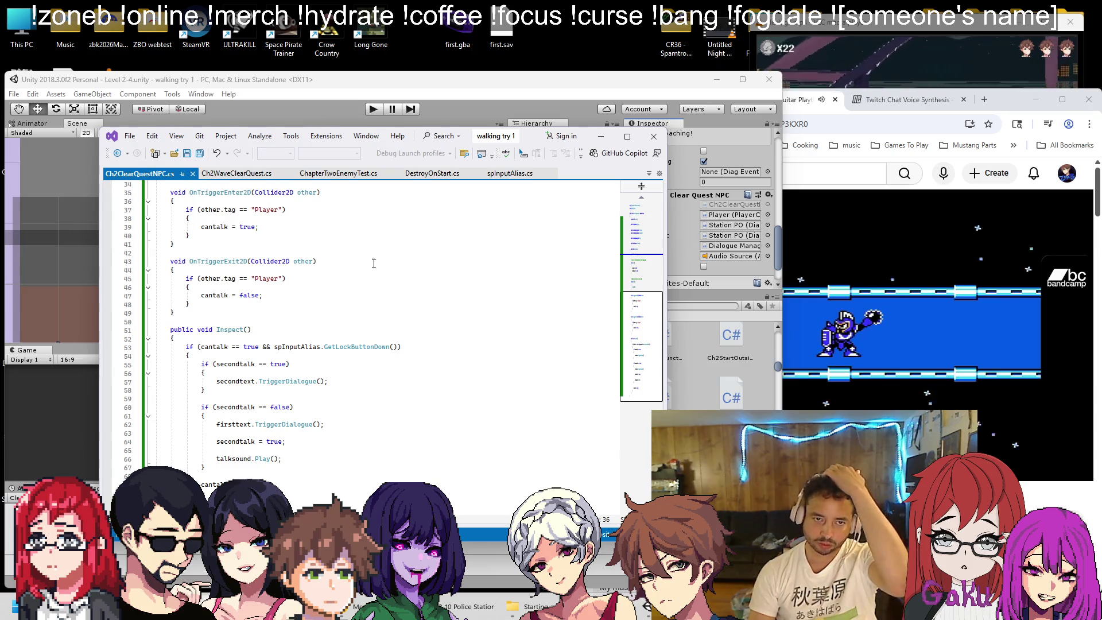
click(369, 96)
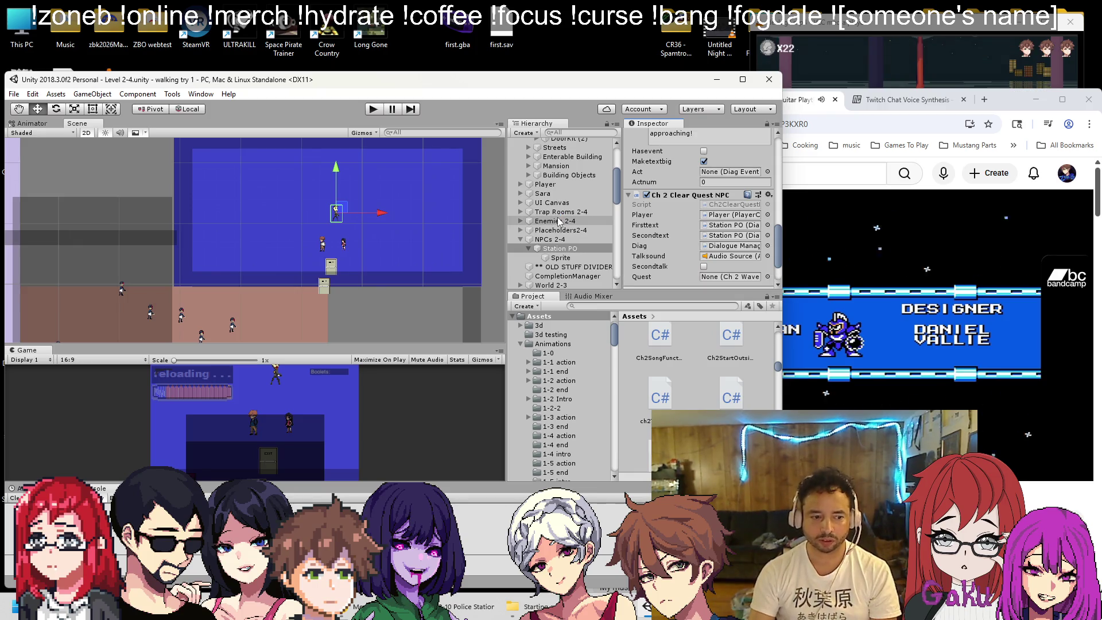
Select ClearQuest, pull all four edges of its box collider inward, and save the scene
scroll(567, 245, up, 4)
click(521, 152)
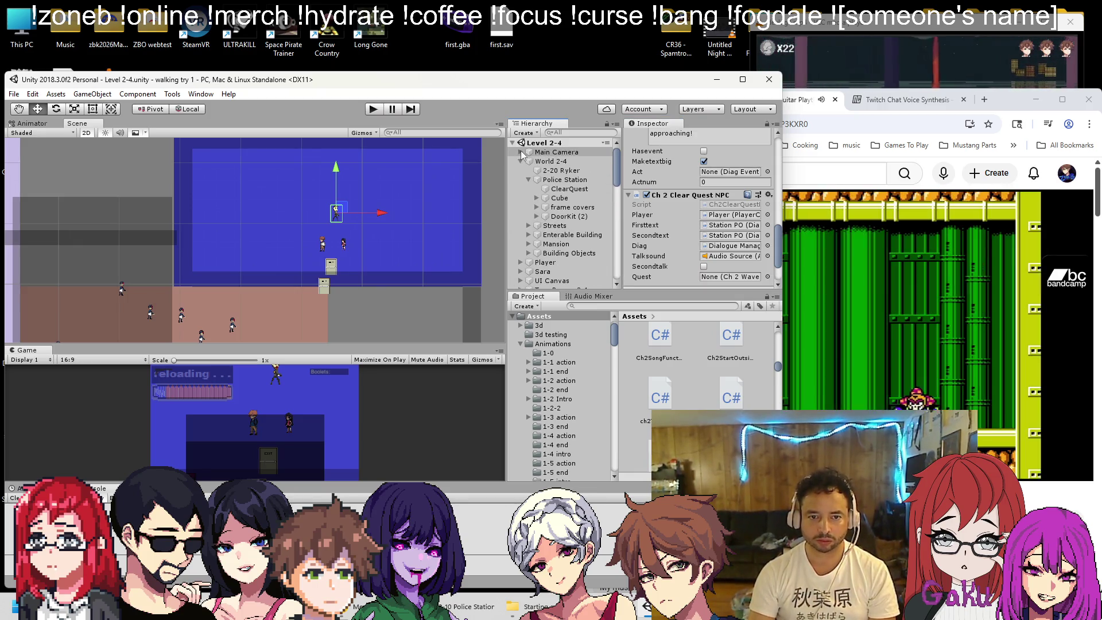
double_click(570, 188)
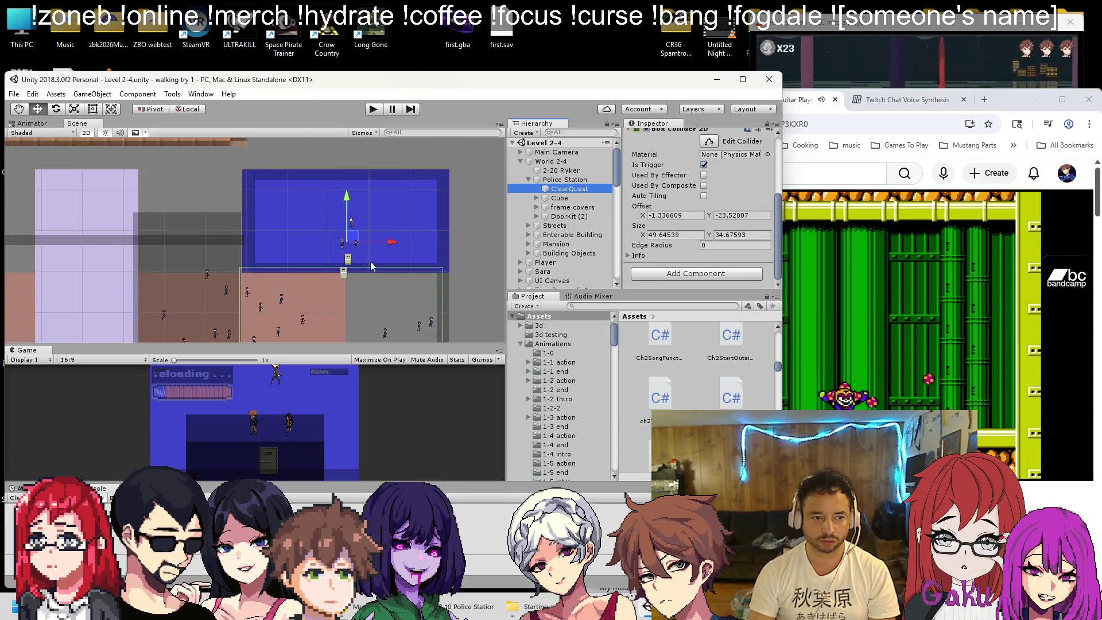
click(709, 141)
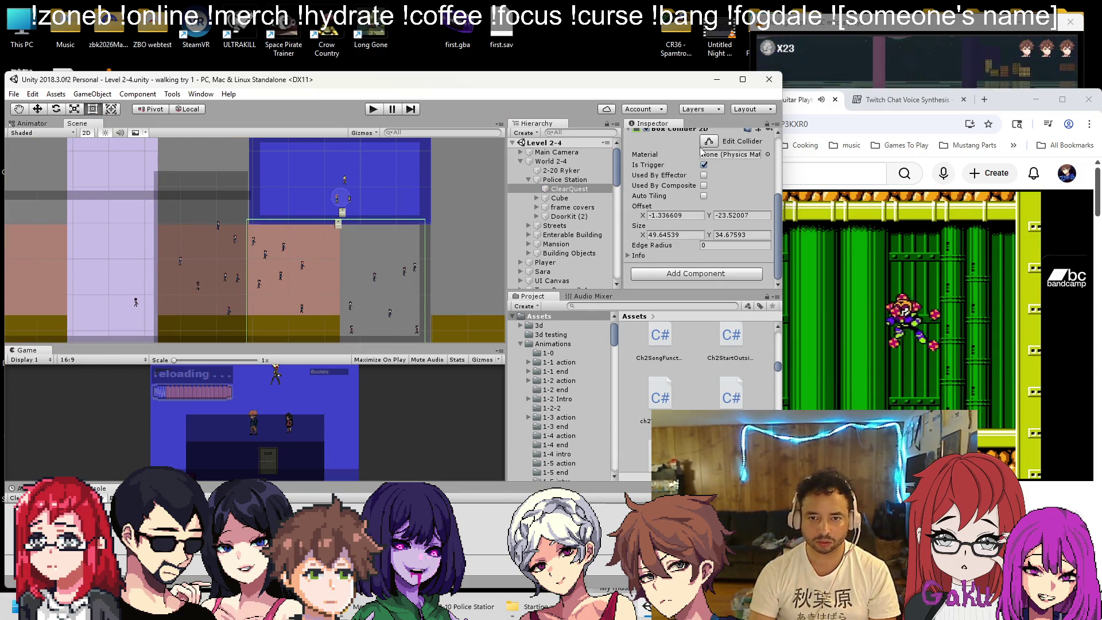
scroll(356, 223, up, 2)
drag(344, 209, 346, 217)
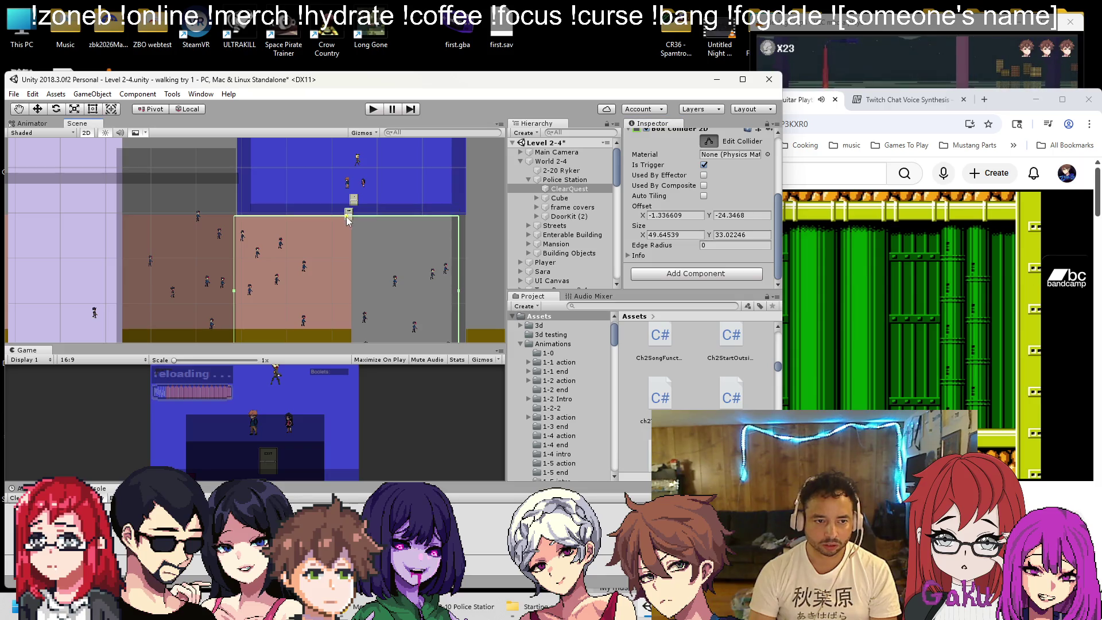
drag(234, 262, 254, 263)
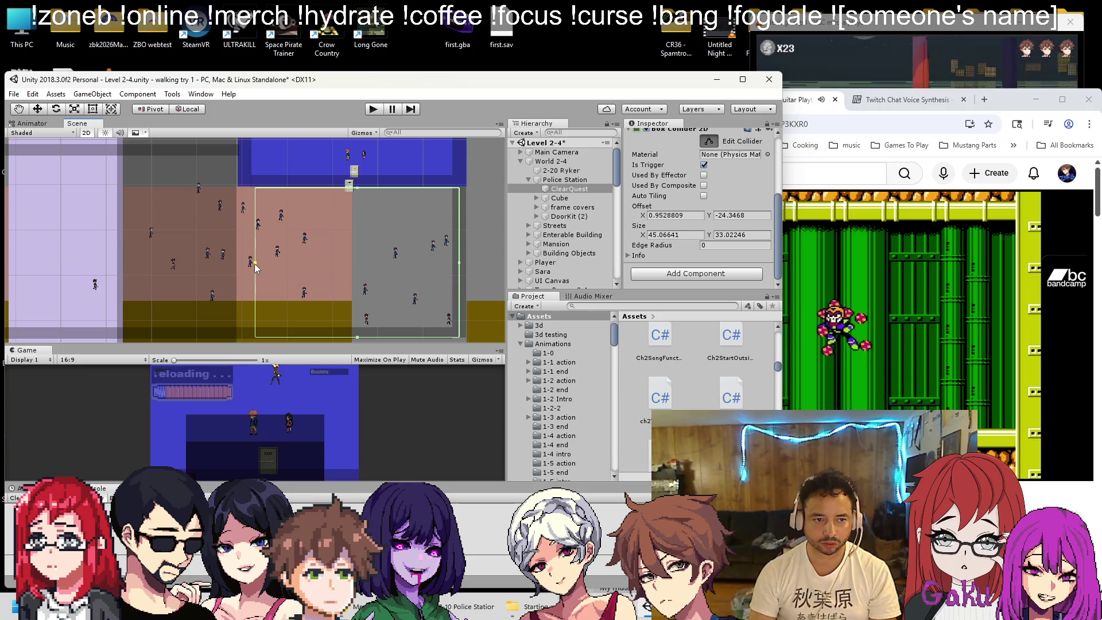
drag(458, 262, 440, 259)
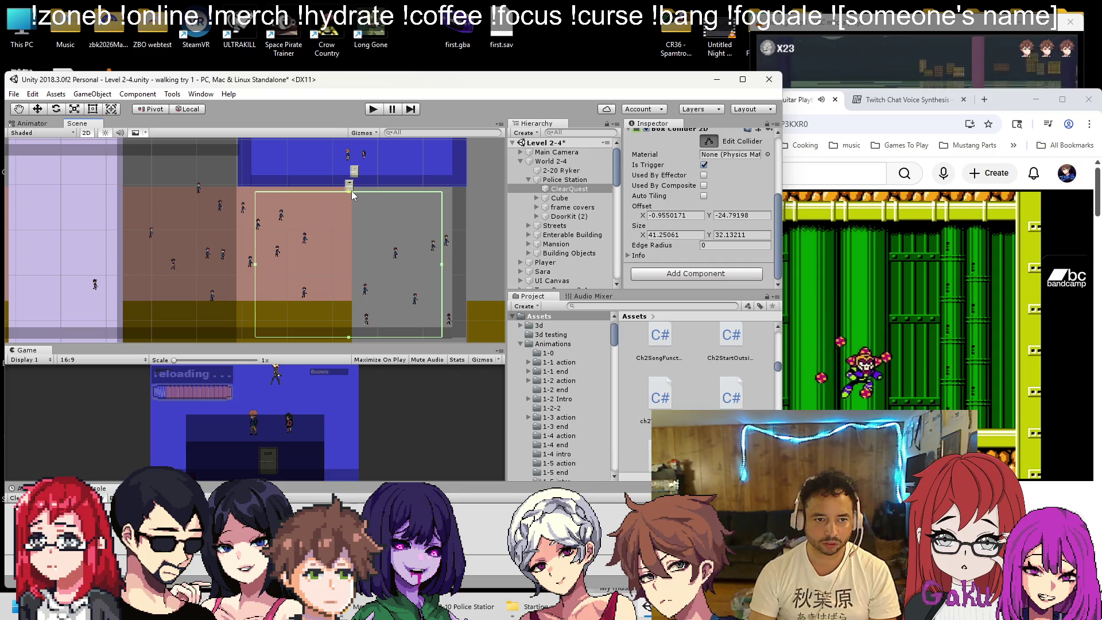
drag(349, 338, 350, 324)
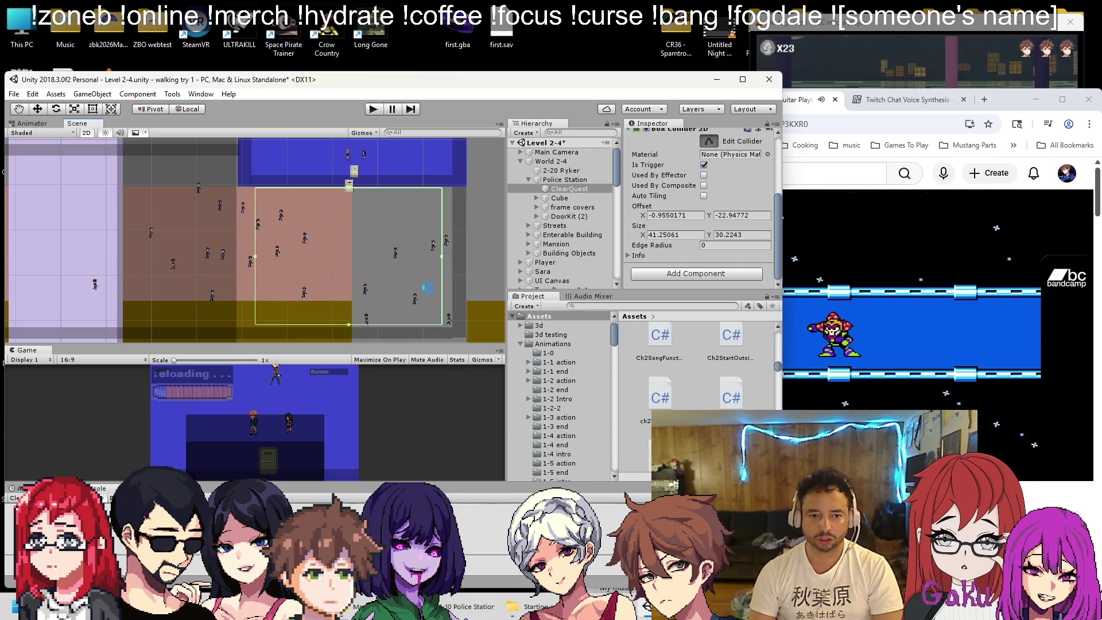
key(ctrl+s)
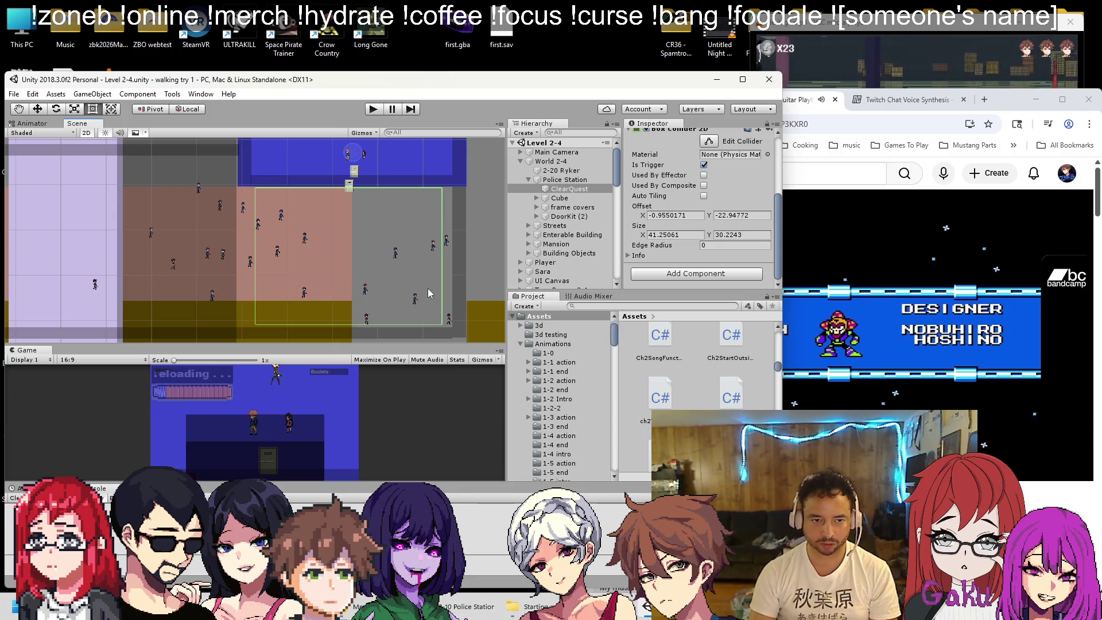
Tighten the ClearQuest collider around the pink room's centre, save, and view Ch2WaveClearQuest.cs
click(708, 140)
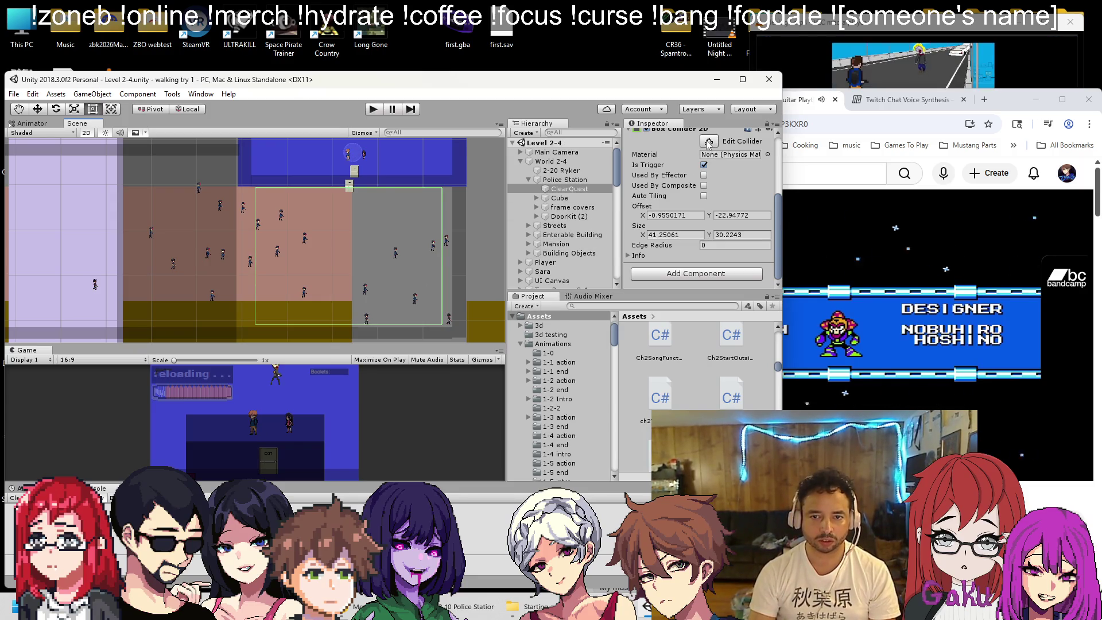
drag(348, 324, 348, 283)
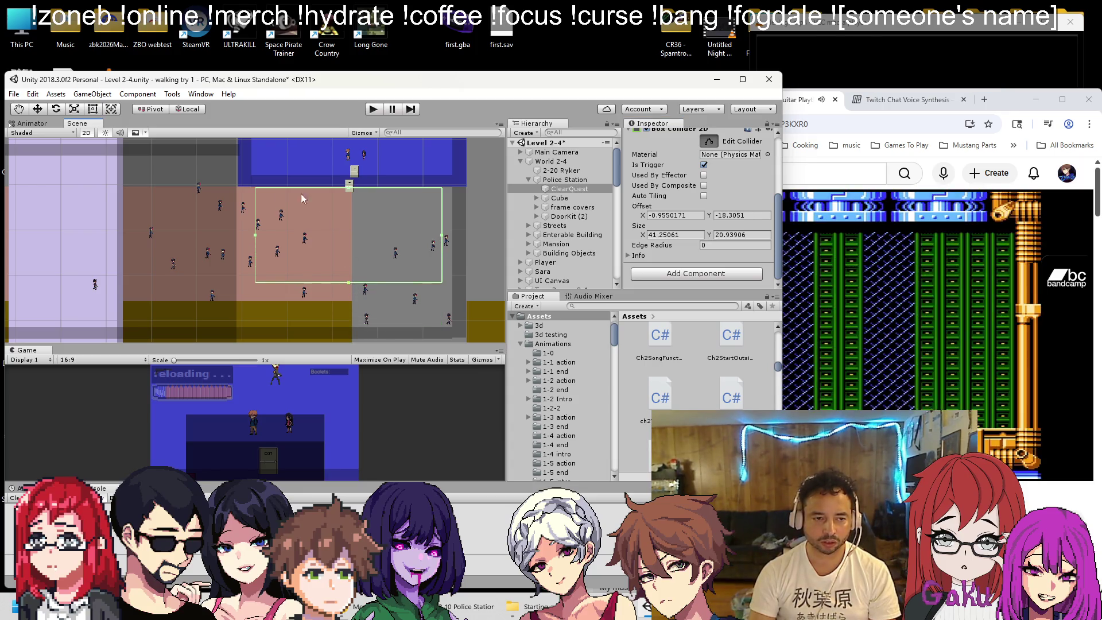
drag(252, 230, 281, 243)
drag(446, 231, 433, 235)
drag(353, 282, 351, 276)
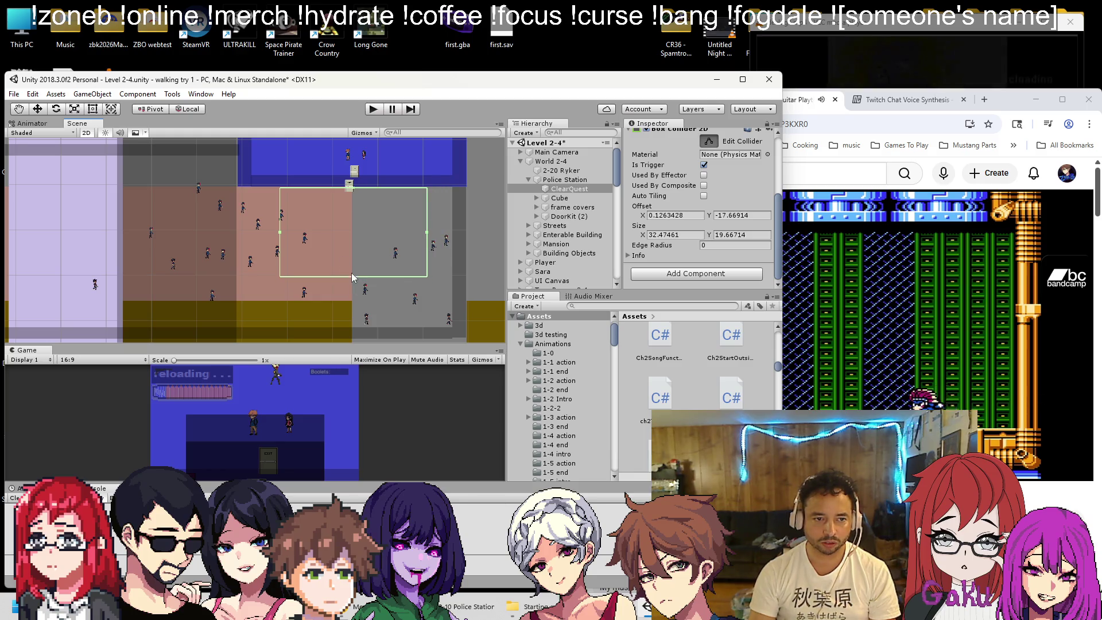
click(352, 228)
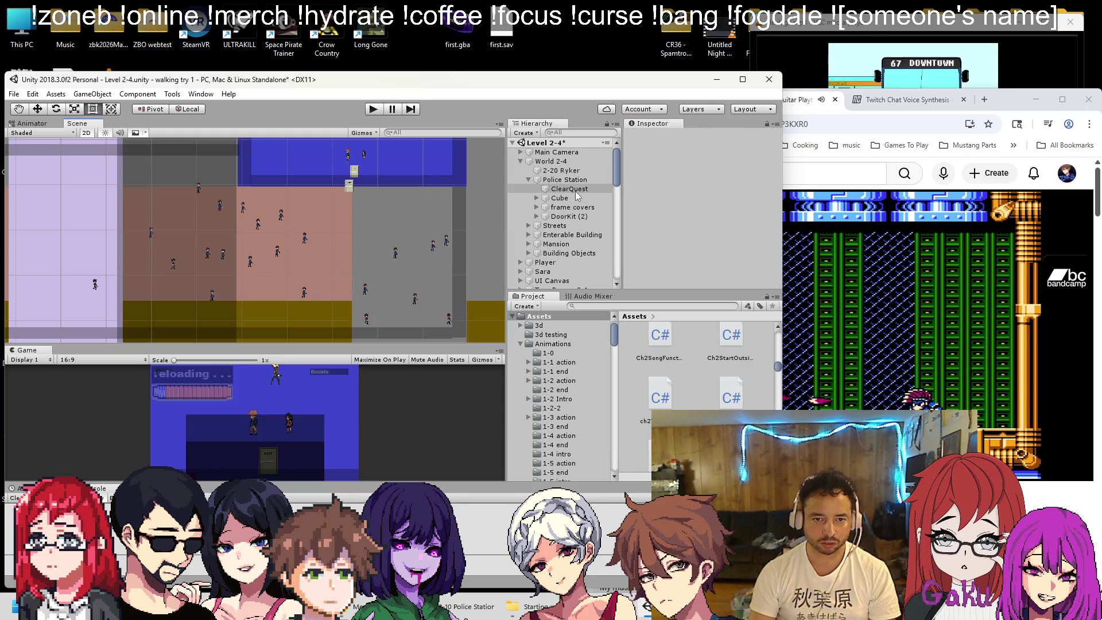
click(709, 260)
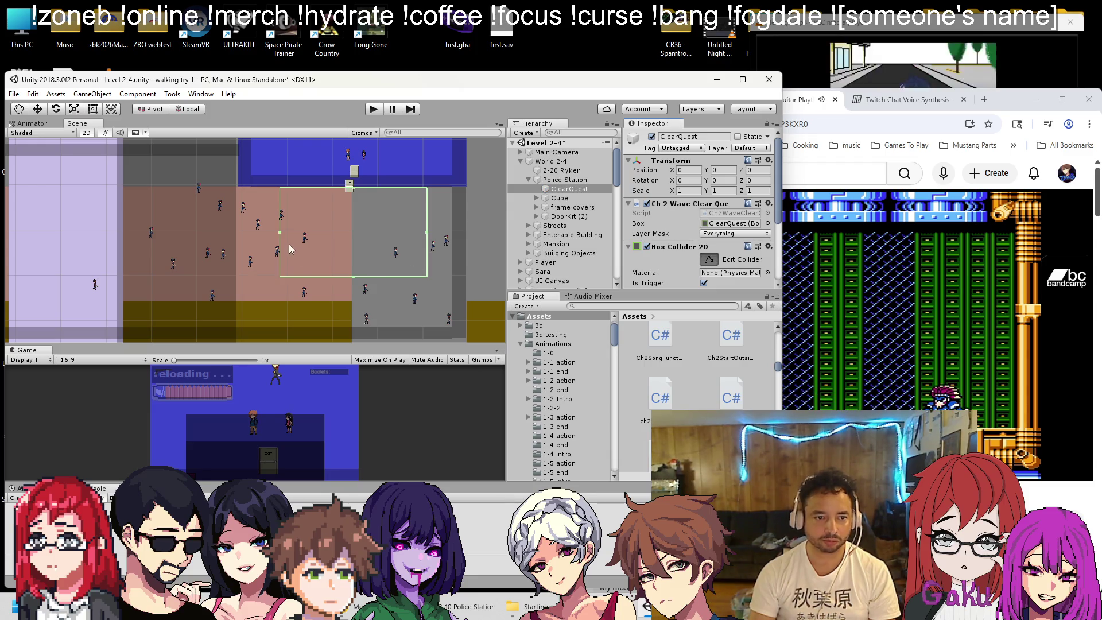
drag(279, 233, 271, 233)
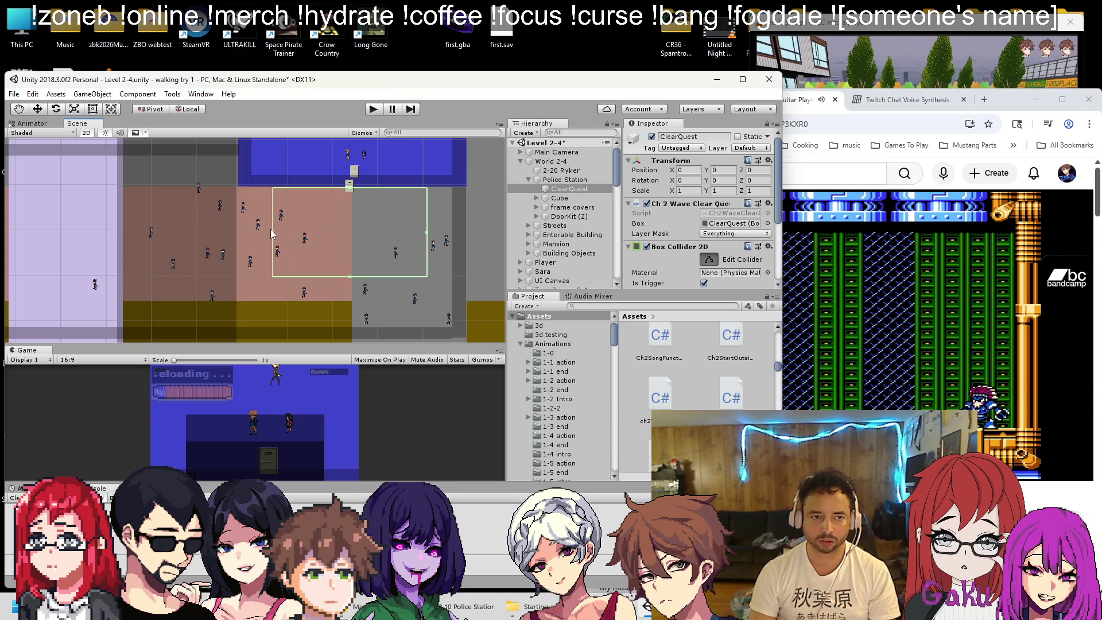
key(ctrl+s)
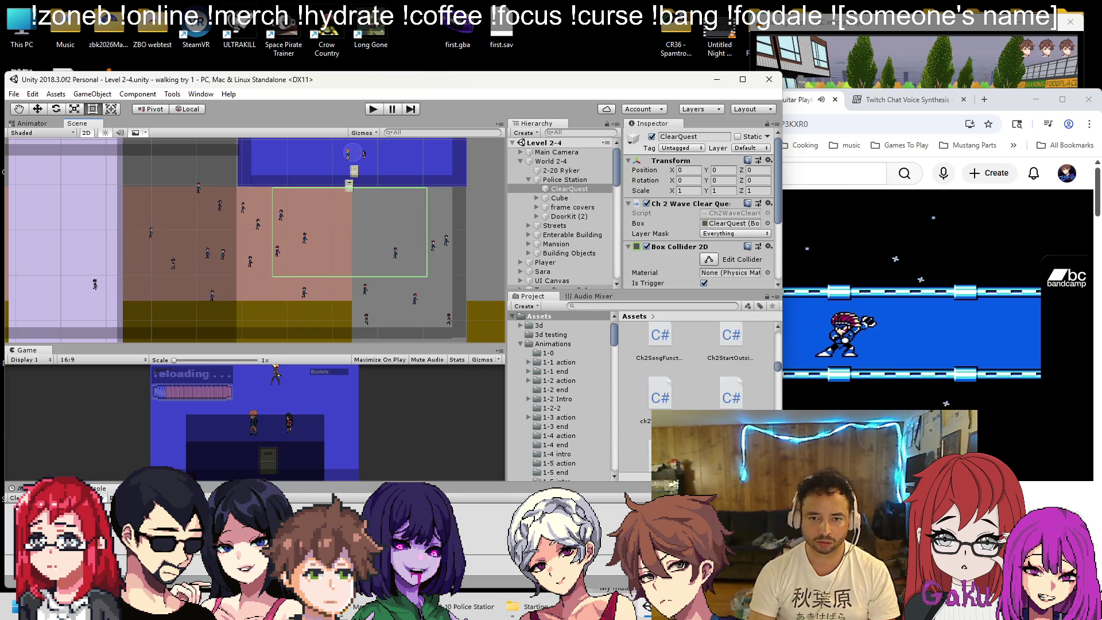
key(alt+Tab)
click(239, 173)
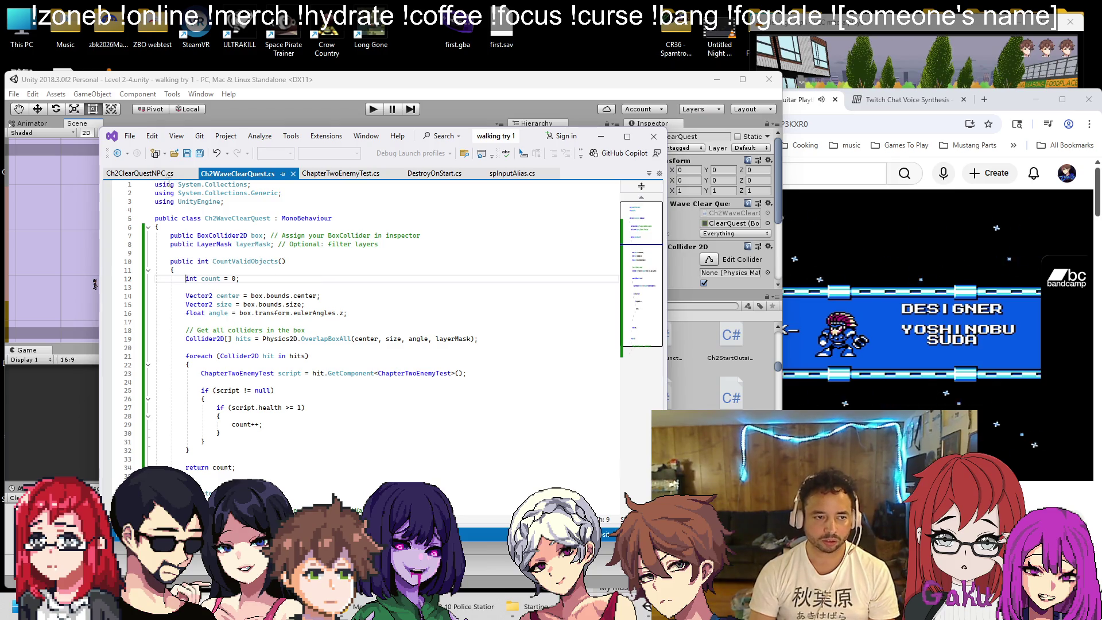
Add '&& quest.count >= 1' to the NPC's talk condition in Ch2ClearQuestNPC.cs and save
click(168, 178)
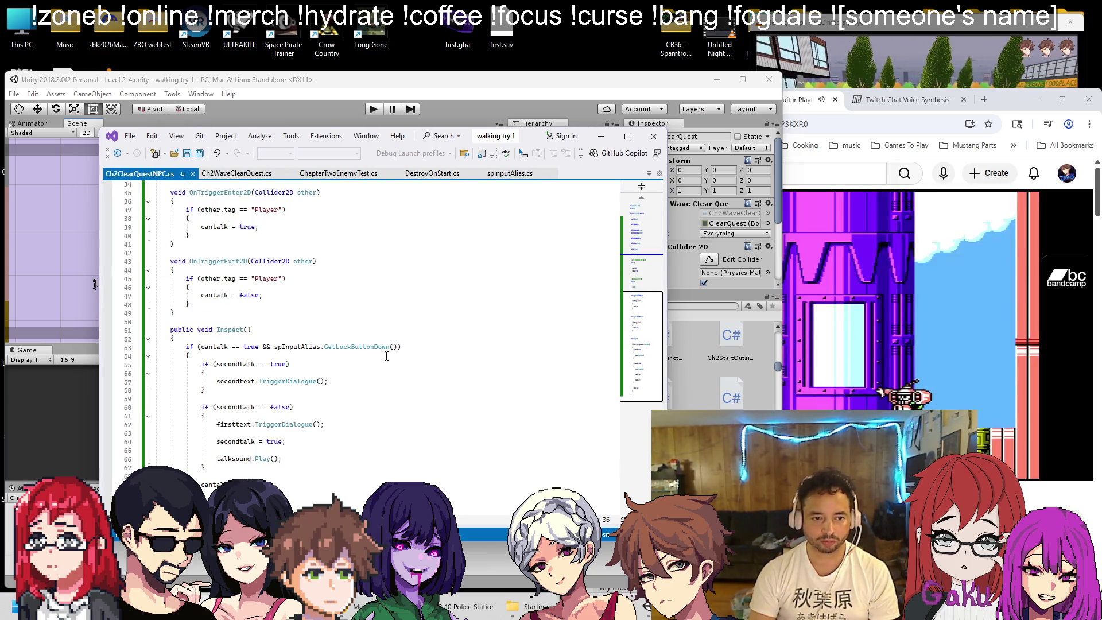
scroll(402, 344, up, 8)
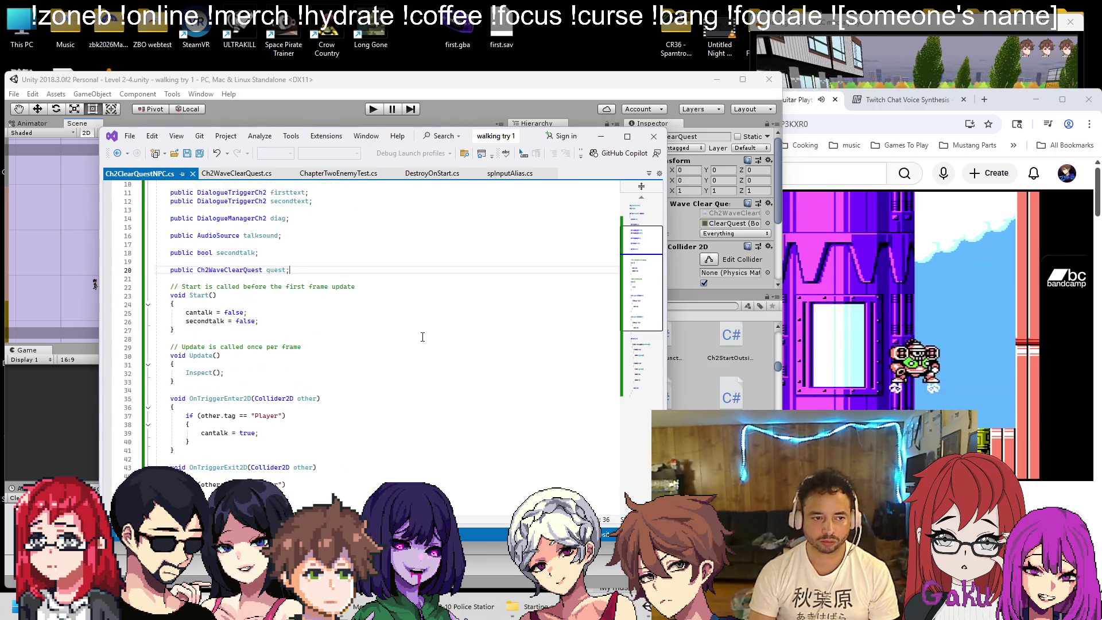
scroll(425, 323, down, 5)
scroll(425, 323, down, 4)
click(394, 320)
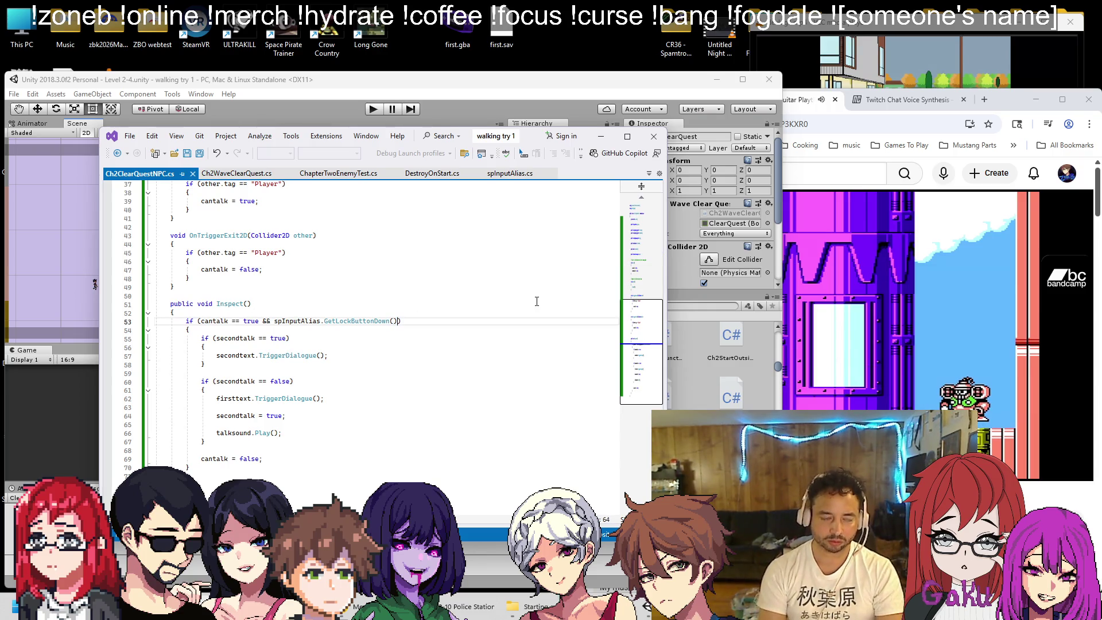
text(&& )
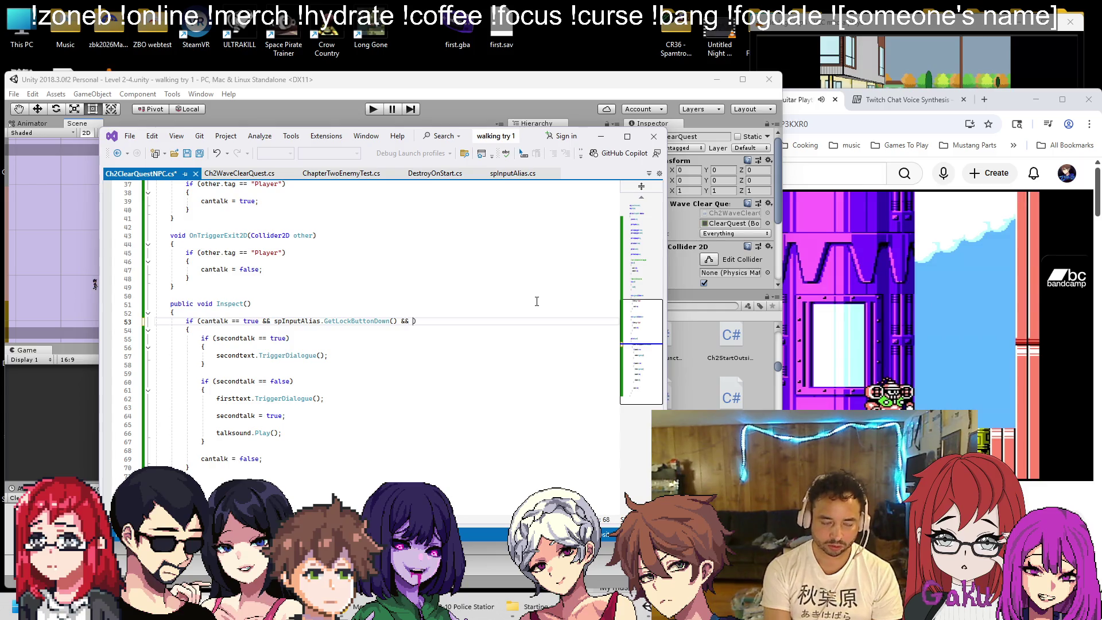
text(quest.count >)
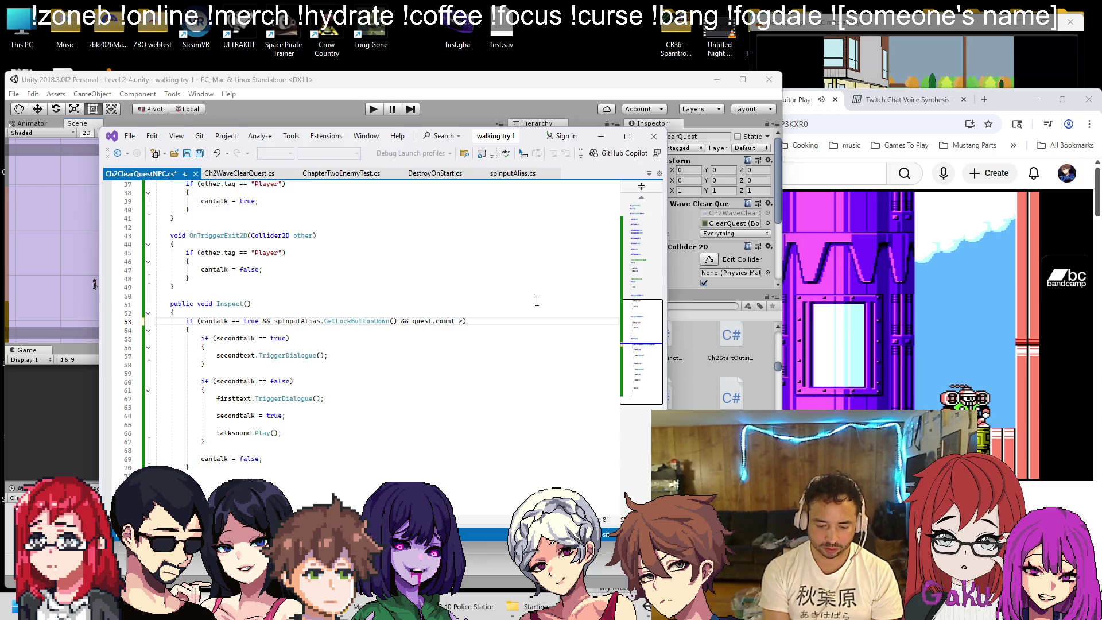
text(= 1)
key(ctrl+s)
Replace the Inspect block's lines 55–67 with a single firsttext.TriggerDialogue() call, save, and return to Unity
key(Down)
key(Down)
key(Down)
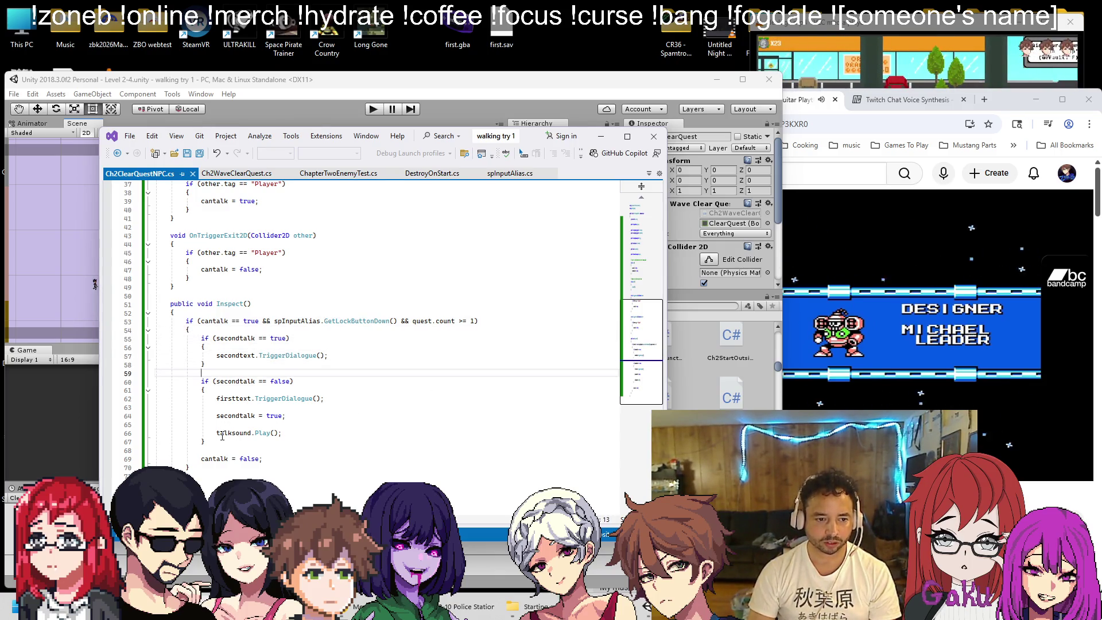
click(338, 399)
key(shift+Home)
key(BackSpace)
key(Down)
key(Down)
key(Down)
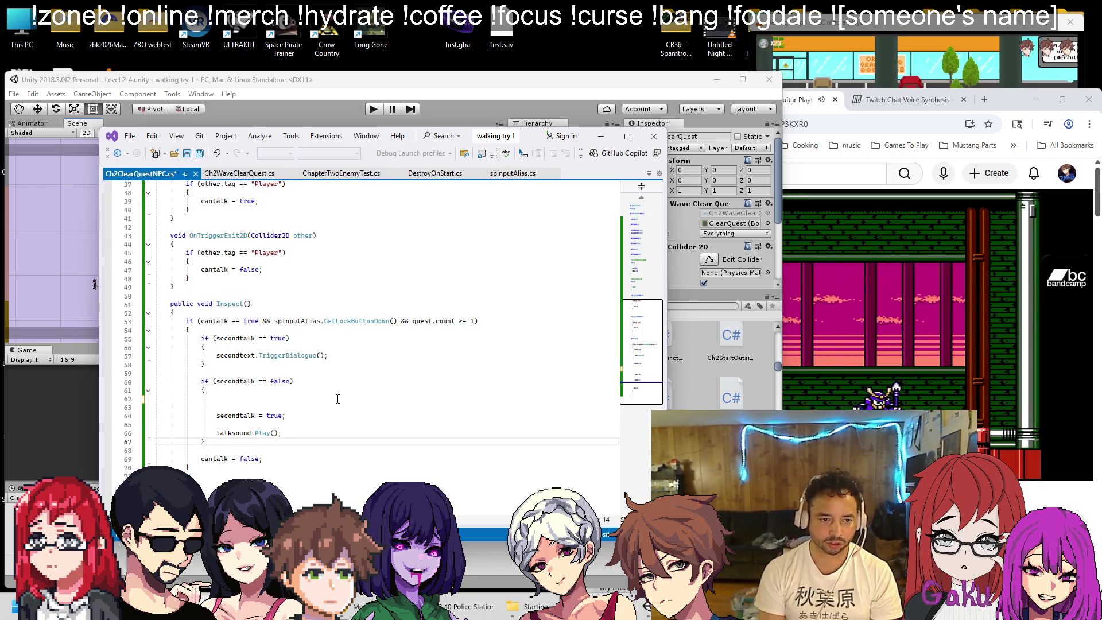
key(shift+Up)
key(shift+Up)
key(shift+Up)
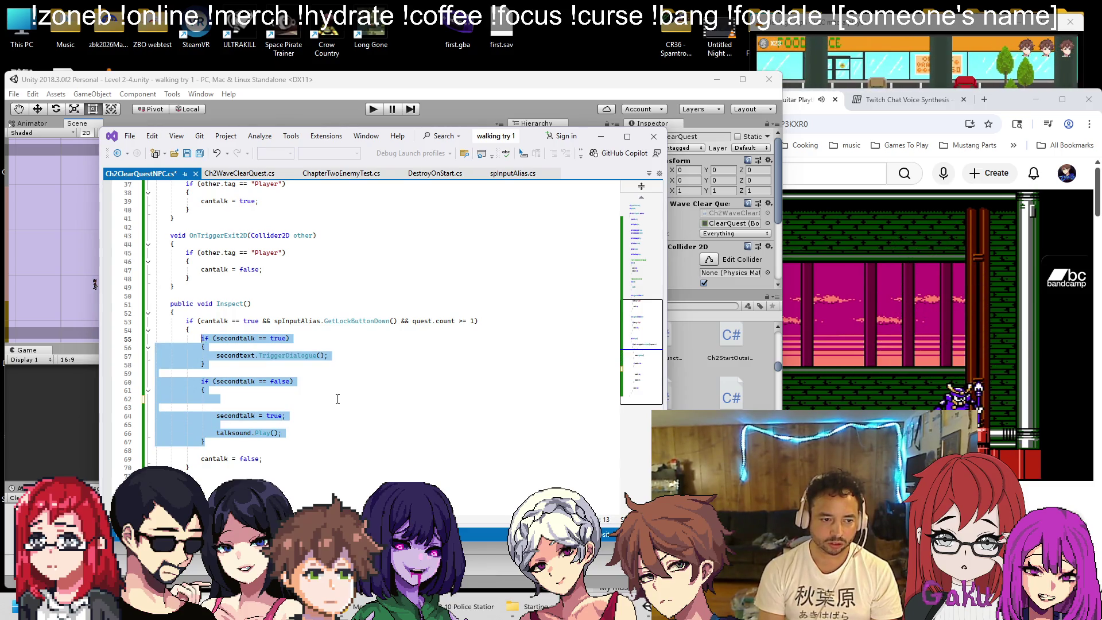
text(firsttext.TriggerDialogue();)
key(ctrl+s)
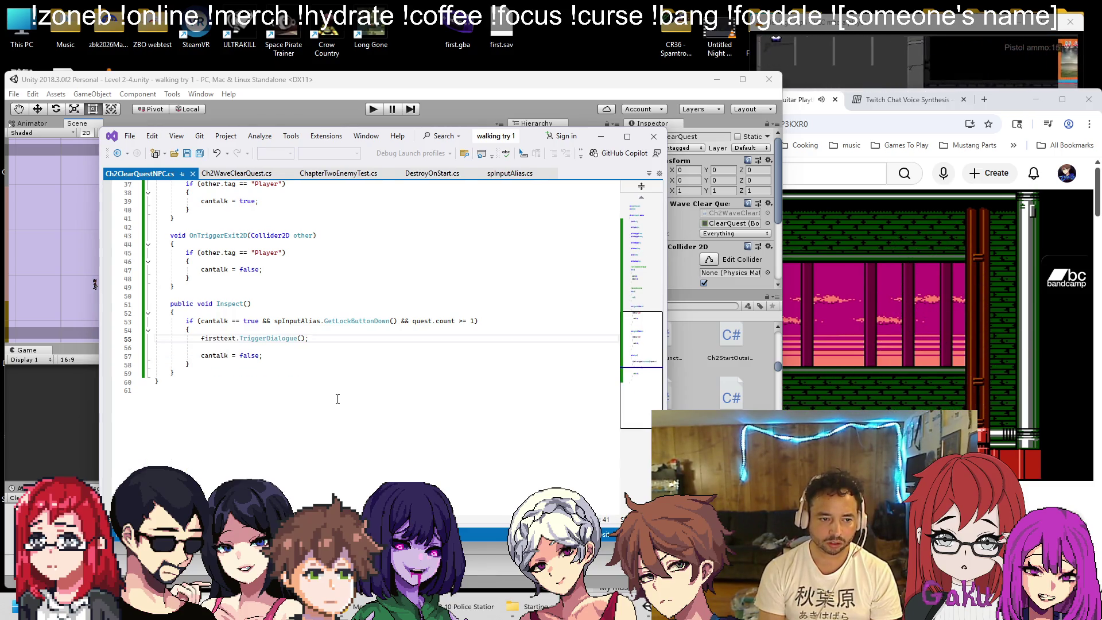
scroll(356, 396, up, 4)
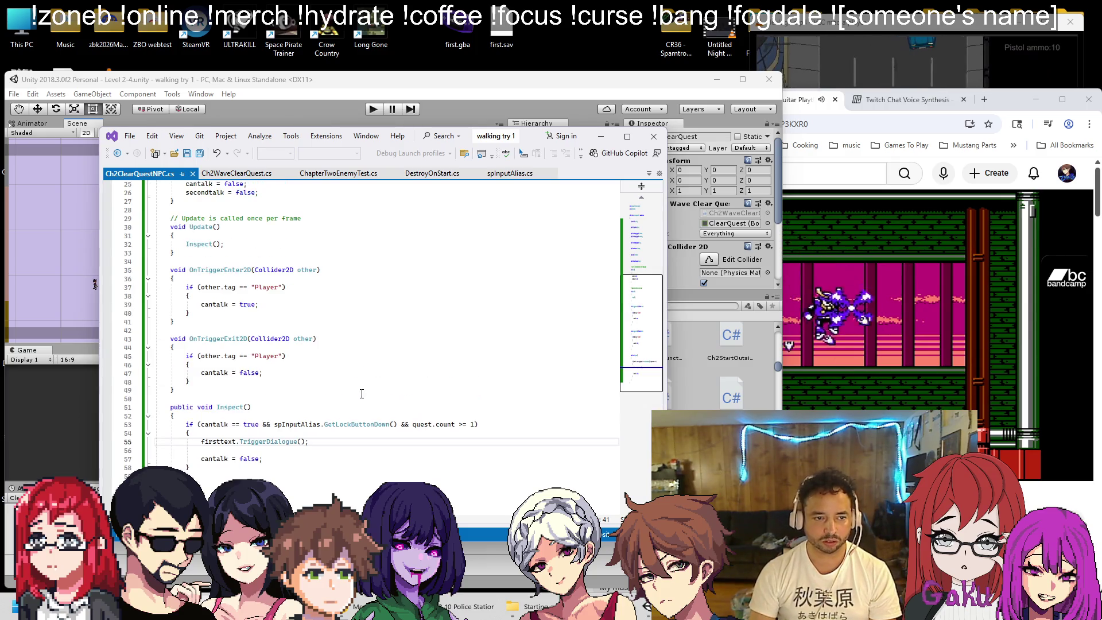
scroll(397, 306, up, 3)
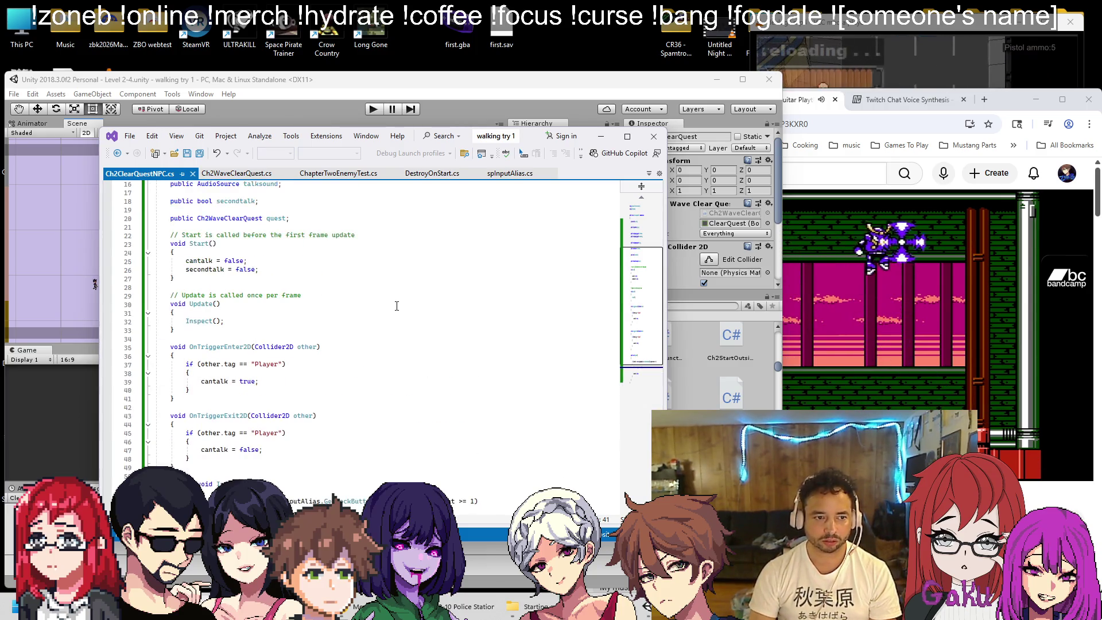
scroll(397, 306, down, 5)
click(322, 112)
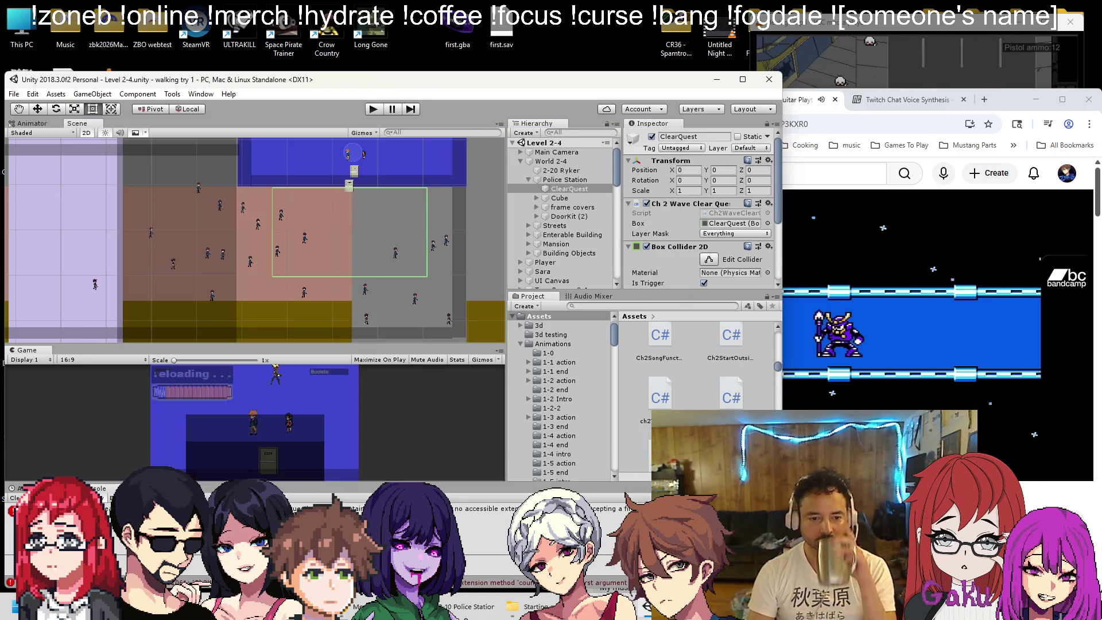
Check the console error, open Ch2WaveClearQuest.cs, and try typing 'public' on the count variable
click(471, 515)
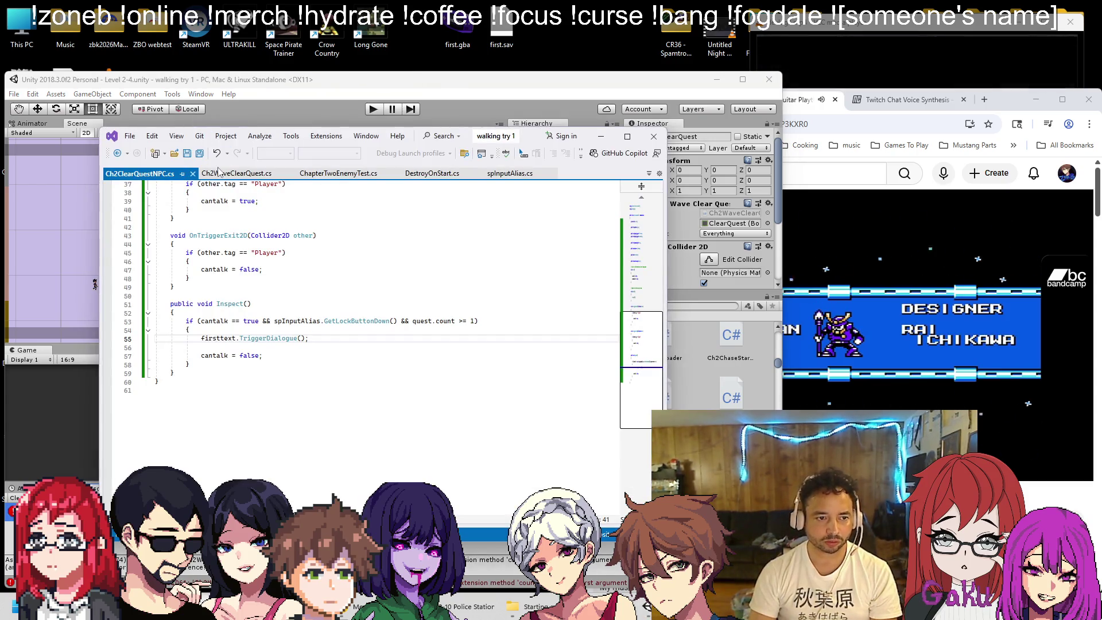
click(219, 172)
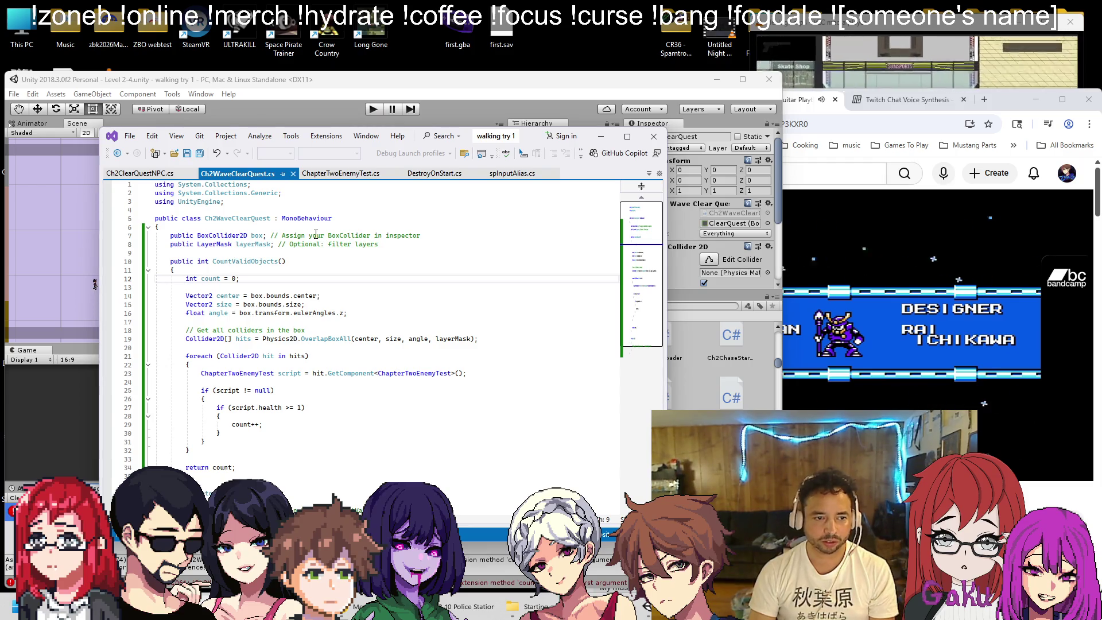
scroll(330, 280, down, 3)
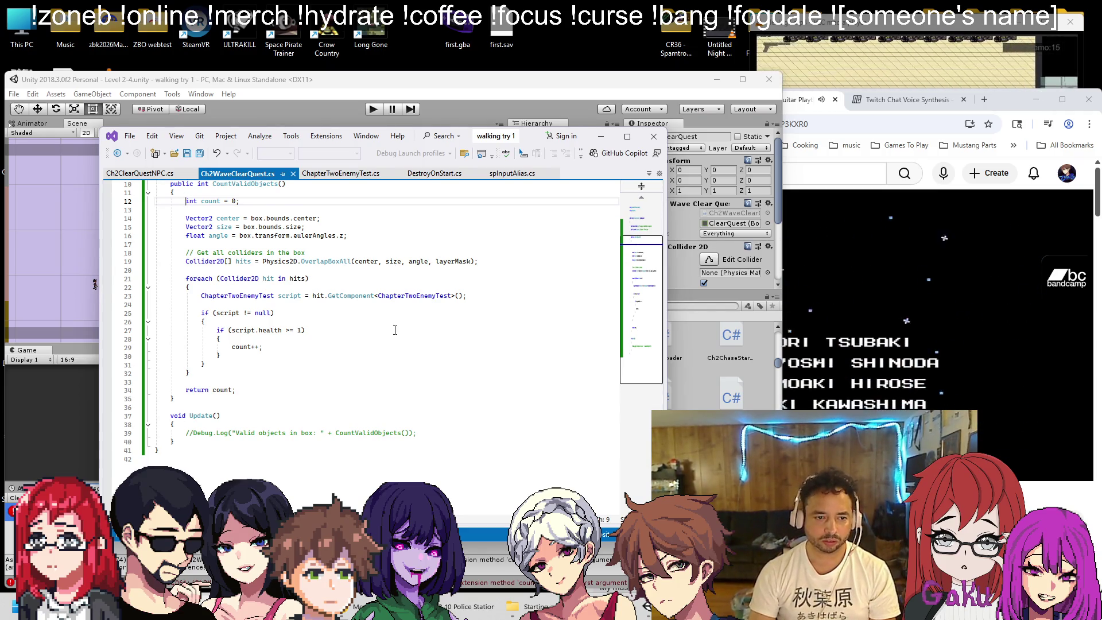
scroll(395, 330, up, 1)
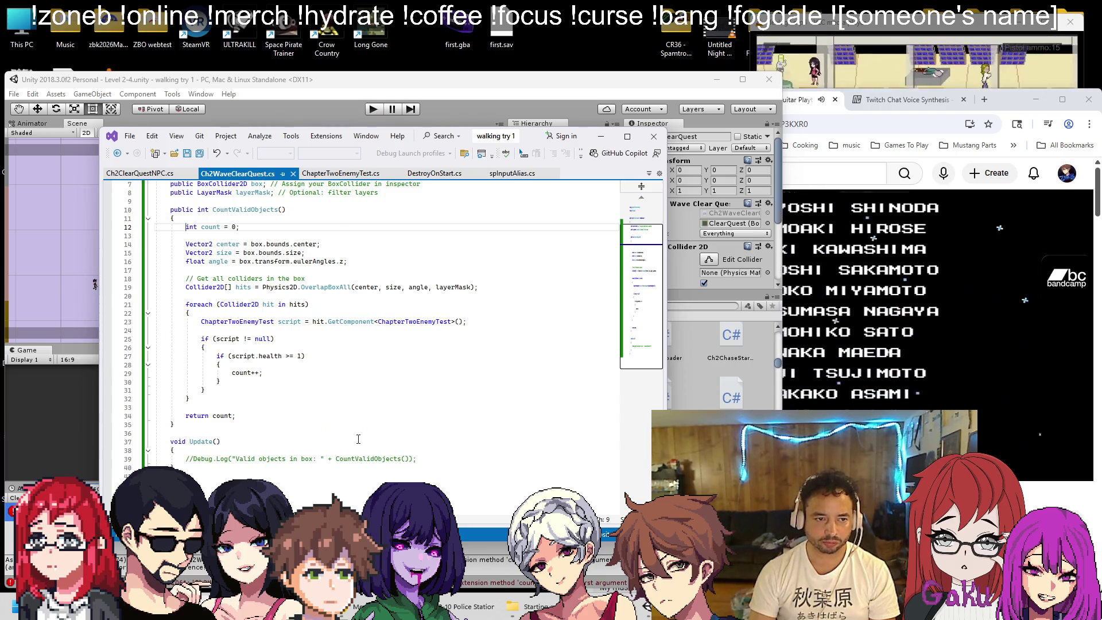
text(public)
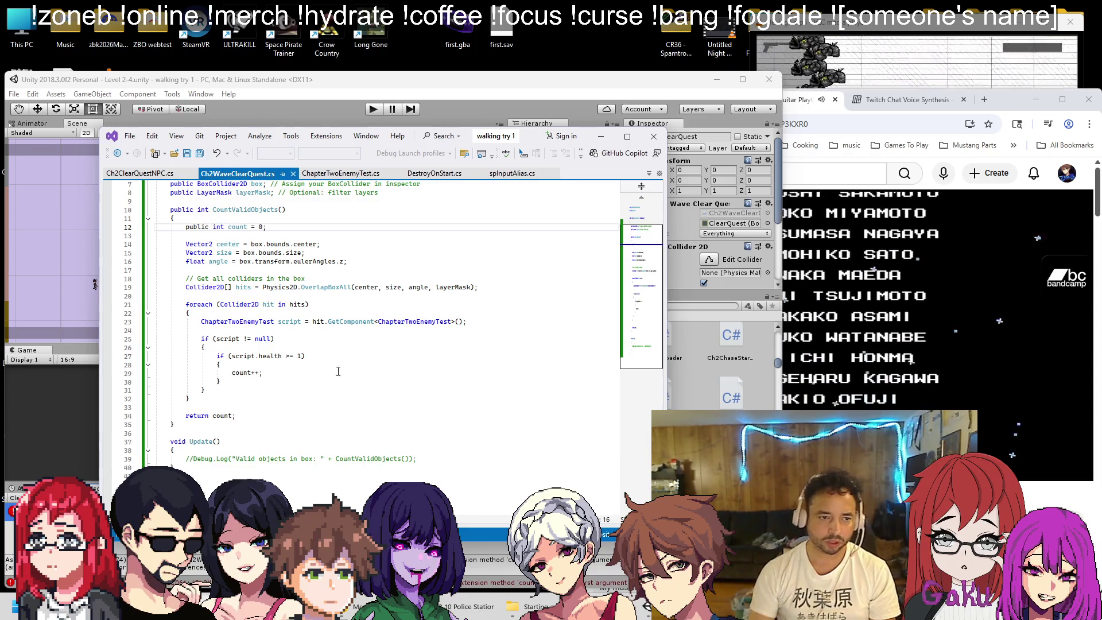
Let Unity recompile, undo the 'public' change, and highlight every CountValidObjects reference
click(500, 102)
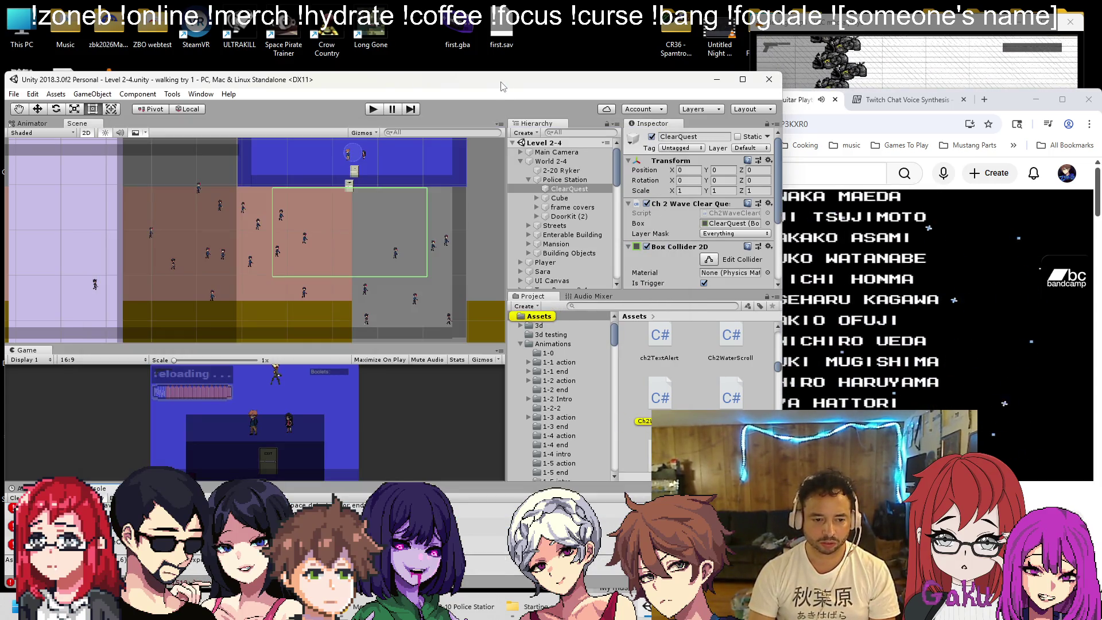
click(204, 601)
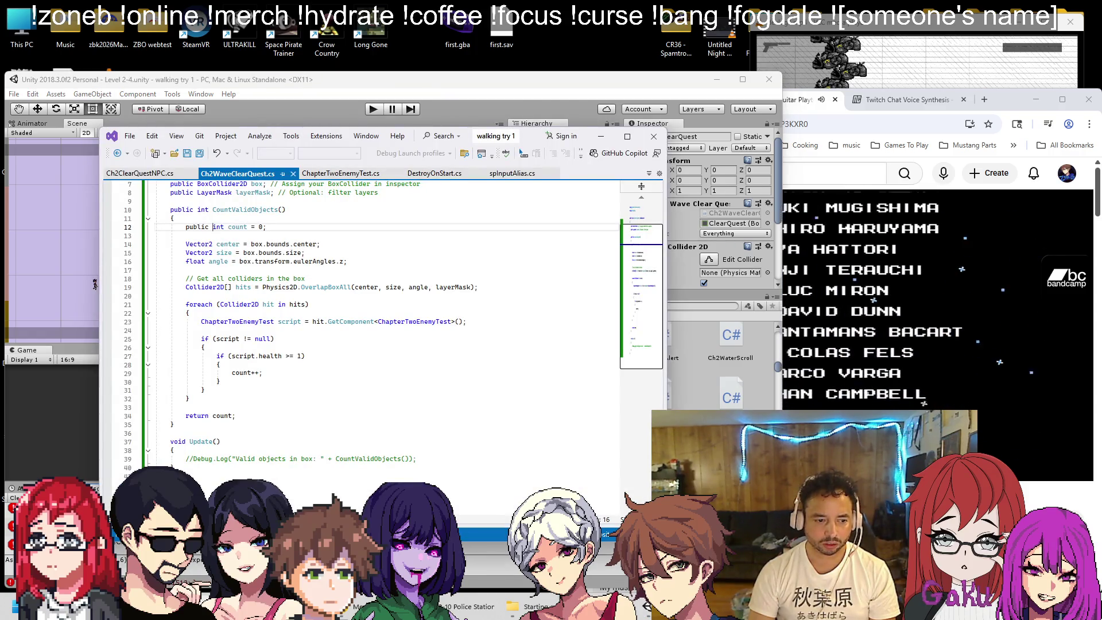
key(ctrl+z)
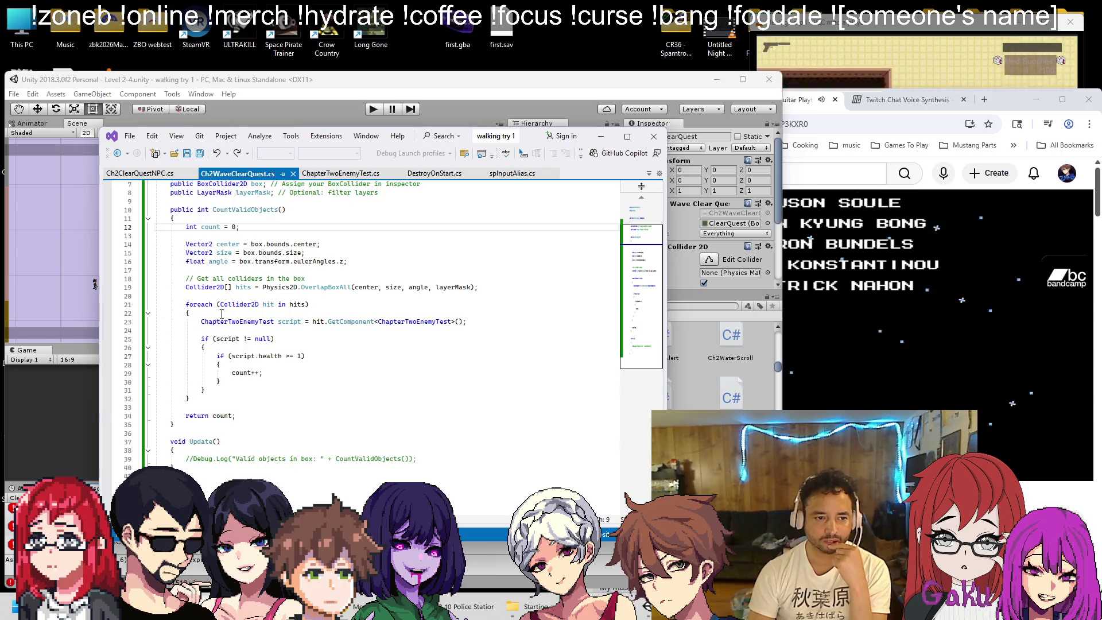
scroll(216, 297, up, 1)
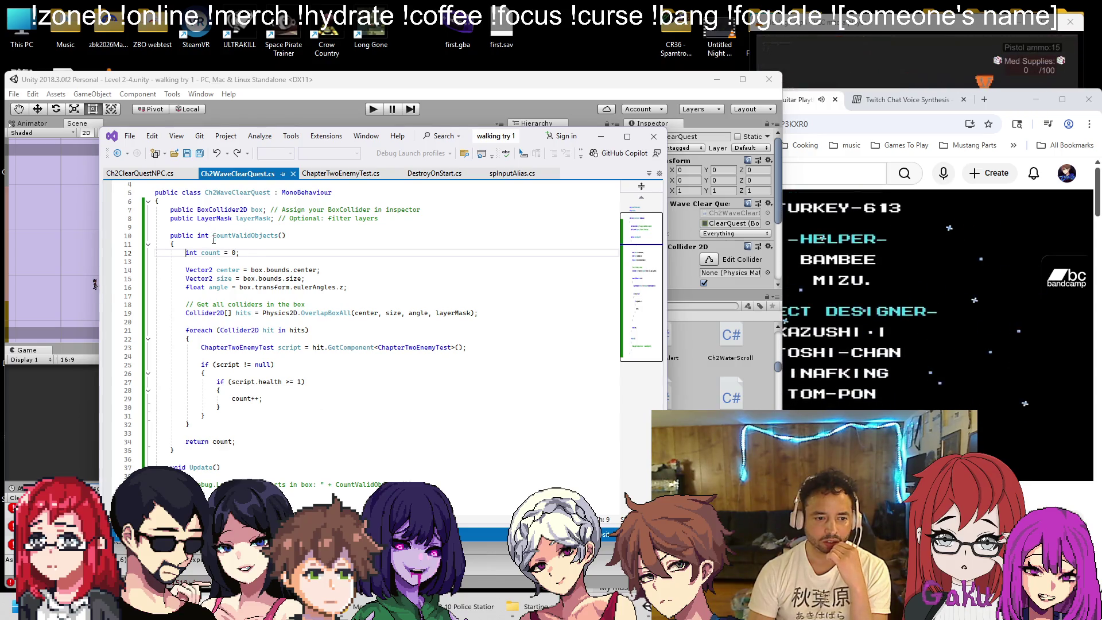
click(338, 486)
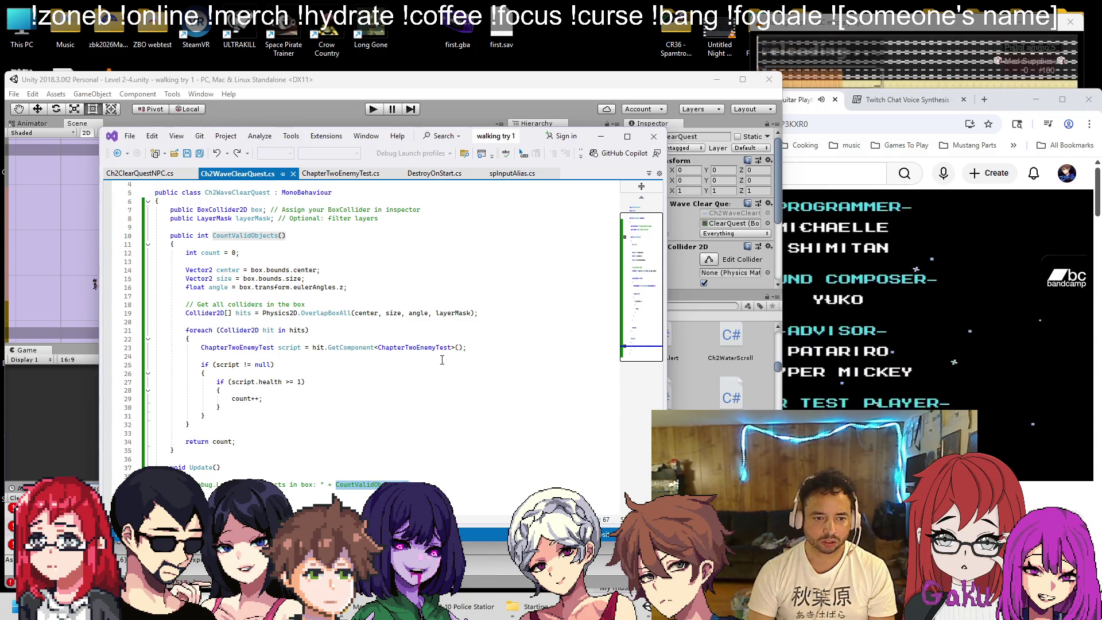
Change the talk condition from quest.count to quest.CountValidObjects() >= 1, then switch to Unity
click(136, 174)
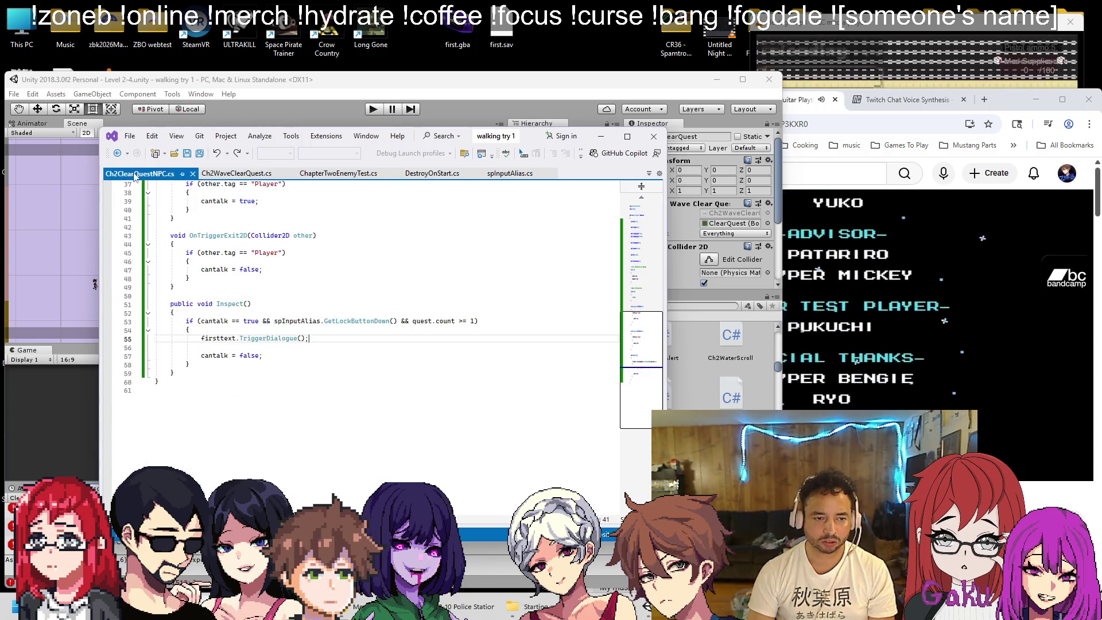
double_click(443, 320)
text(CountValidObjects())
key(BackSpace)
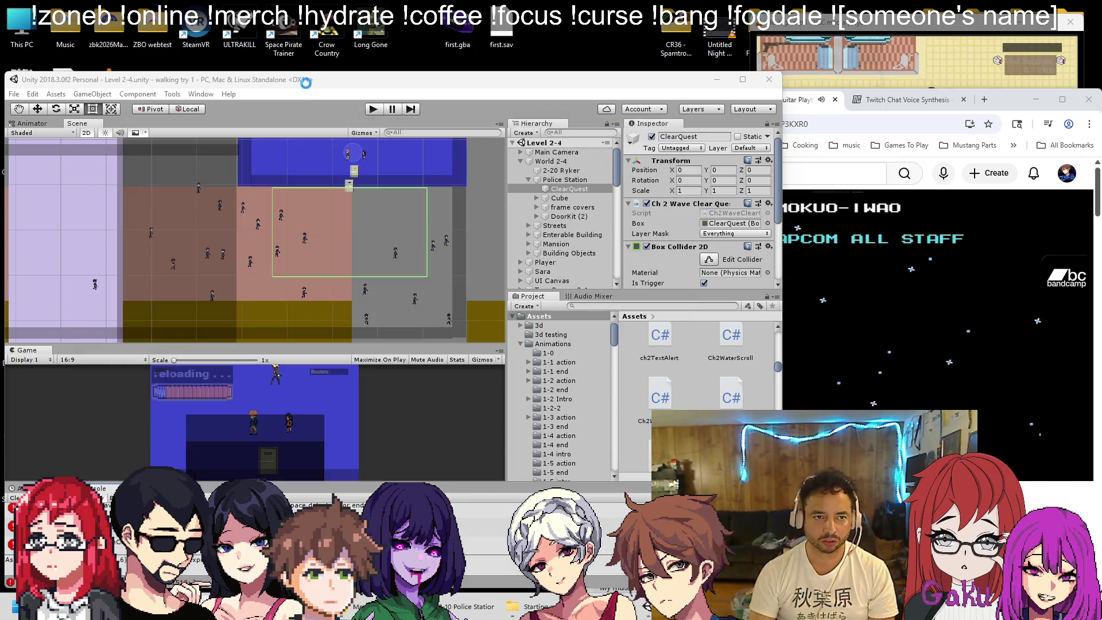
click(310, 79)
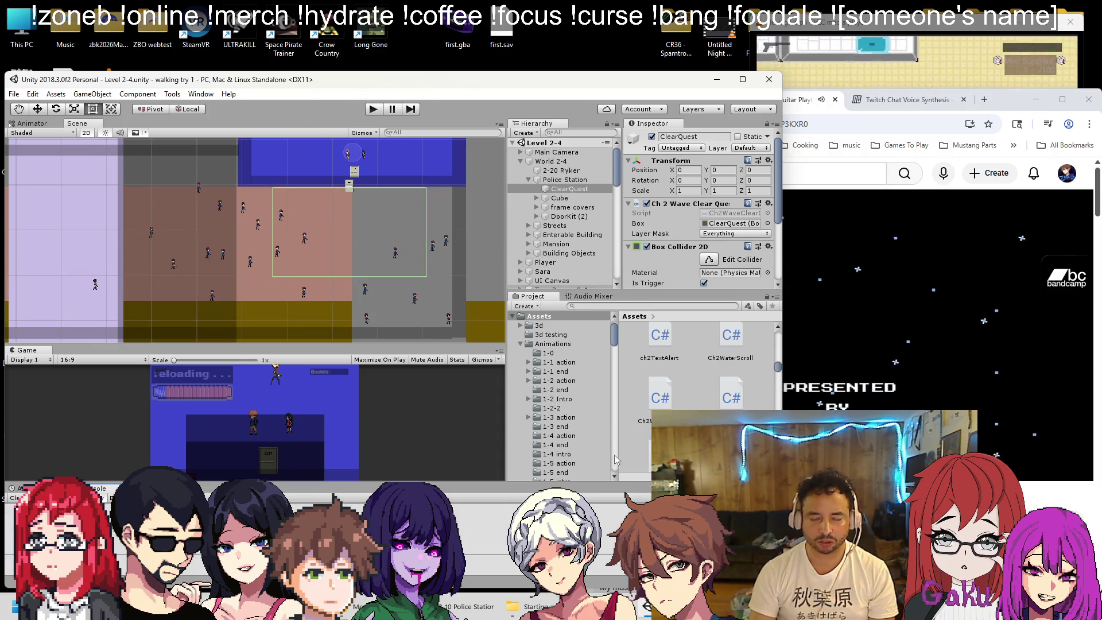
Play-test Level 2-4, then select Station PO and scroll to its Dialogue Trigger settings
key(alt+Tab)
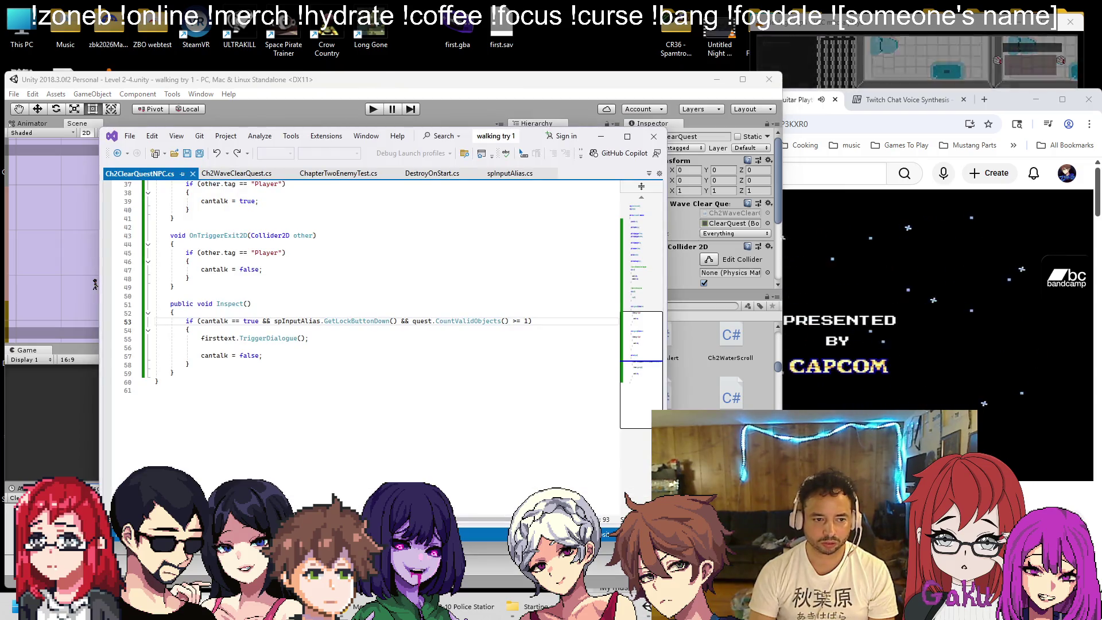
key(alt+Tab)
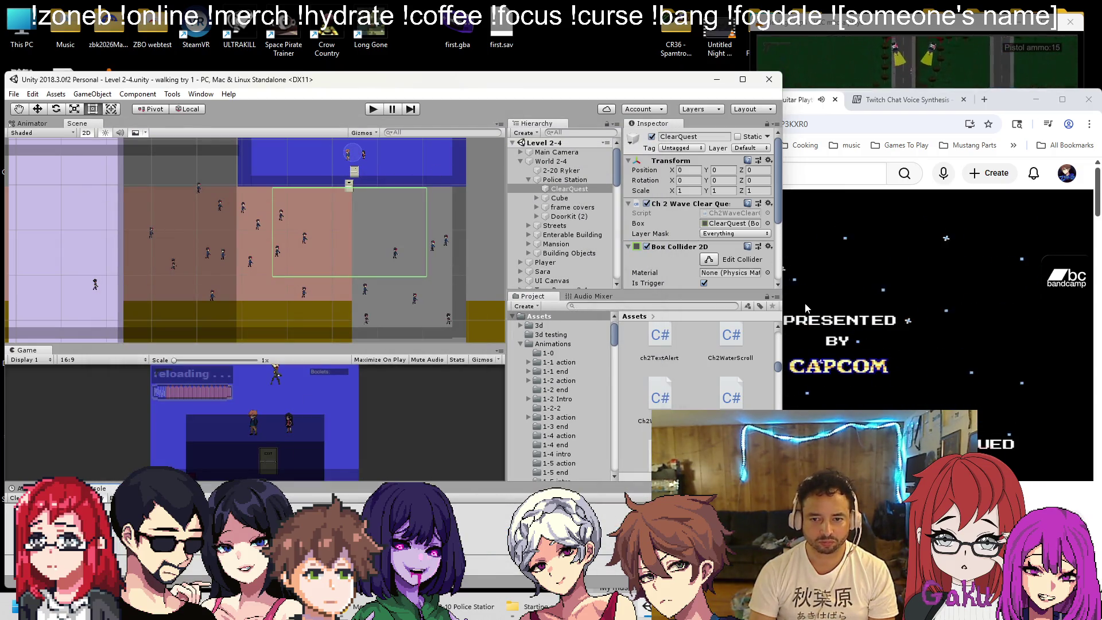
click(375, 109)
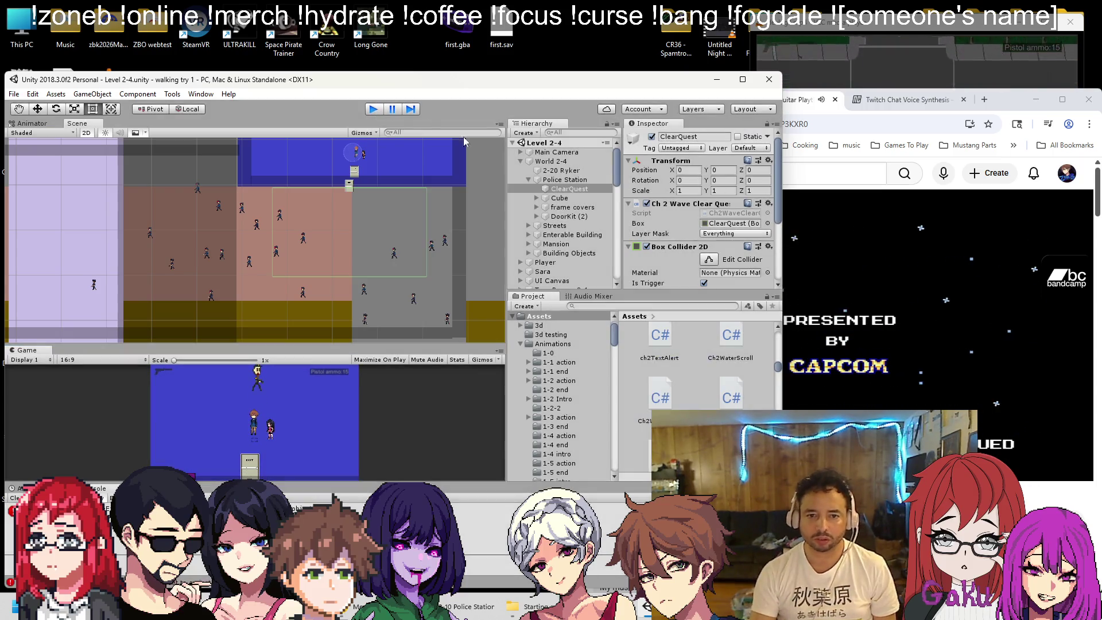
scroll(601, 218, down, 4)
click(596, 224)
scroll(700, 218, down, 8)
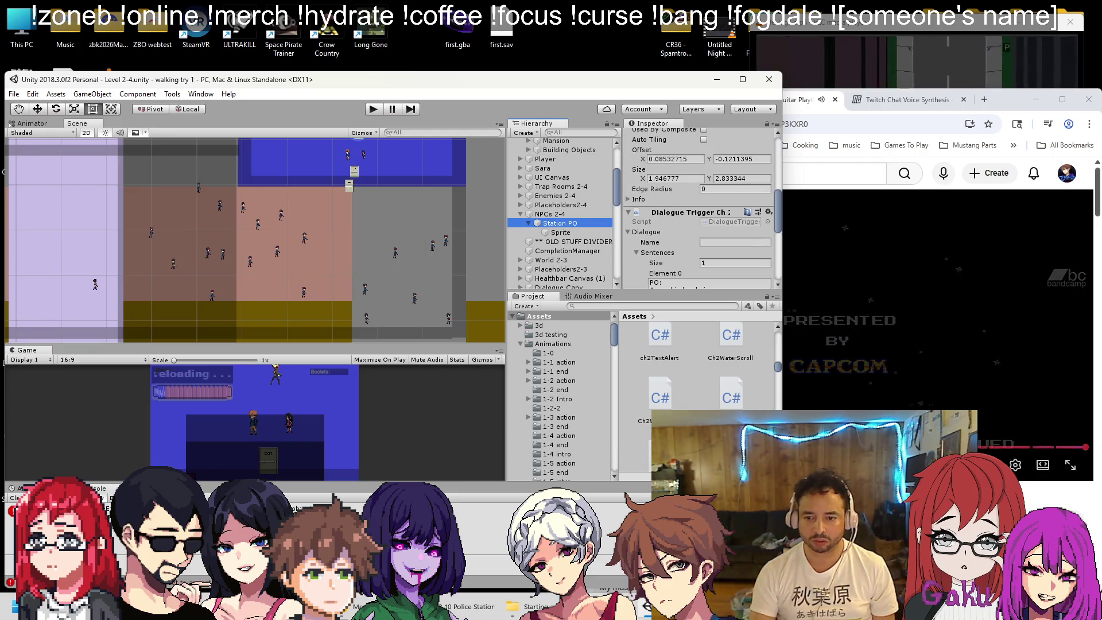
Drag ClearQuest into Station PO's Quest field and play the scene again
click(1075, 448)
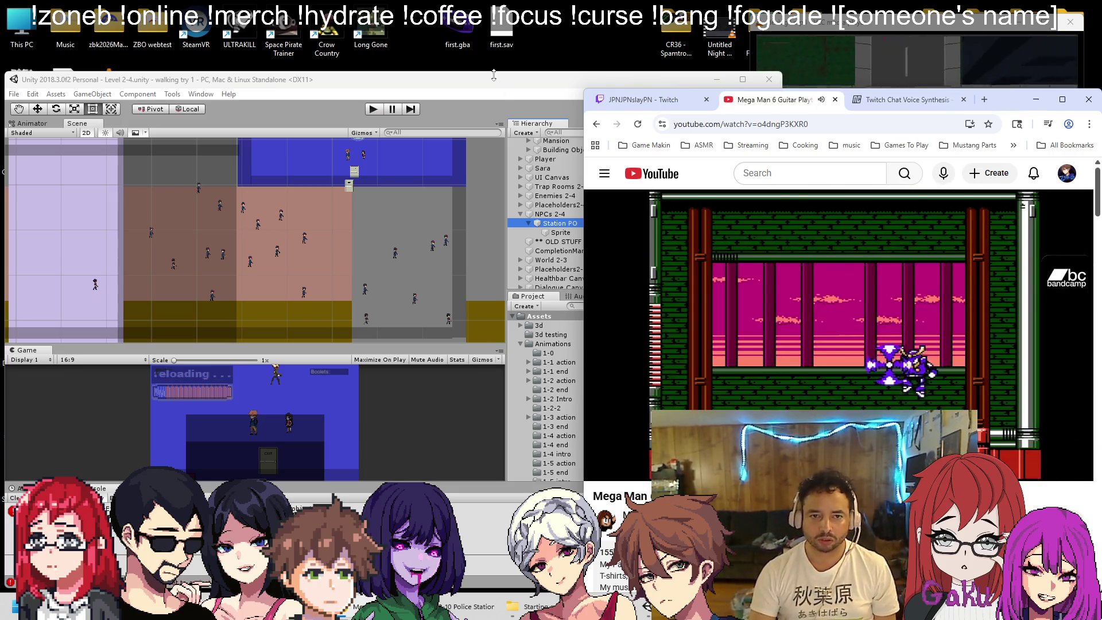
click(577, 226)
scroll(643, 229, down, 5)
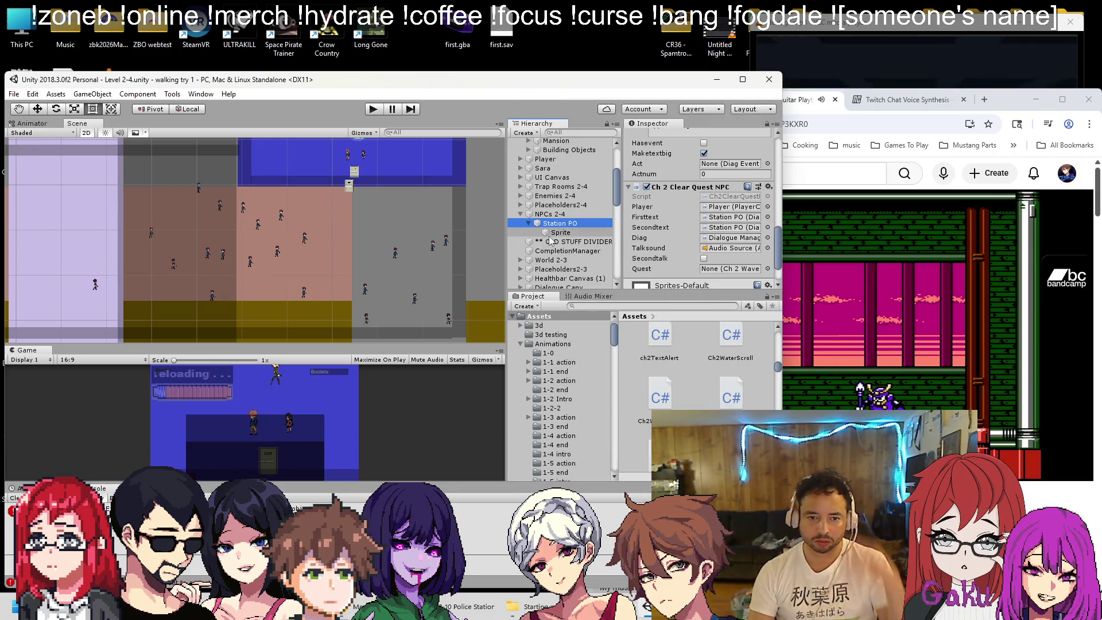
scroll(556, 199, up, 5)
drag(569, 189, 730, 273)
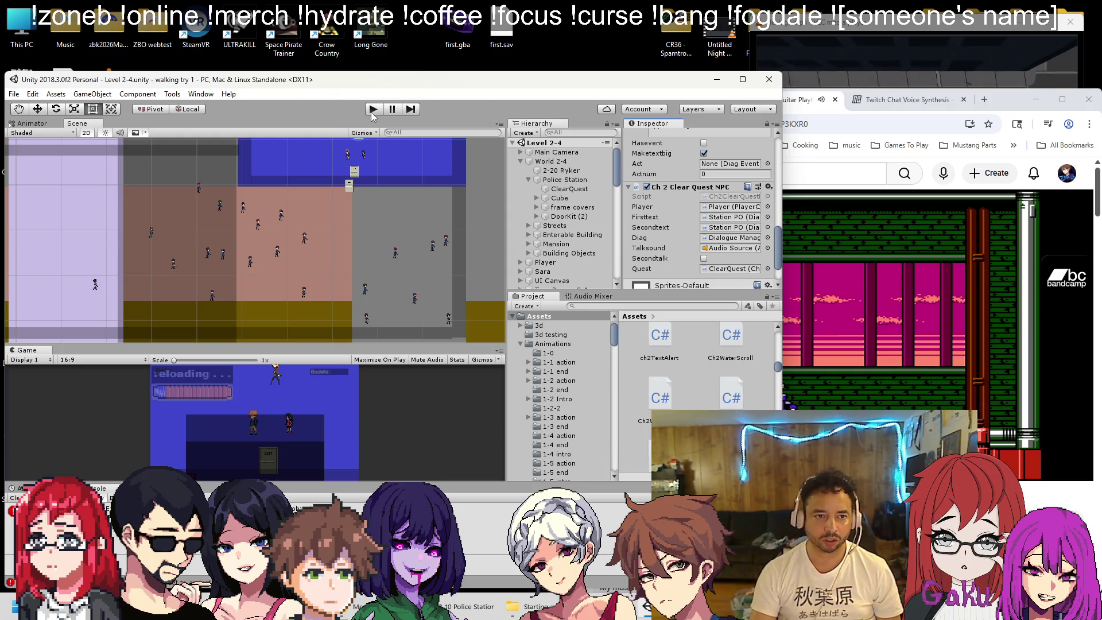
click(373, 111)
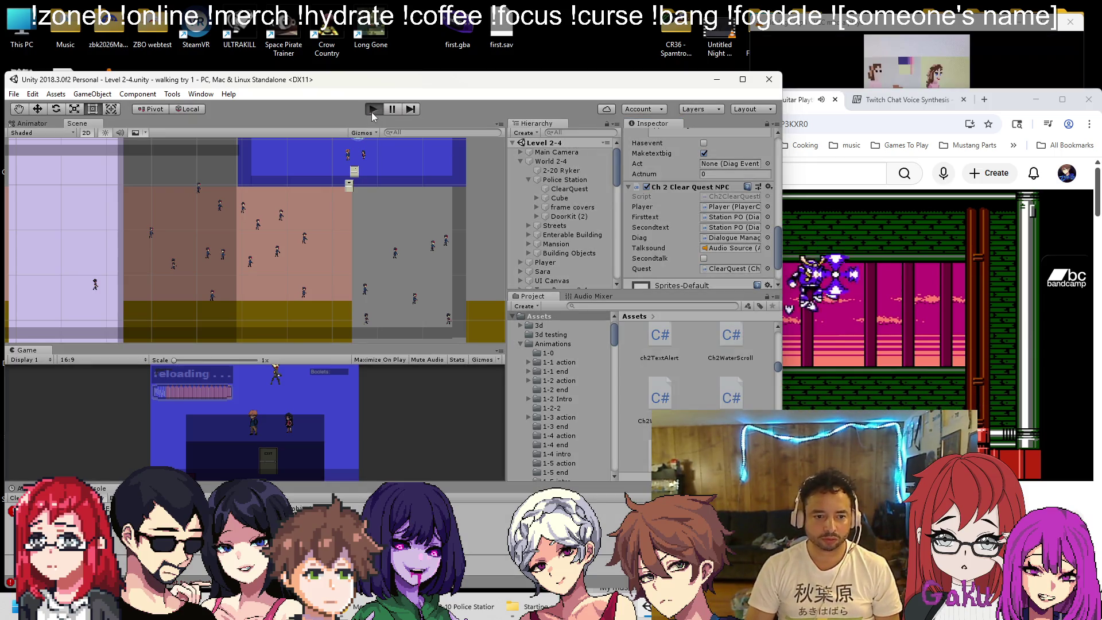
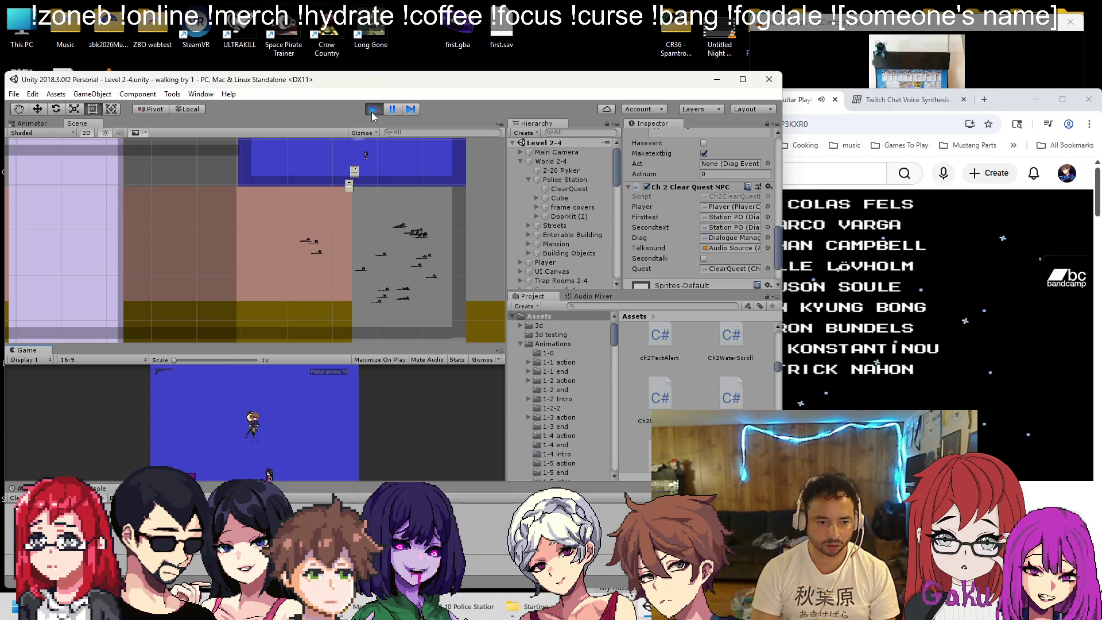
Stop the play test, glance at the Ch2ClearQuestNPC script, and scroll the Hierarchy to NPCs 2-4
click(372, 110)
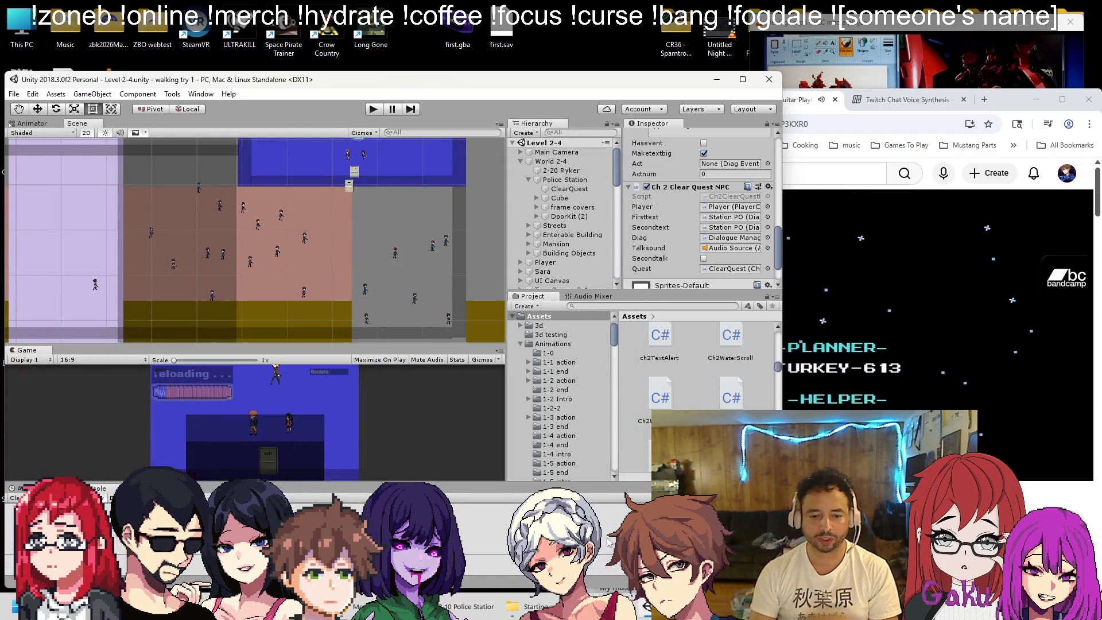
key(alt+Tab)
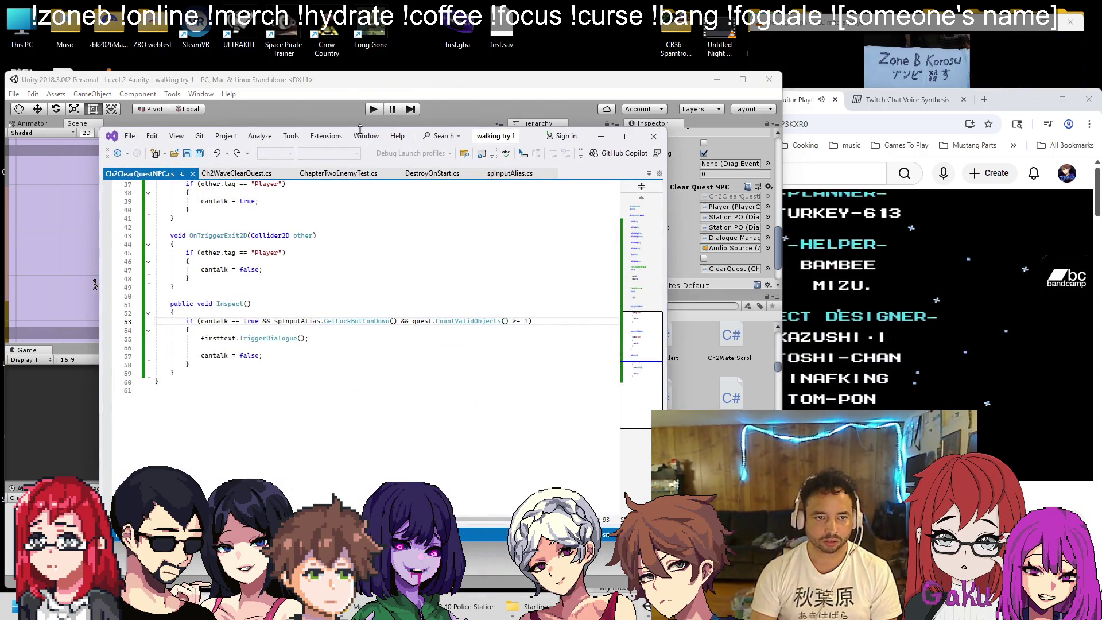
key(alt+Tab)
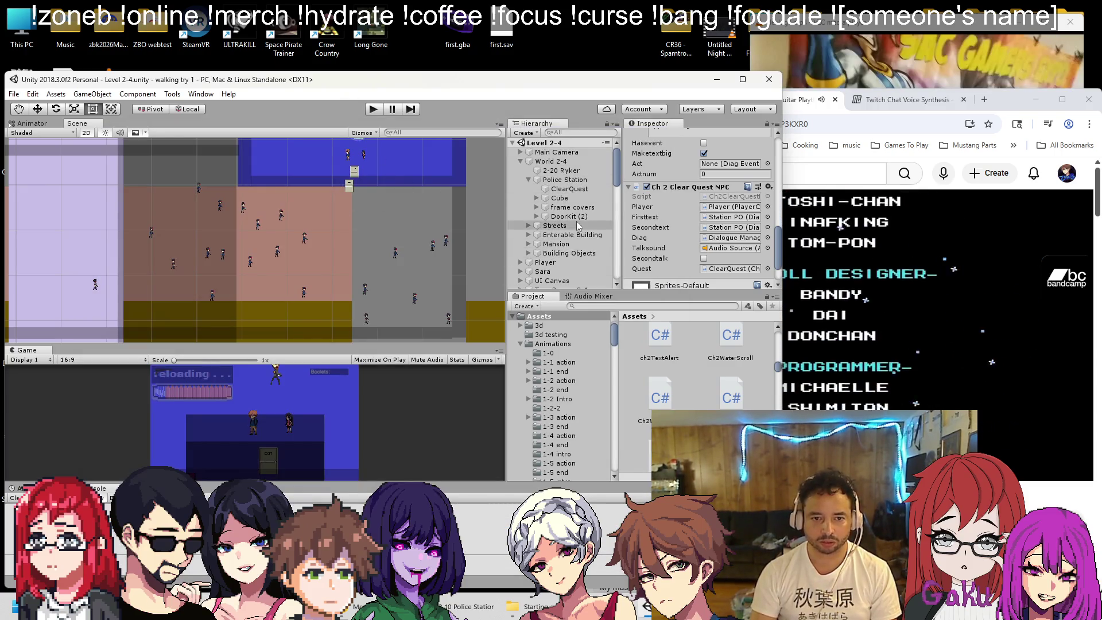
scroll(578, 226, down, 5)
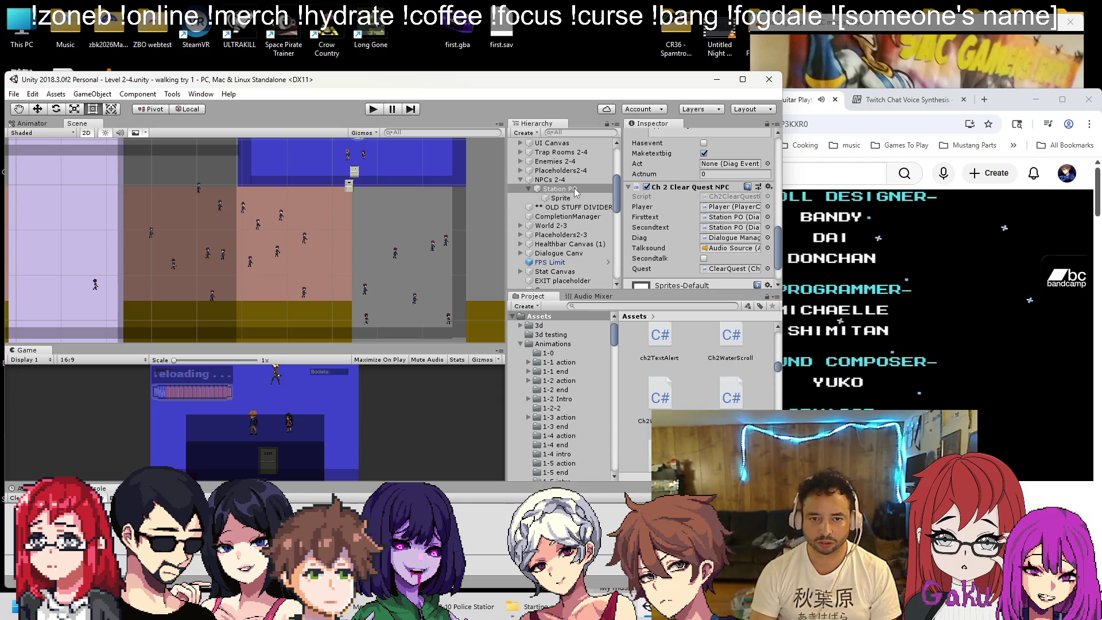
Create an empty child under Station PO named diag2
right_click(574, 188)
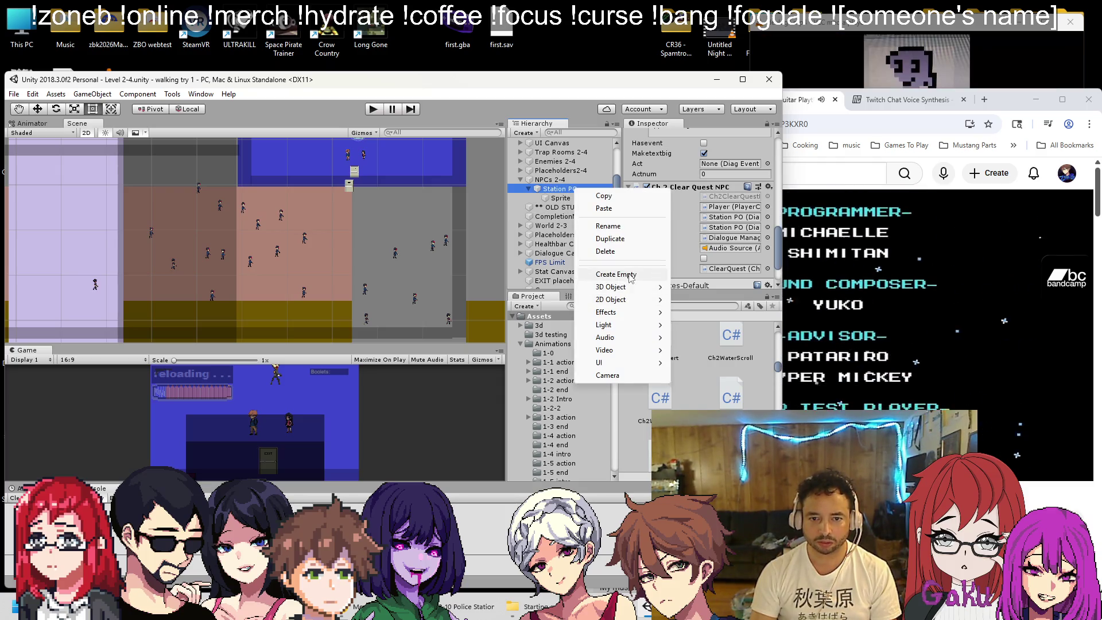
click(630, 275)
right_click(581, 213)
click(598, 251)
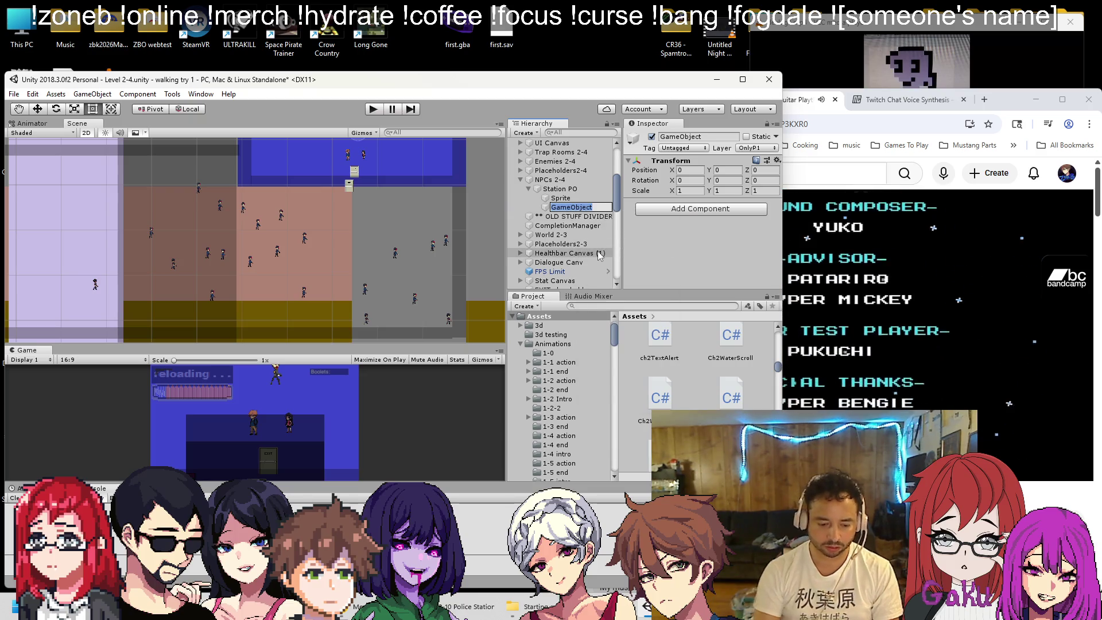
key(BackSpace)
text(2)
key(Return)
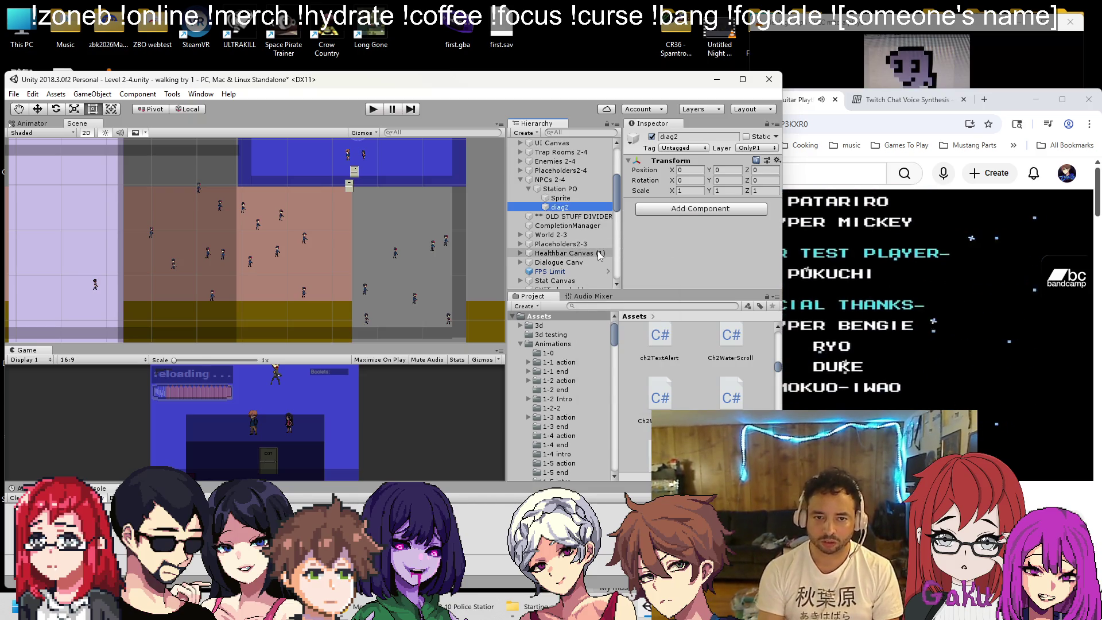
Add a Dialogue Trigger Ch 2 component to diag2 with a sentence count of 1
key(Up)
key(Up)
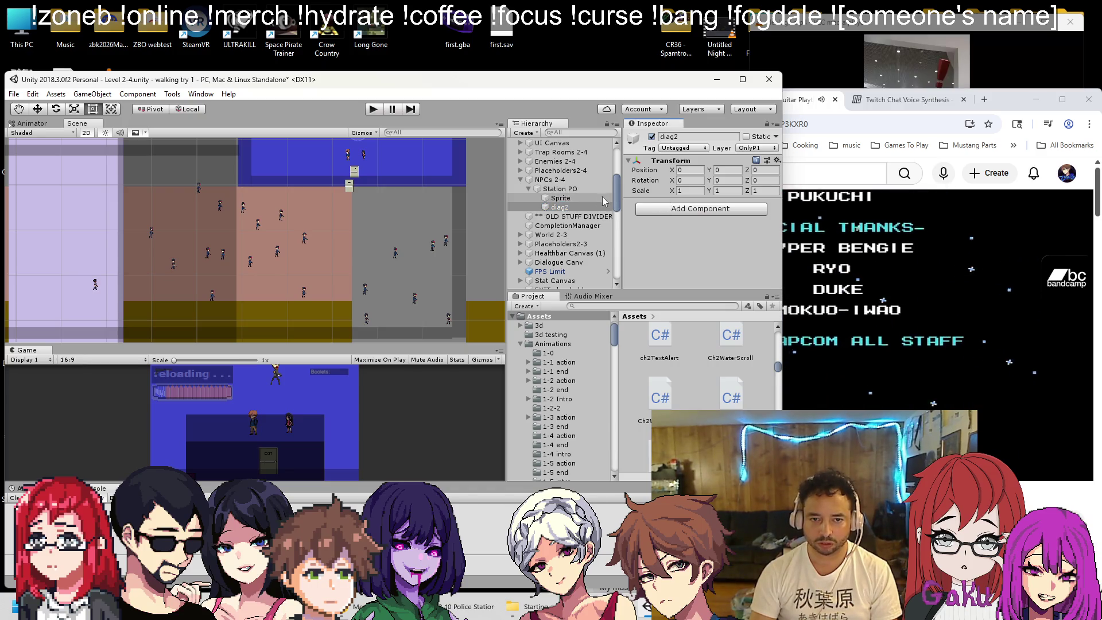
scroll(701, 224, down, 5)
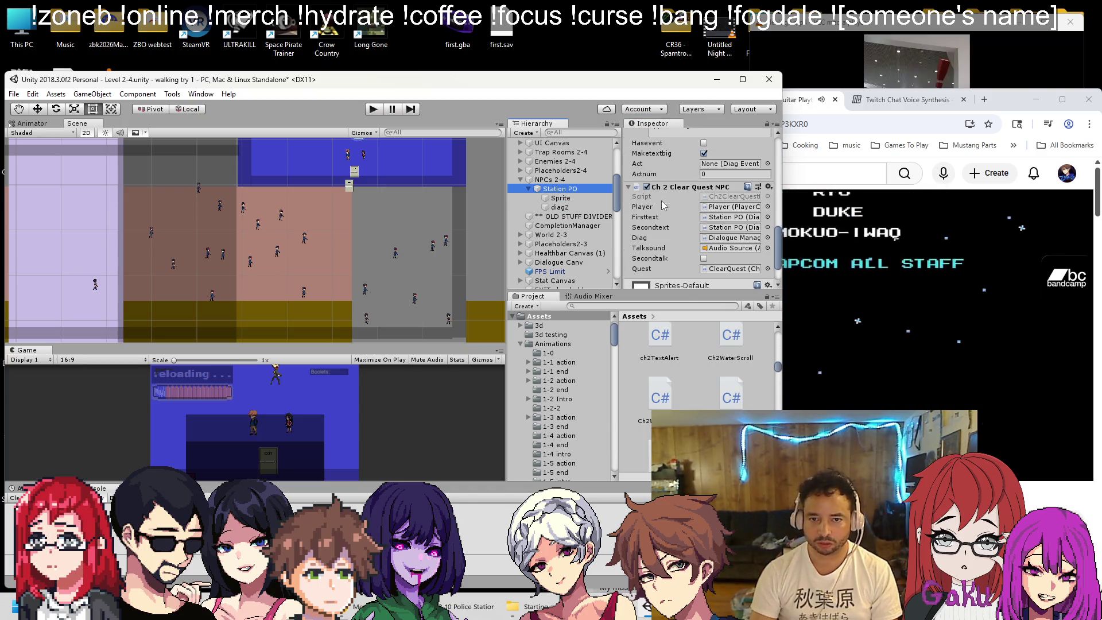
key(Down)
key(Down)
click(683, 209)
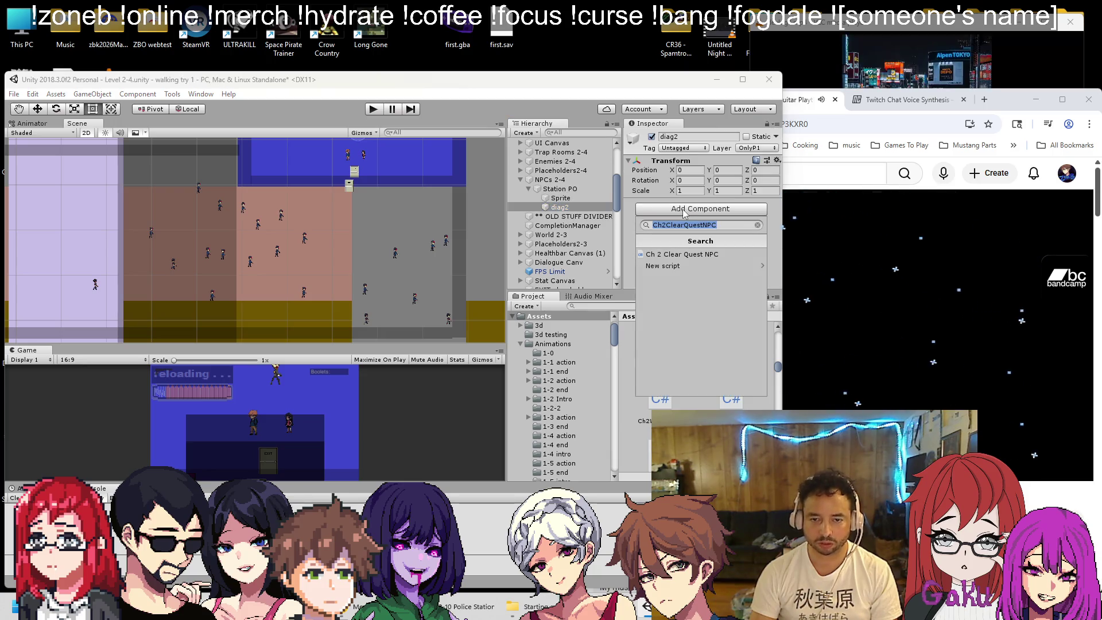
text(dialogue)
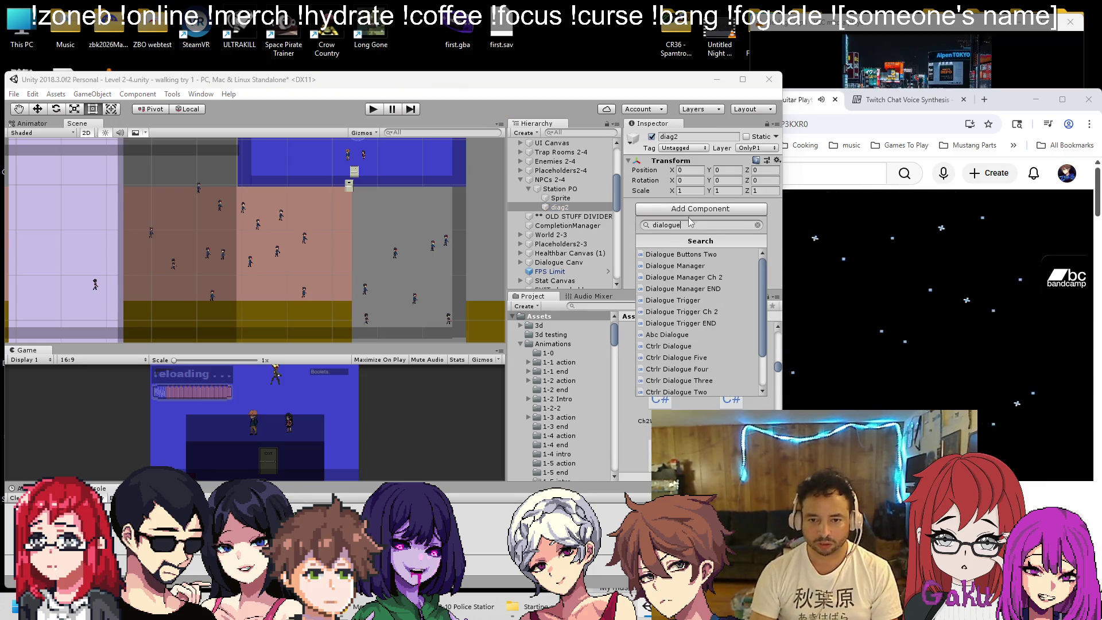
click(704, 312)
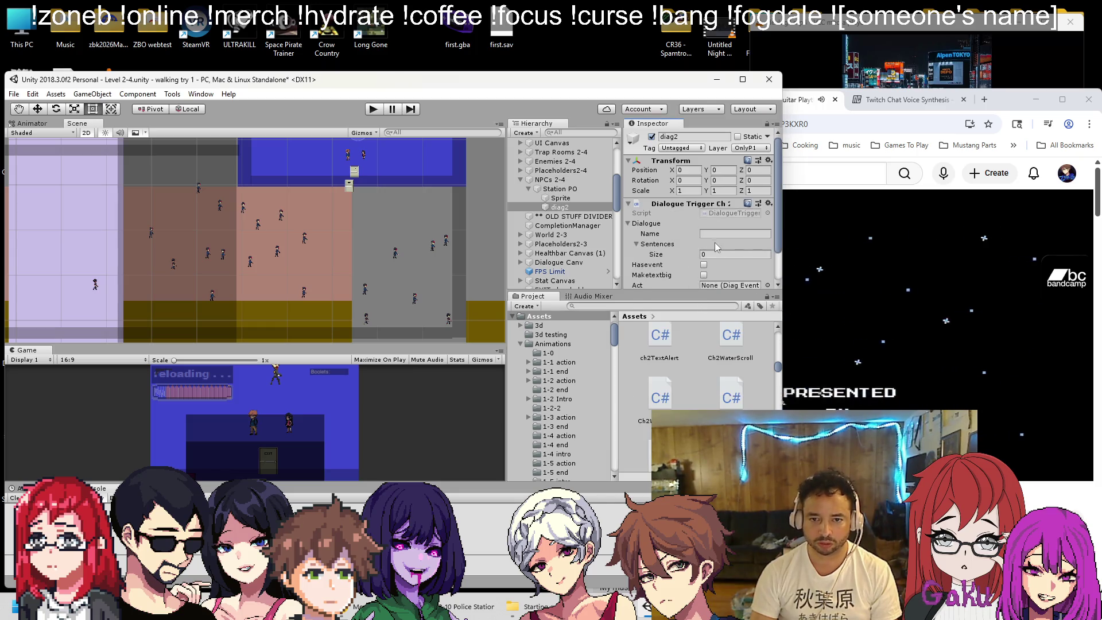
scroll(717, 240, down, 1)
click(690, 221)
text(1)
key(Return)
text(All clear!)
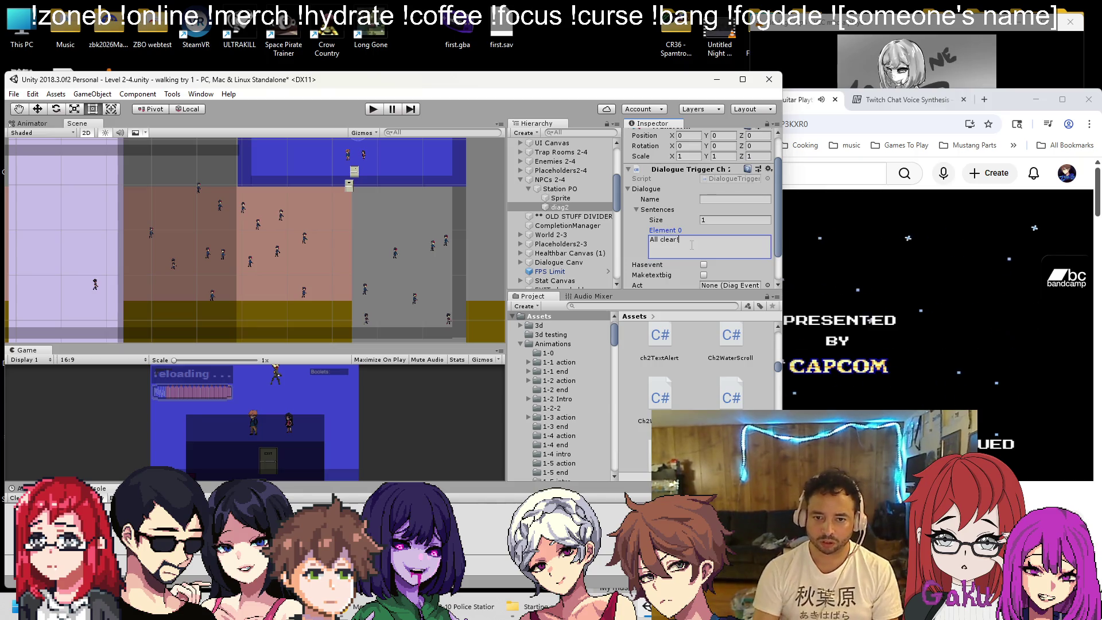
Assign diag2 as Station PO's Secondtext dialogue reference
click(560, 189)
scroll(700, 206, down, 3)
scroll(700, 221, down, 5)
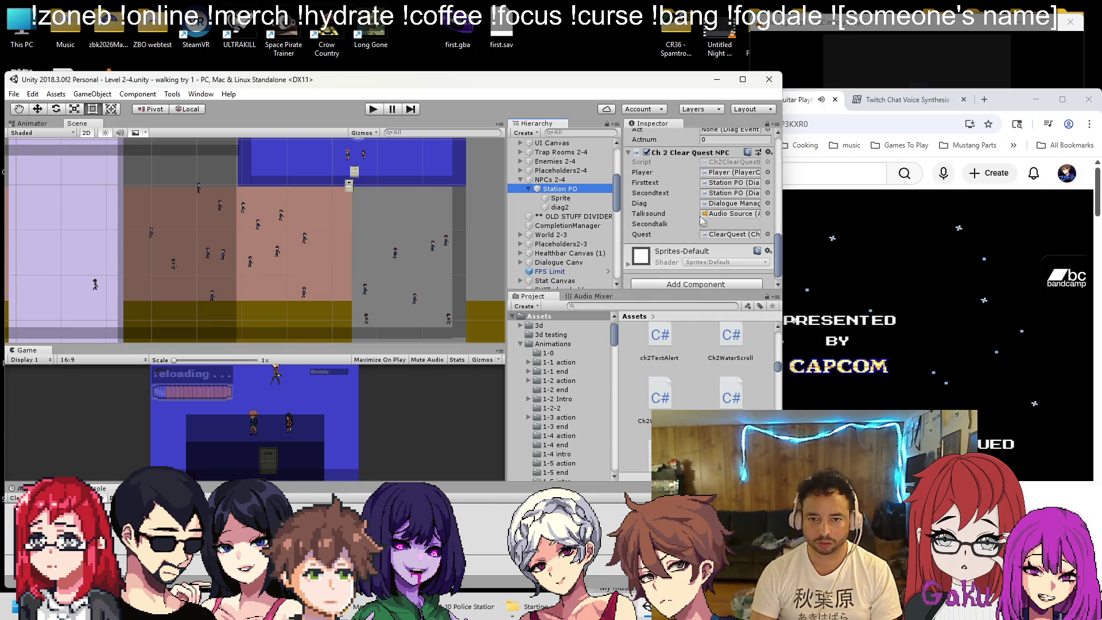
drag(595, 221, 681, 204)
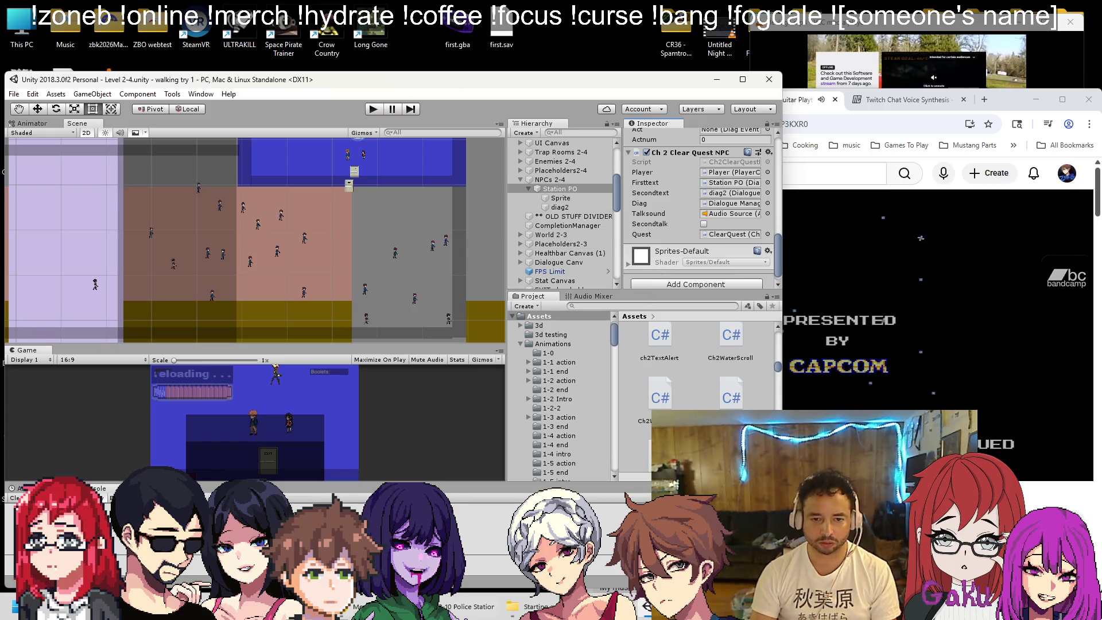
Duplicate the quest-check if block in Inspect() and change its condition to '<= 0'
key(alt+Tab)
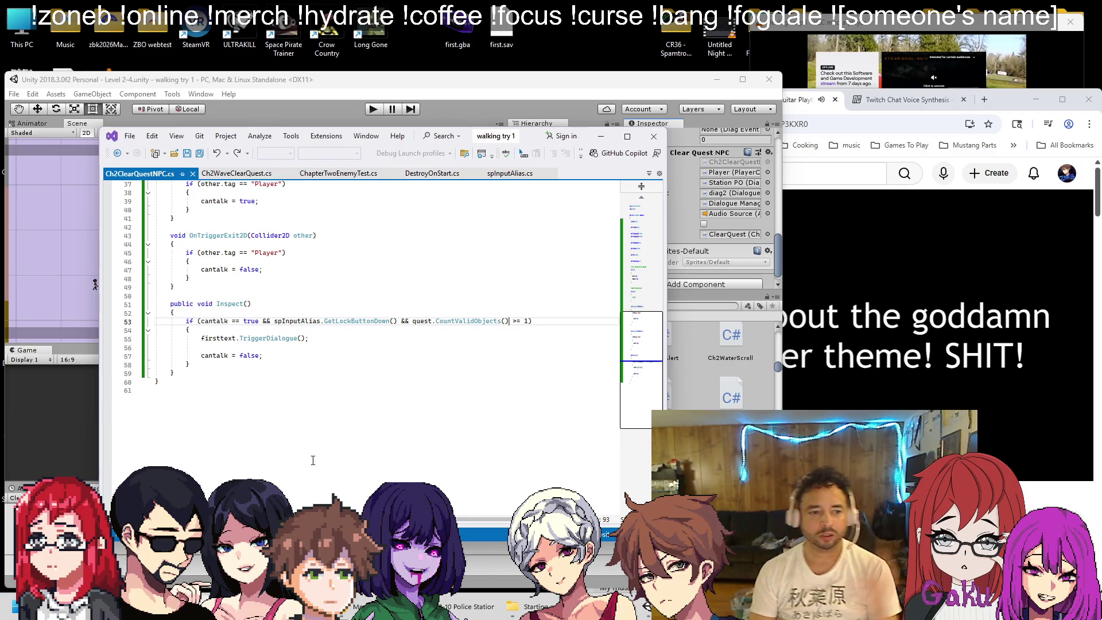
drag(274, 368, 196, 324)
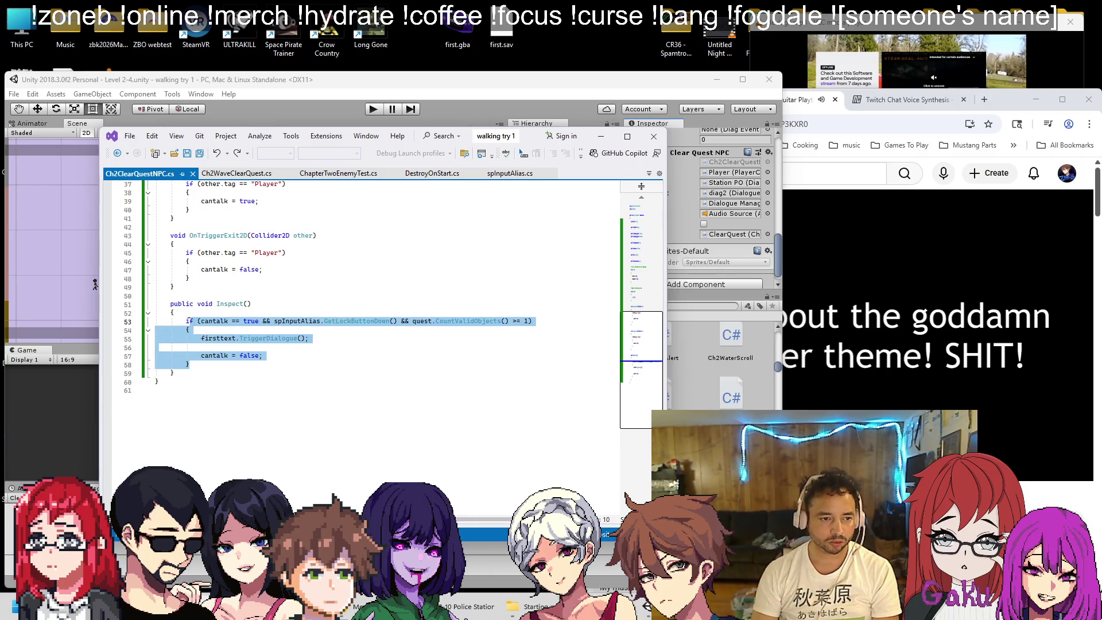
click(205, 362)
key(Return)
key(ctrl+v)
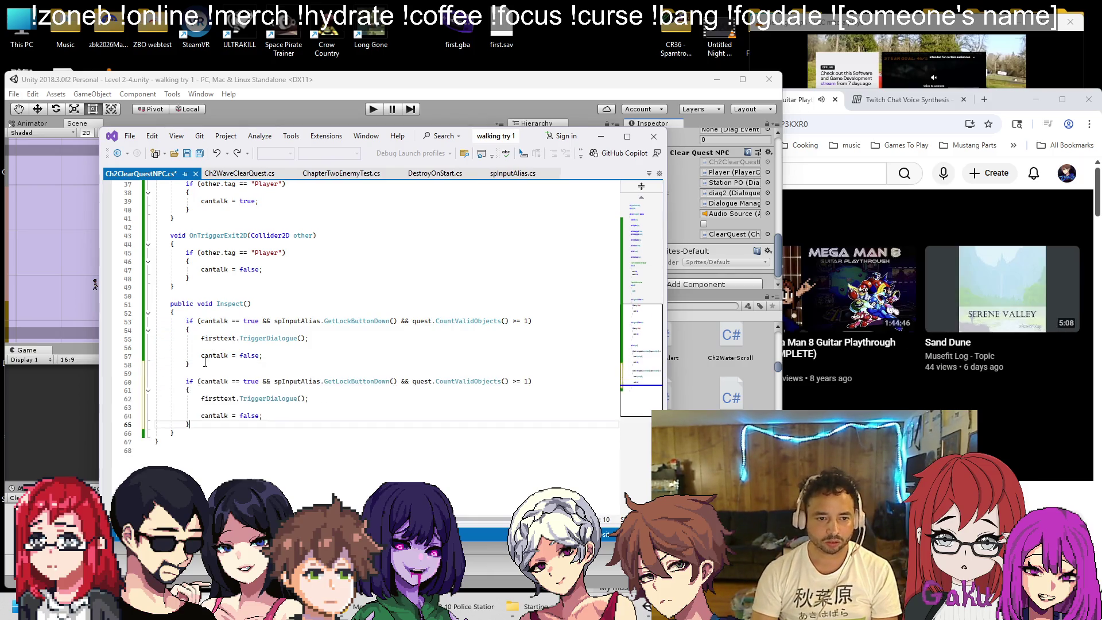
click(523, 380)
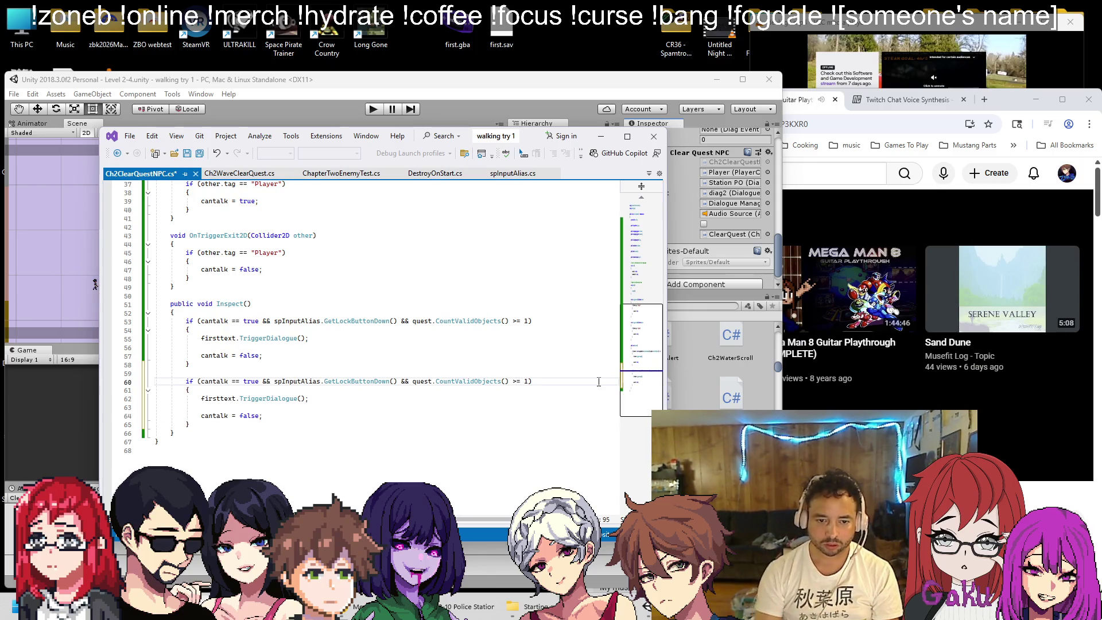
text(<)
key(shift+Right)
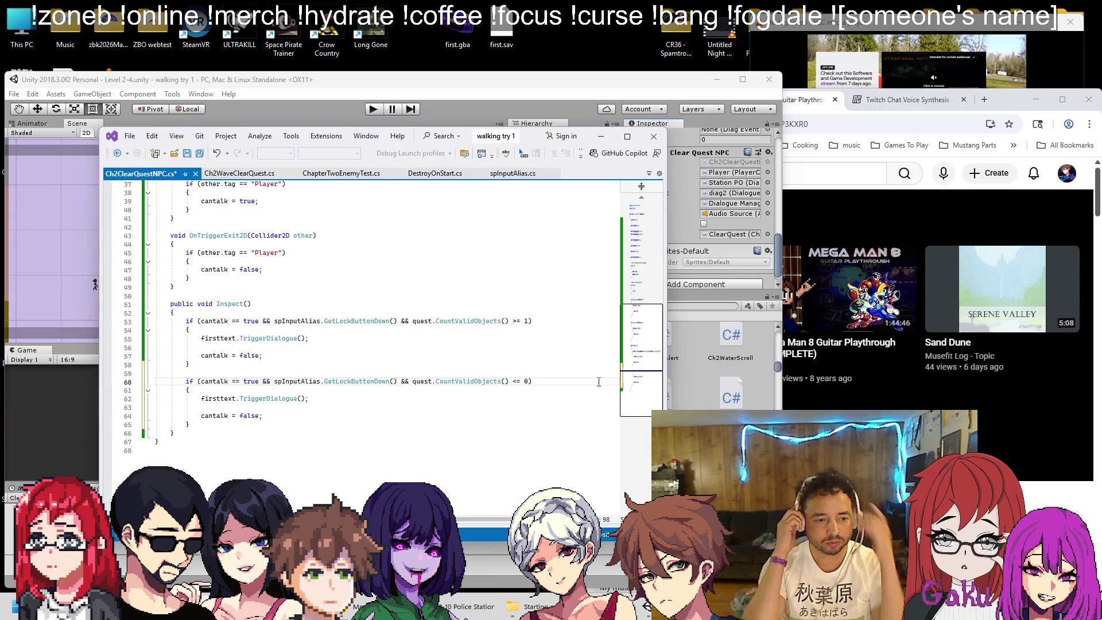
Replace firsttext with secondtext in the duplicated block
double_click(215, 398)
text(se)
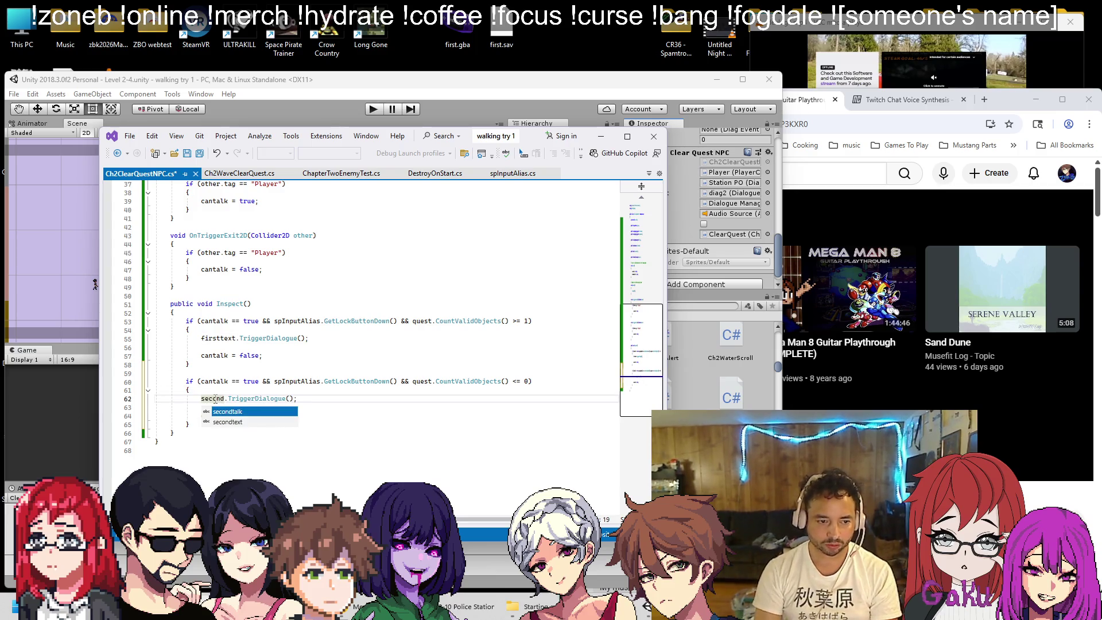
key(Tab)
scroll(449, 332, up, 8)
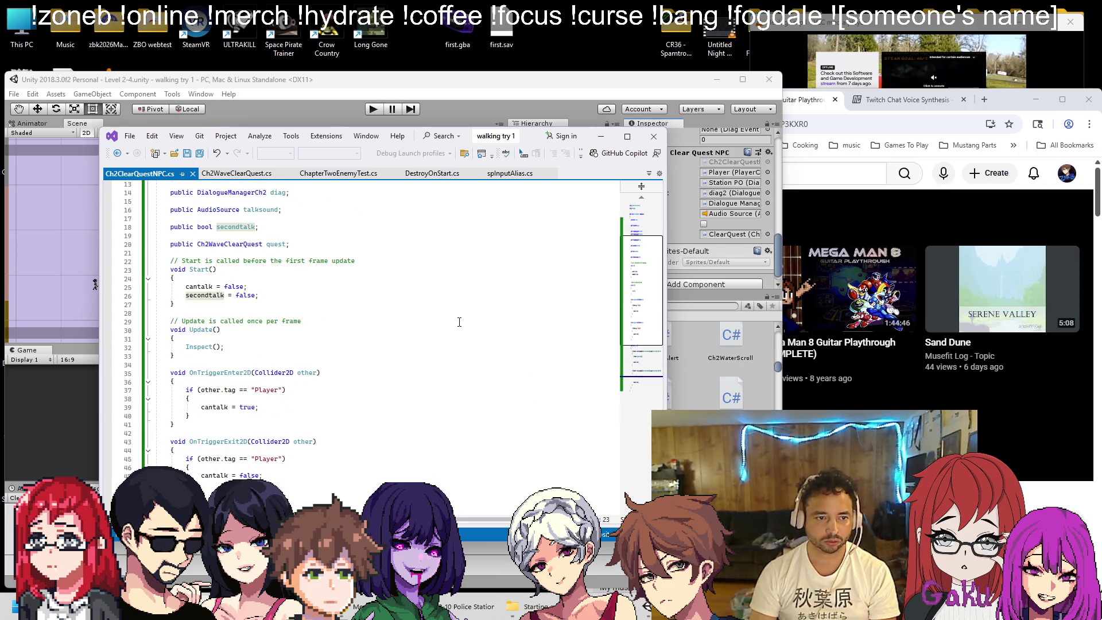
scroll(451, 310, up, 2)
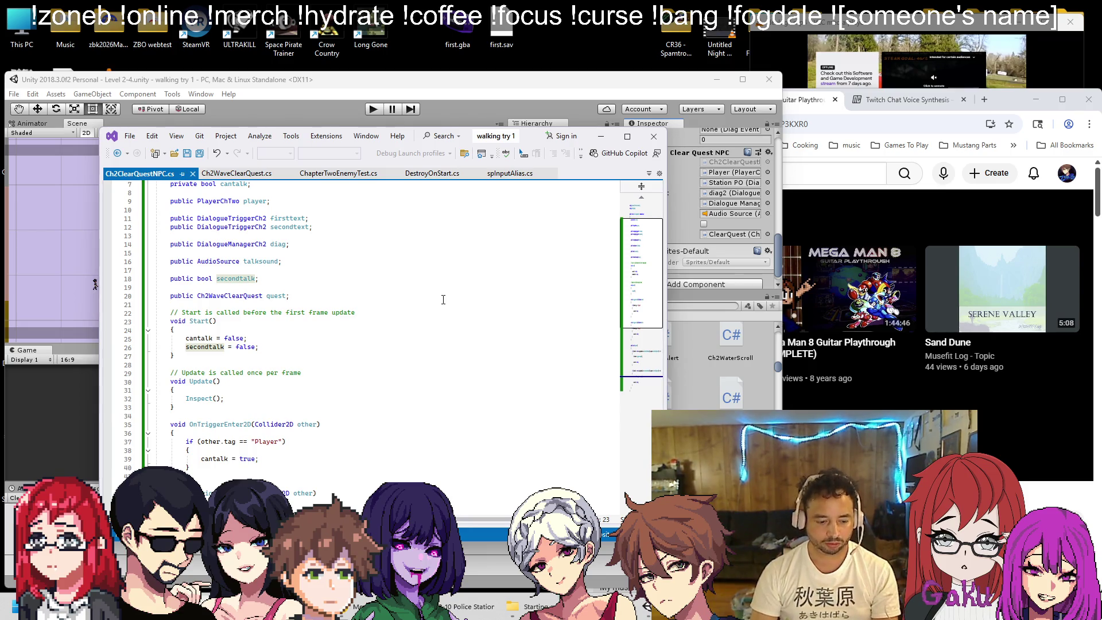
scroll(445, 297, up, 2)
double_click(299, 280)
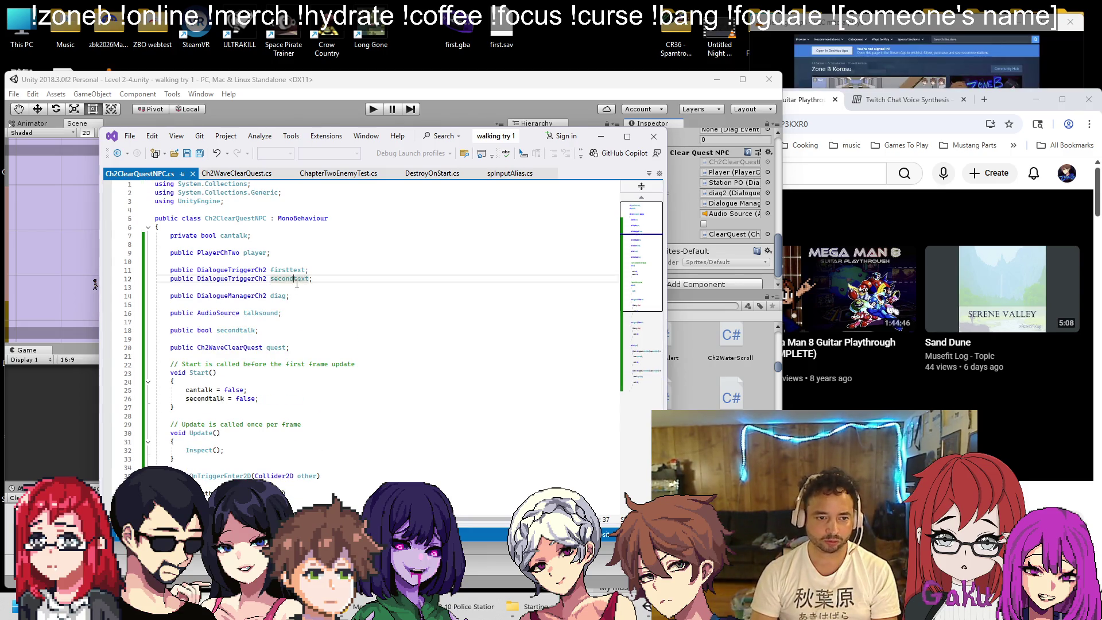
key(ctrl+c)
scroll(302, 284, down, 12)
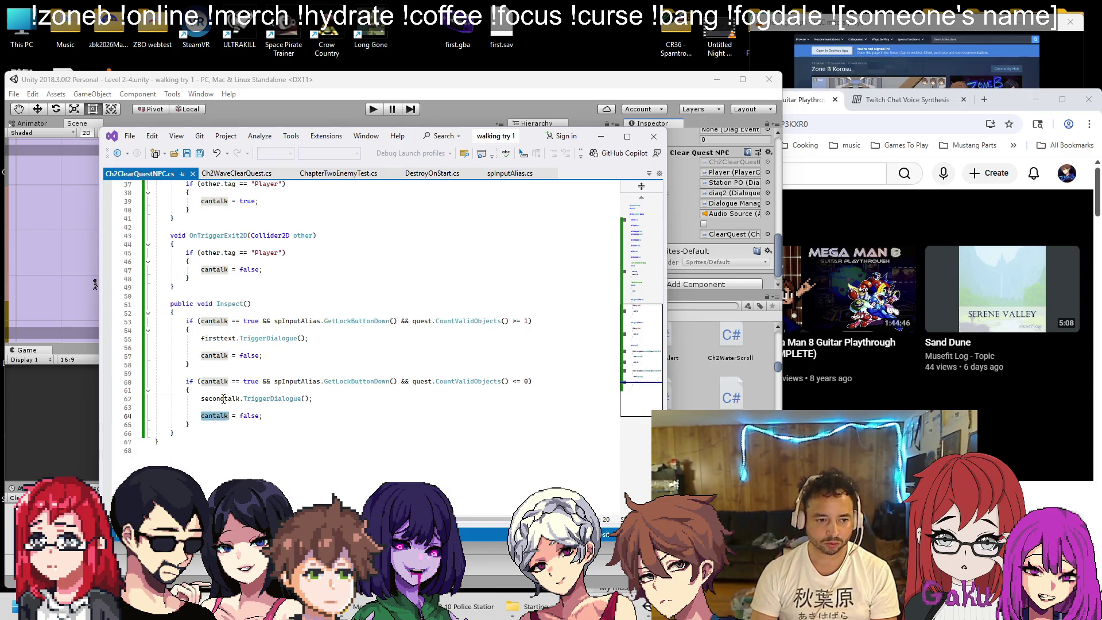
double_click(218, 398)
key(ctrl+v)
Start playing a Mega Man guitar playthrough video on YouTube
mouse_move(988, 417)
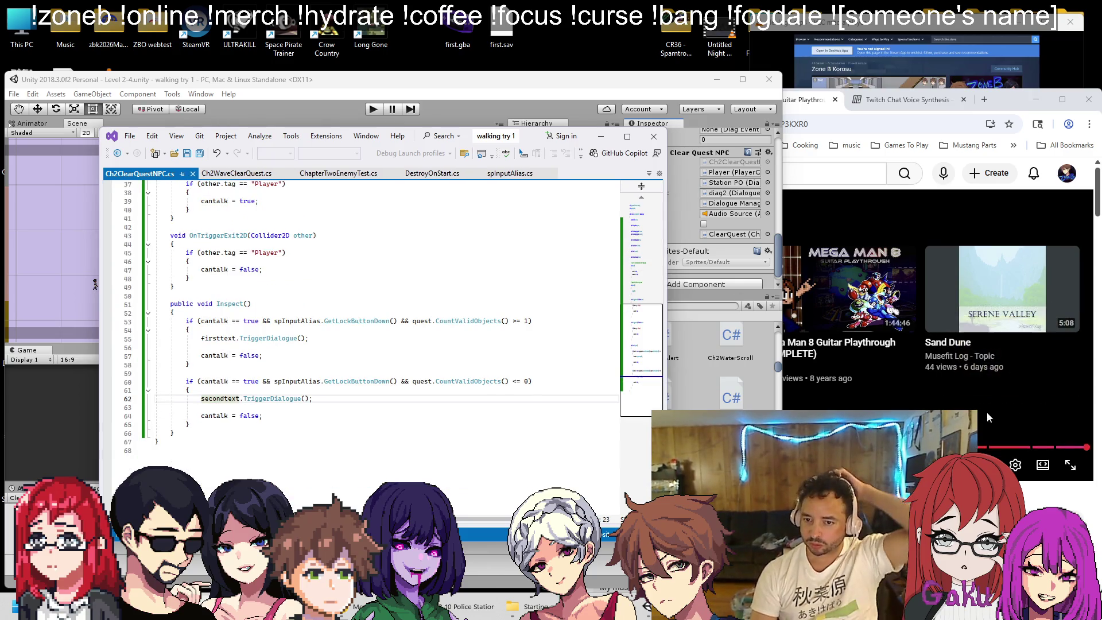
click(689, 361)
click(636, 345)
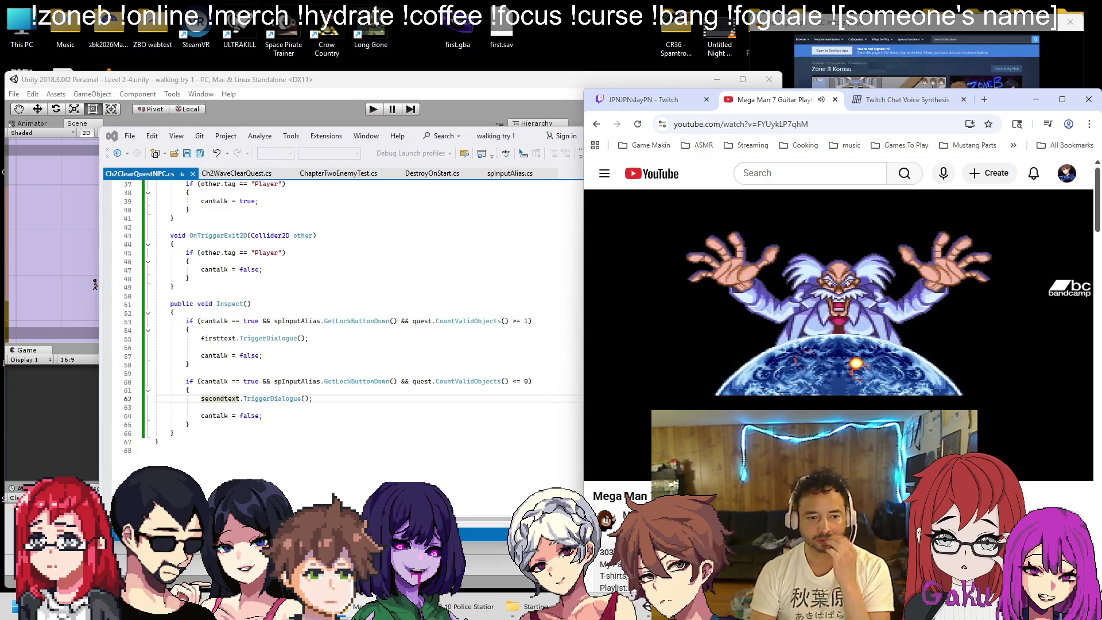
Bring the Unity editor back to the front
click(329, 89)
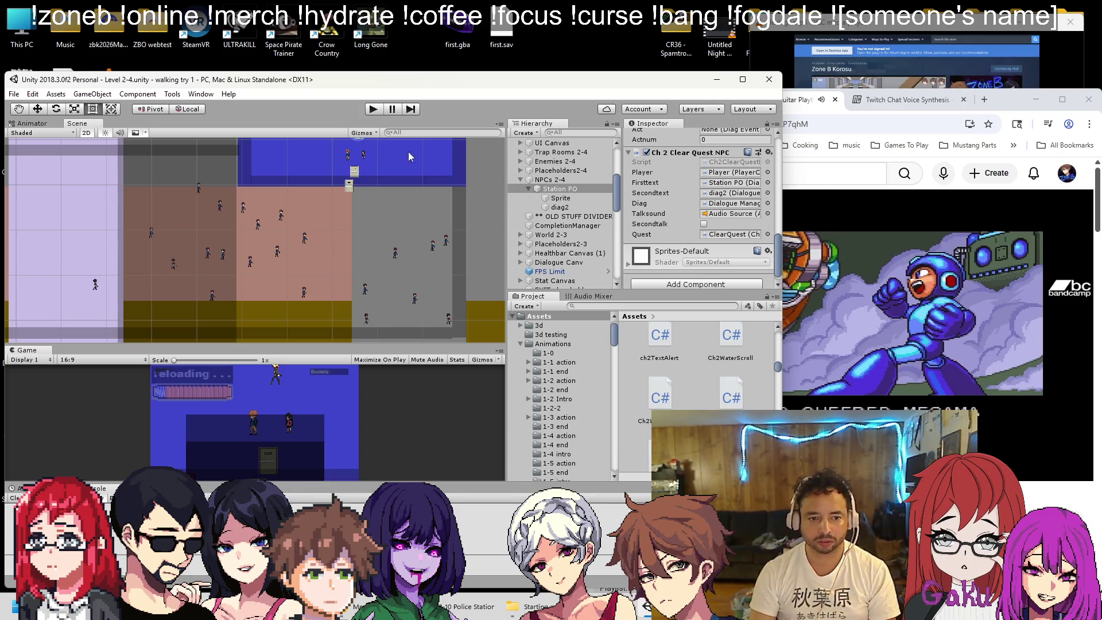
Play-test Level 2-4, pausing and resuming once, then stop the test
click(373, 110)
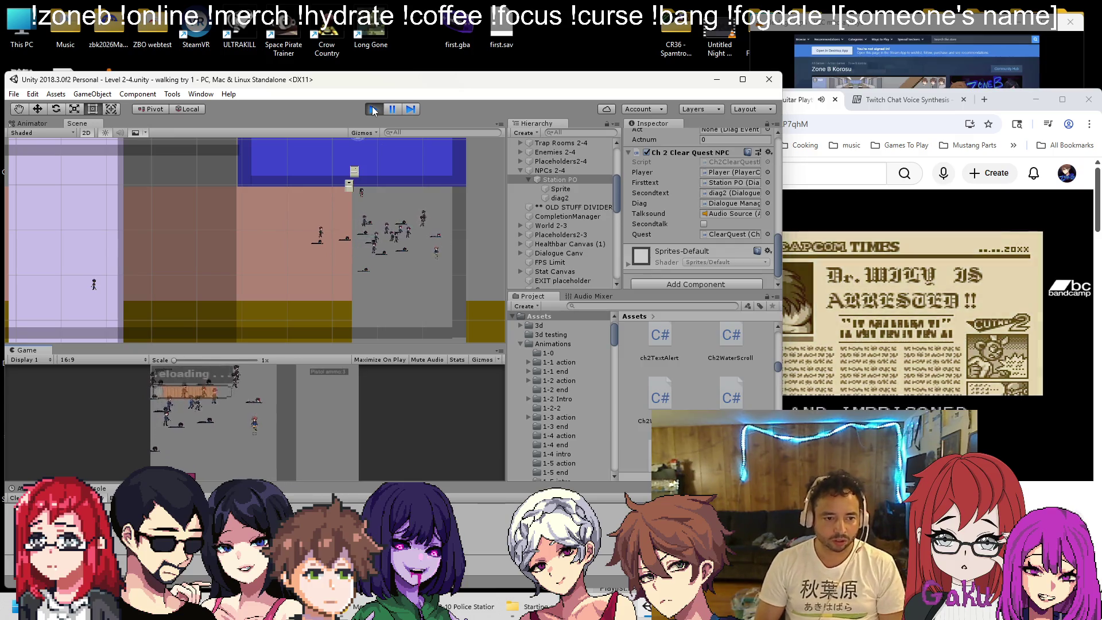
key(Escape)
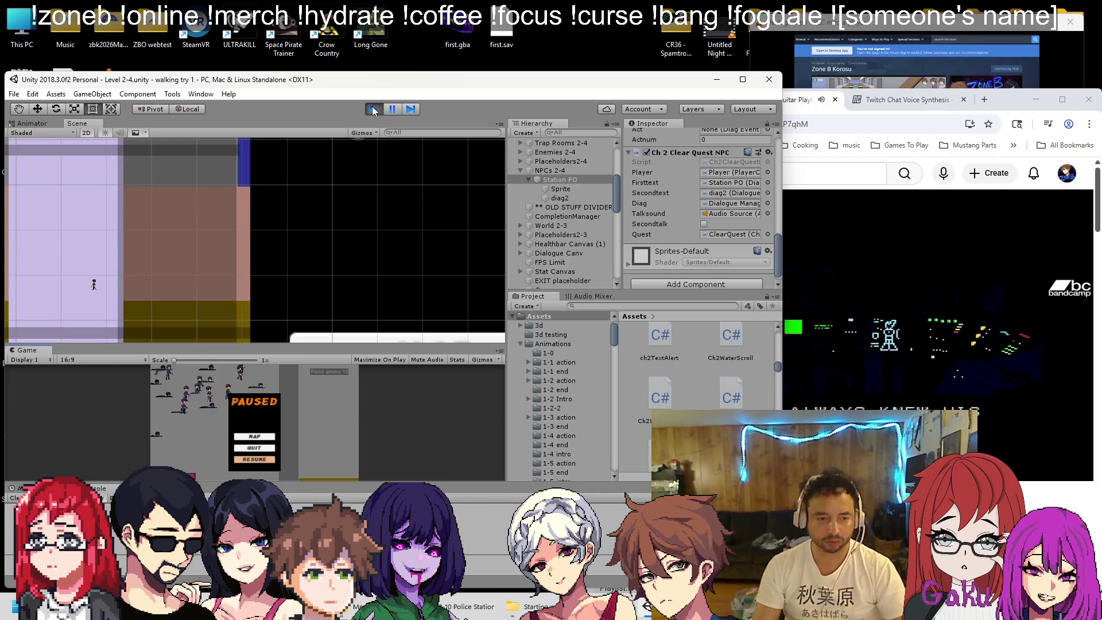
key(Escape)
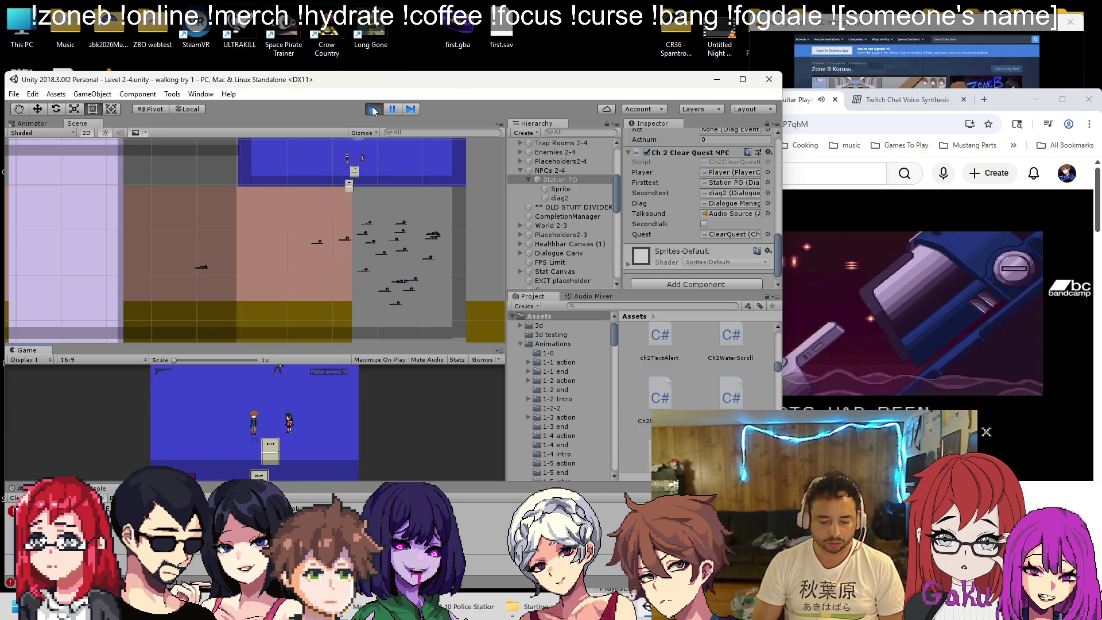
click(373, 110)
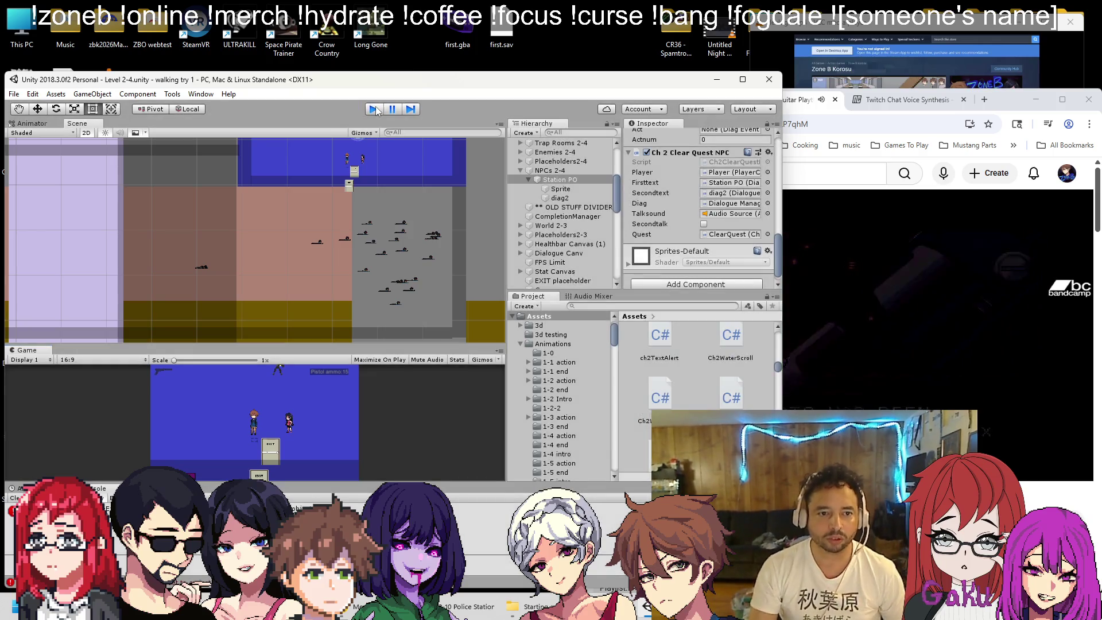
Inspect WaveClear Wall and the Dialogue Manager under Main Camera, then start a fresh play test
click(209, 189)
scroll(224, 253, down, 5)
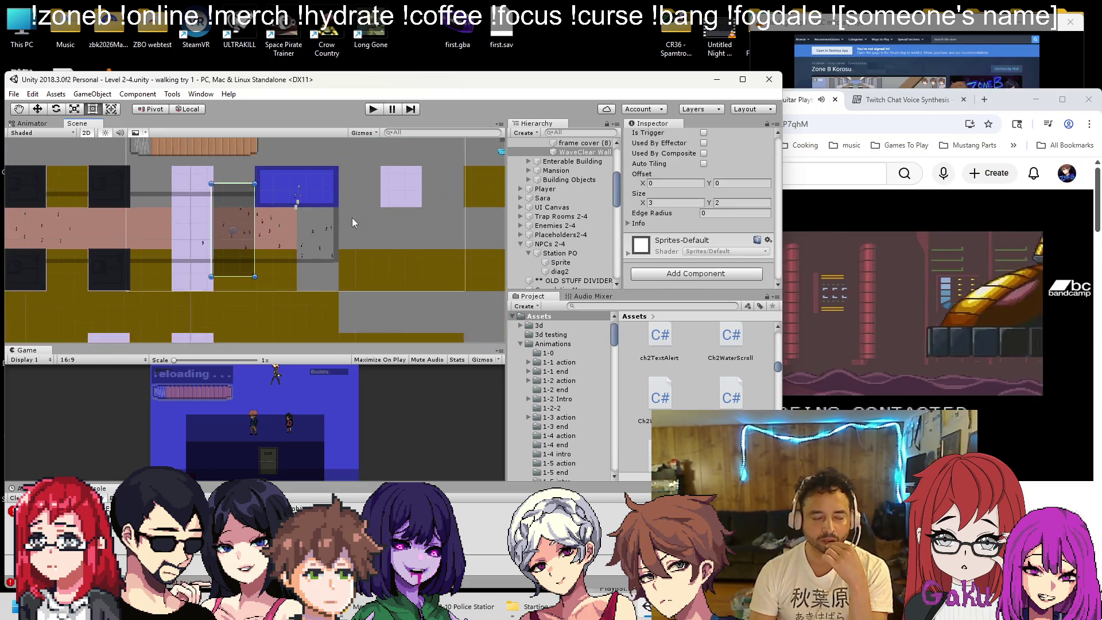
scroll(563, 205, up, 5)
click(556, 152)
click(520, 152)
click(561, 171)
scroll(676, 201, down, 5)
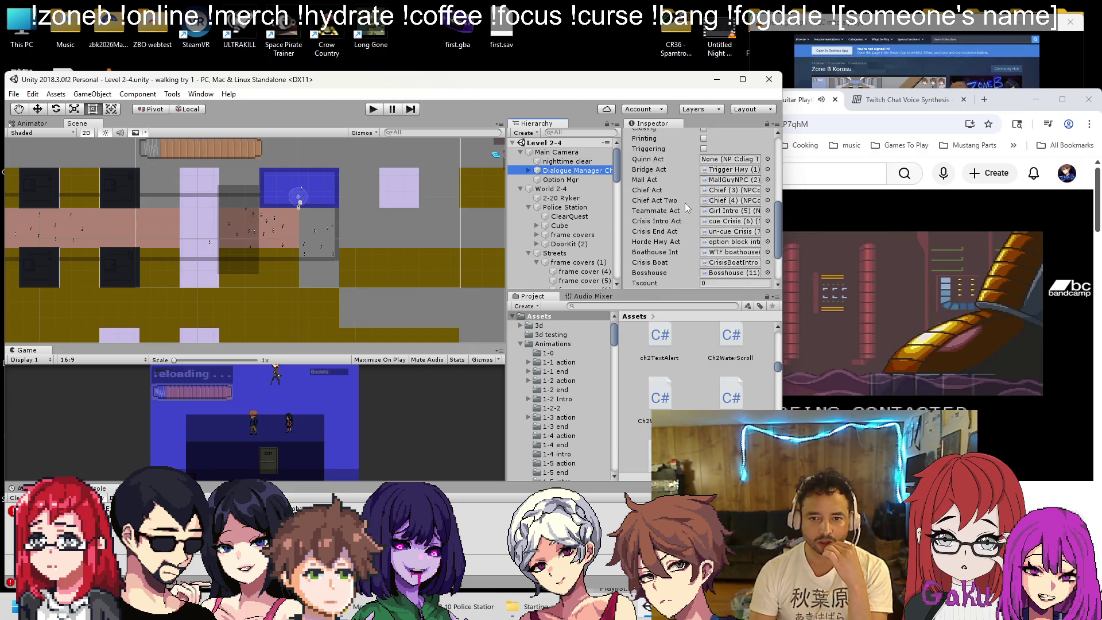
scroll(676, 201, down, 3)
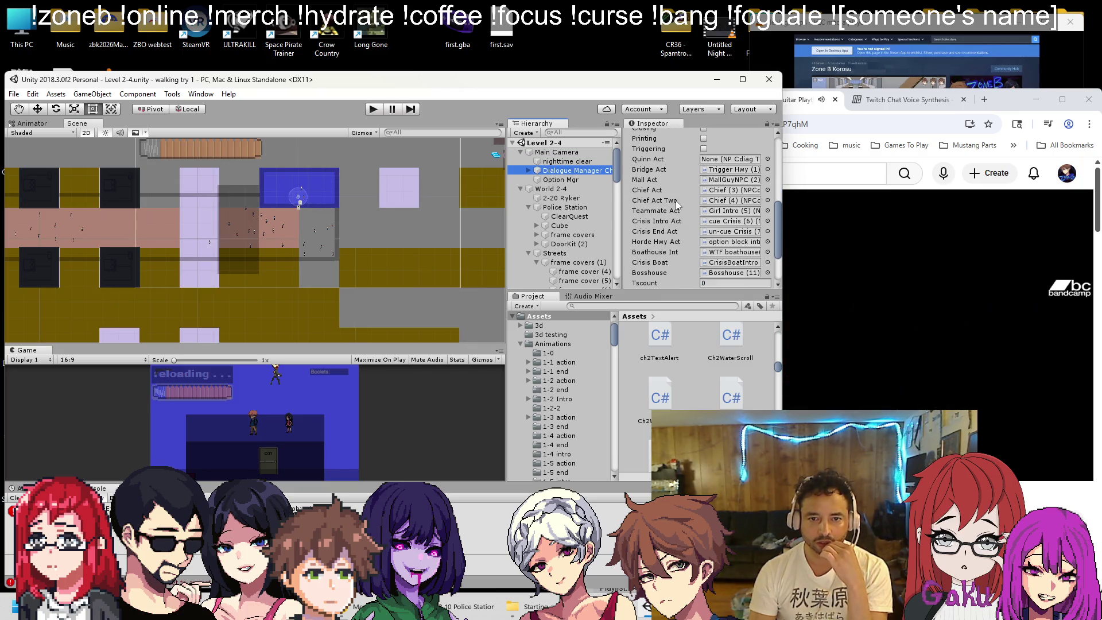
click(373, 110)
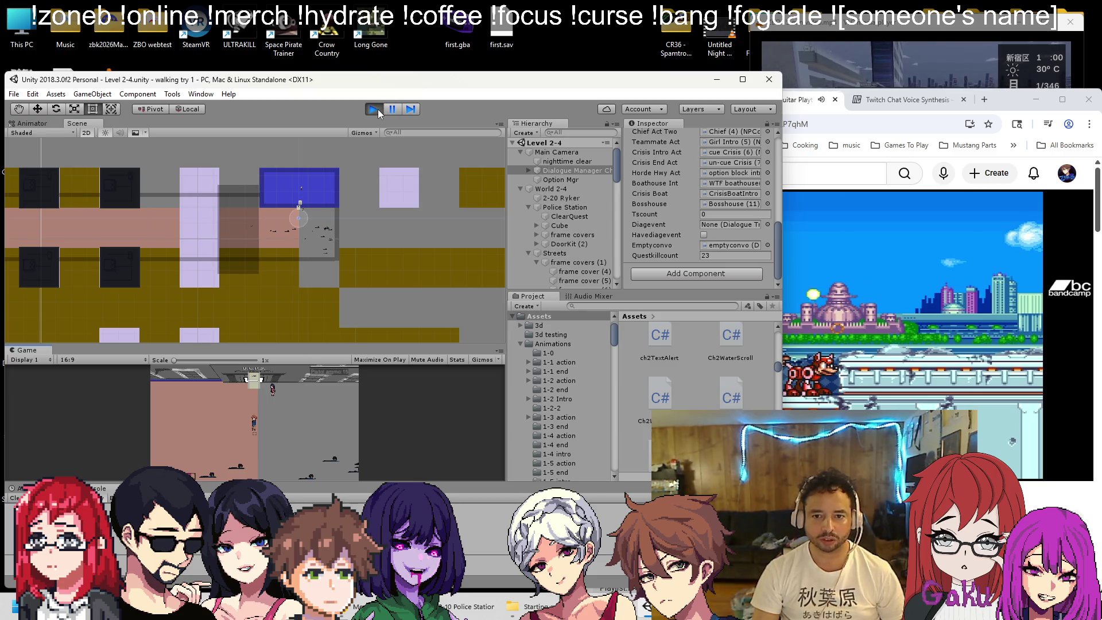
Stop the play test and locate Inspect() in Ch2ClearQuestNPC.cs
click(376, 110)
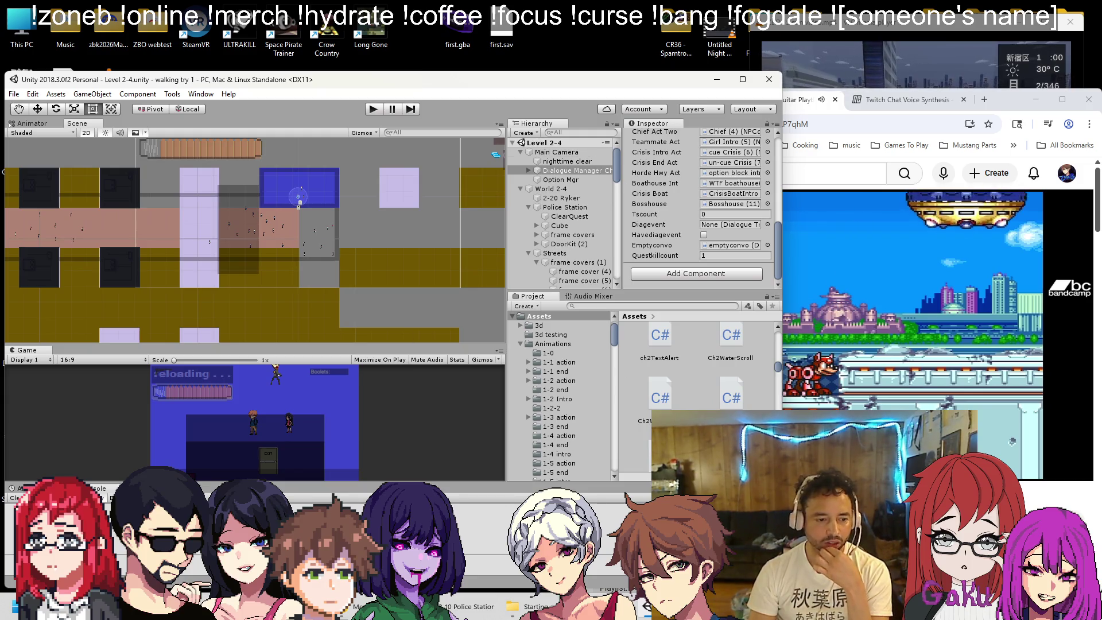
key(alt+Tab)
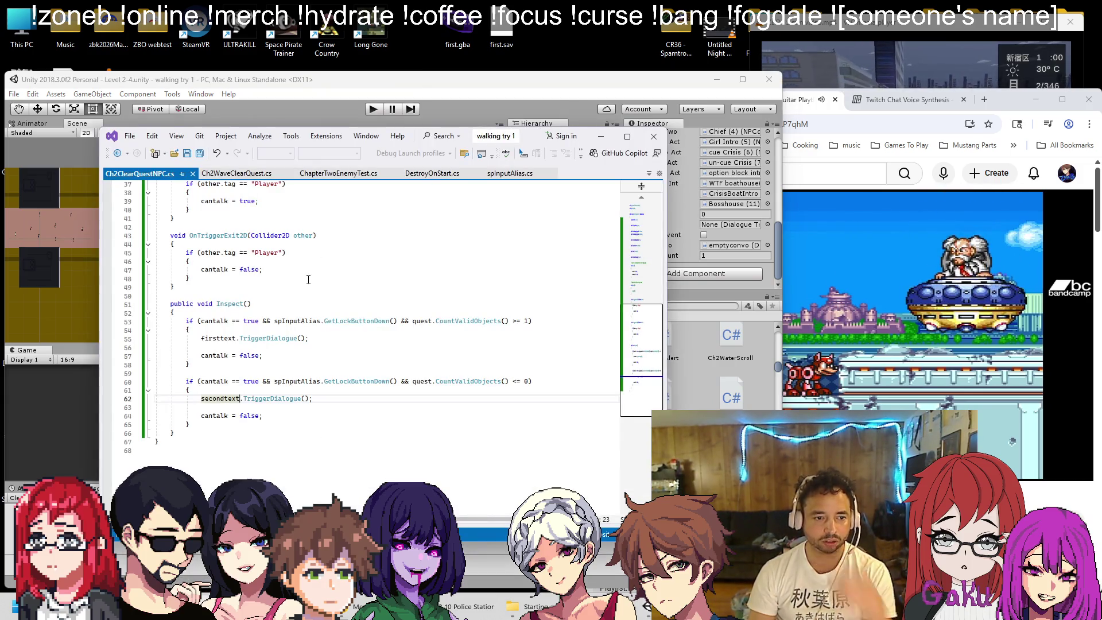
scroll(308, 279, up, 7)
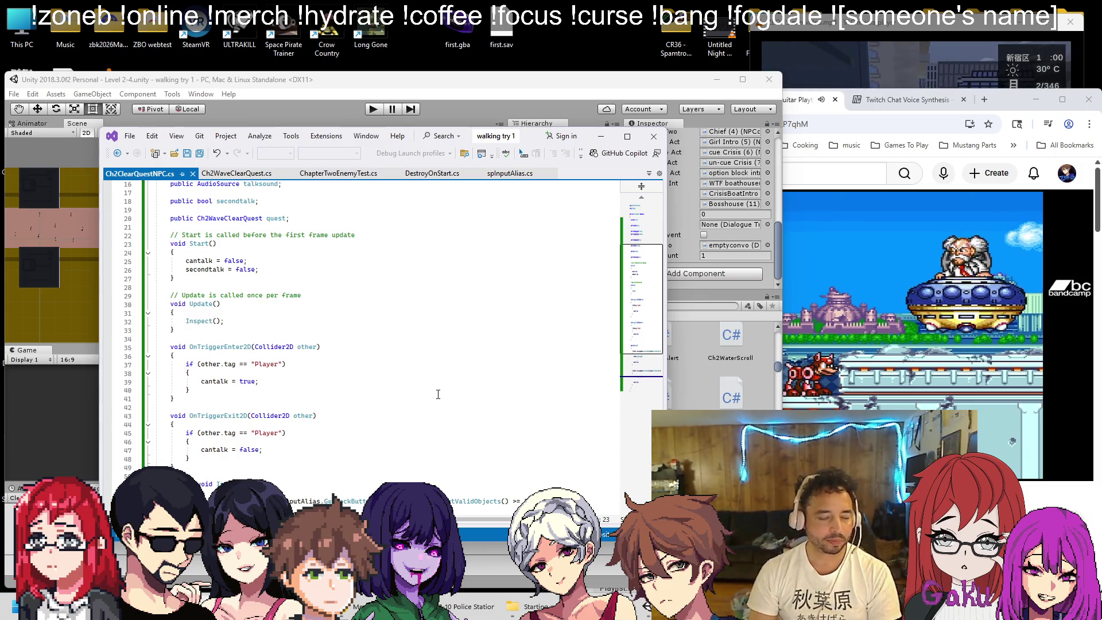
scroll(434, 385, up, 5)
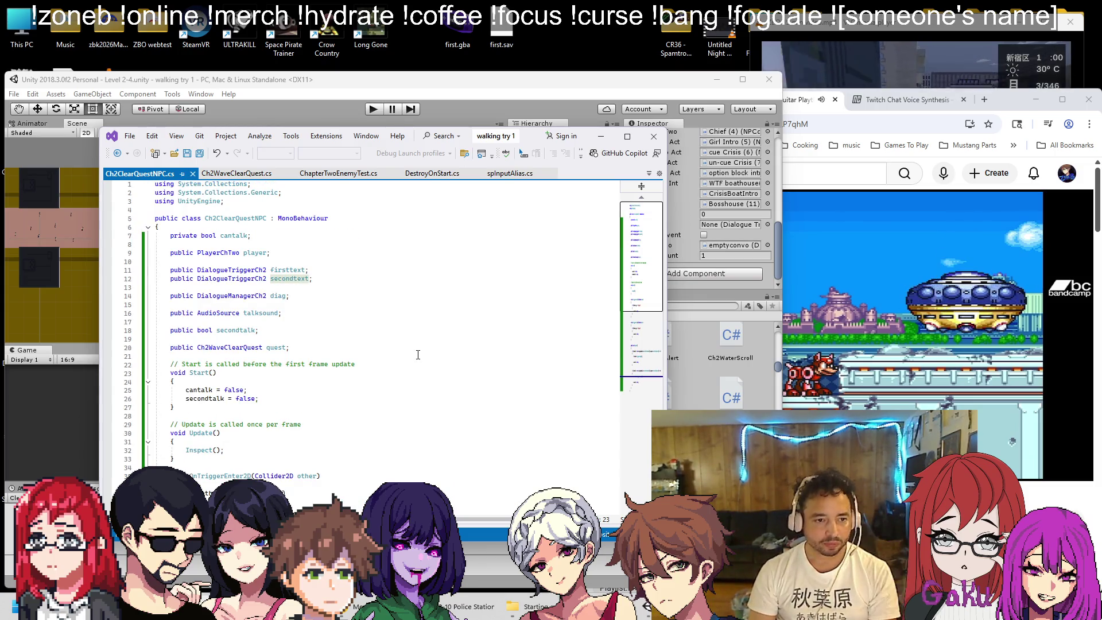
scroll(418, 355, down, 13)
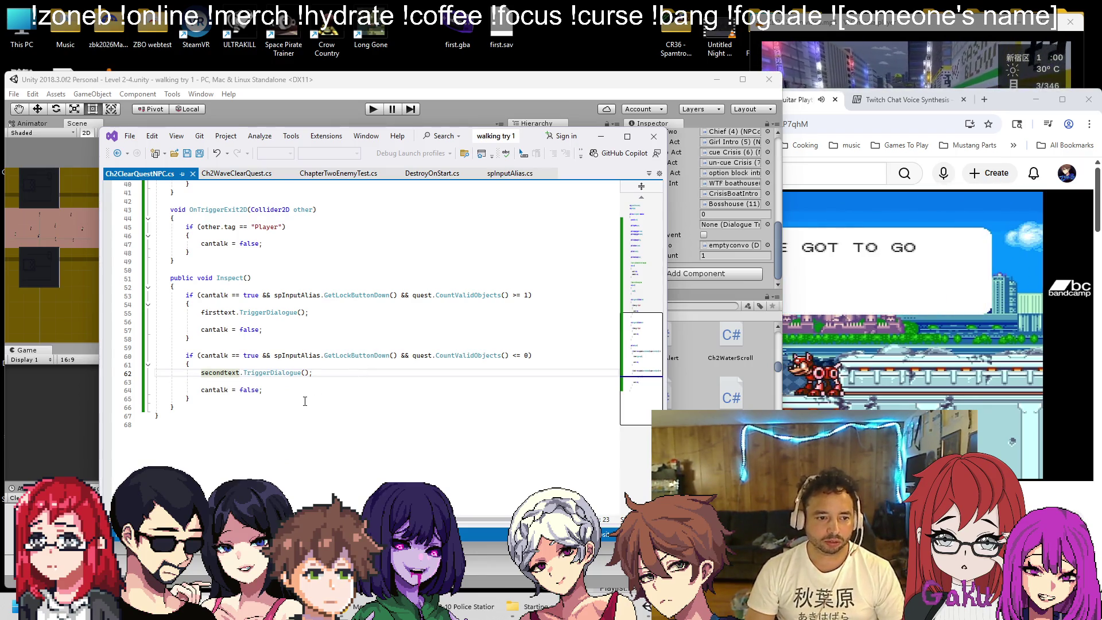
Add a new line after 'cantalk = false;' beginning 'diag.tscount ='
click(304, 390)
key(Return)
key(Return)
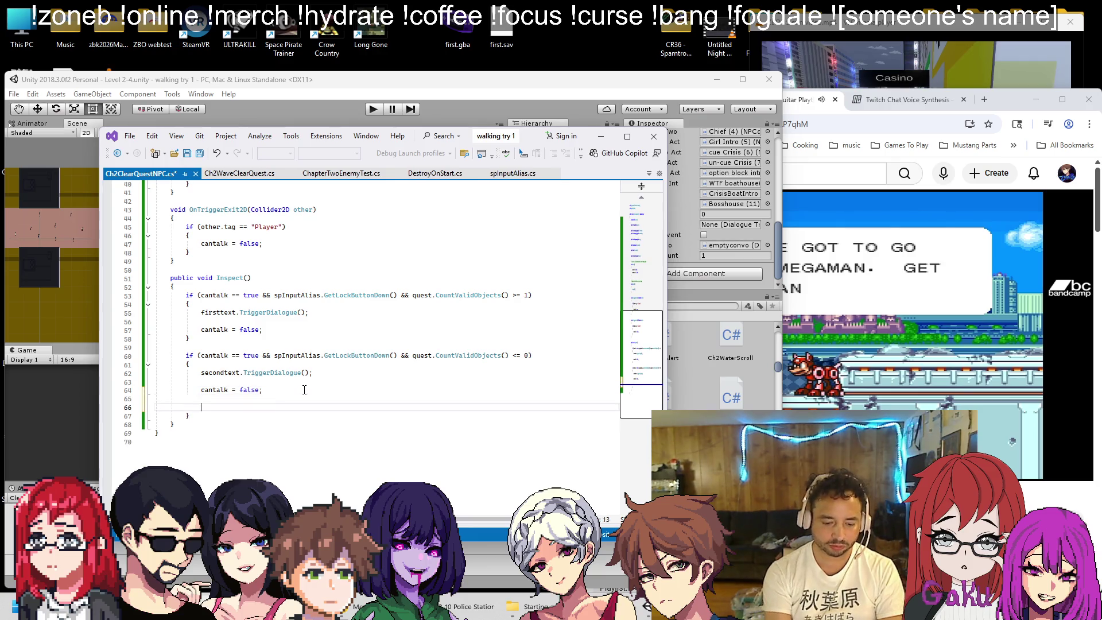
text(dia)
key(Tab)
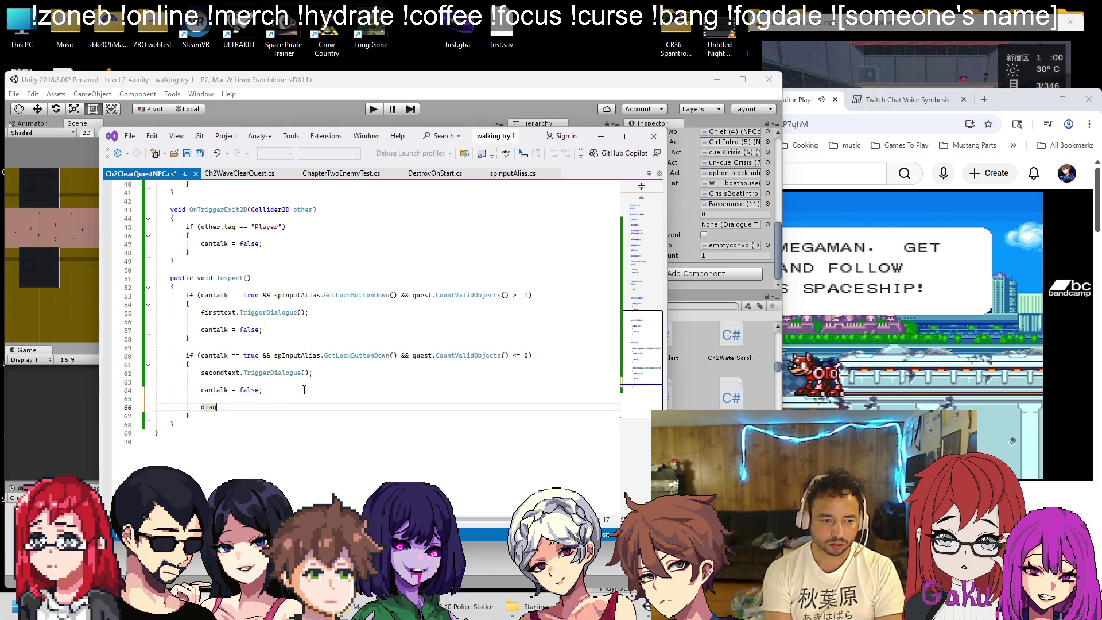
scroll(304, 390, up, 13)
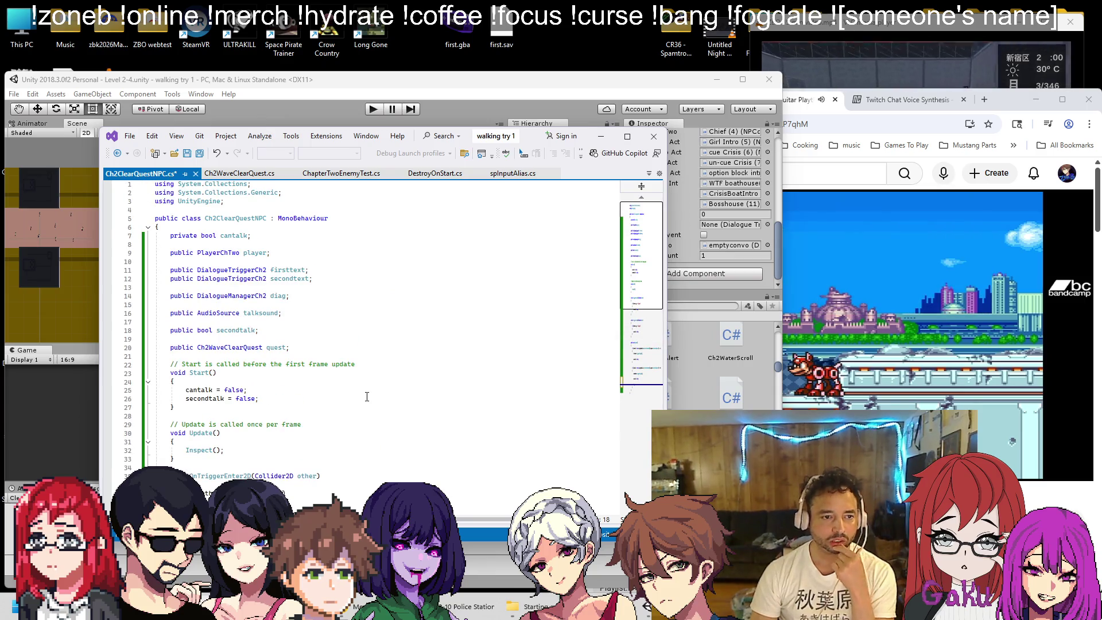
scroll(366, 397, down, 20)
text(diag.)
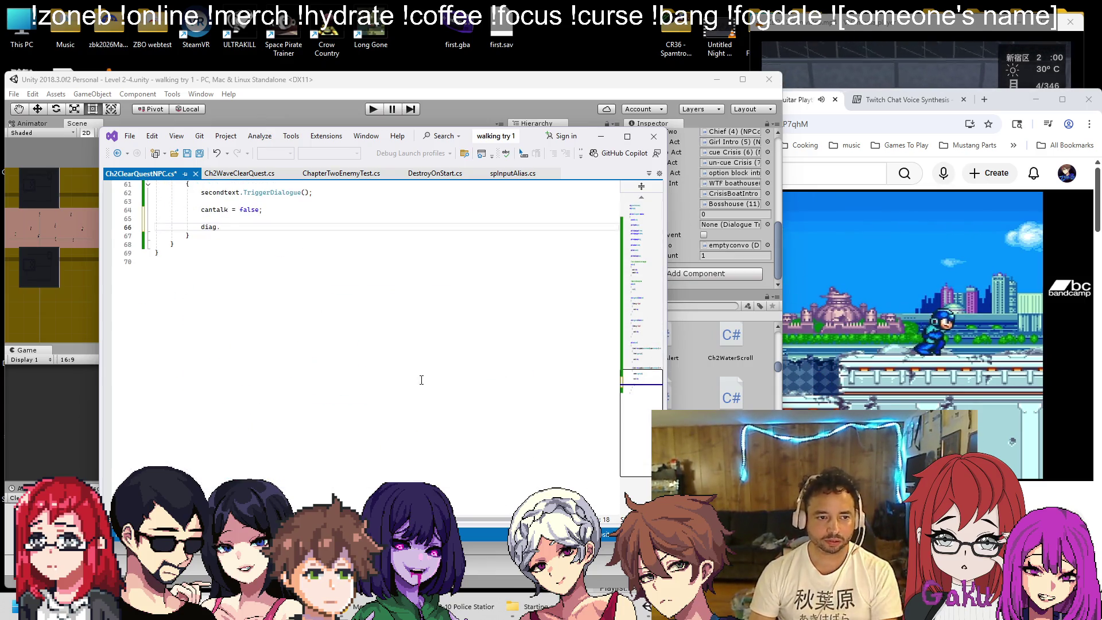
text(tscount)
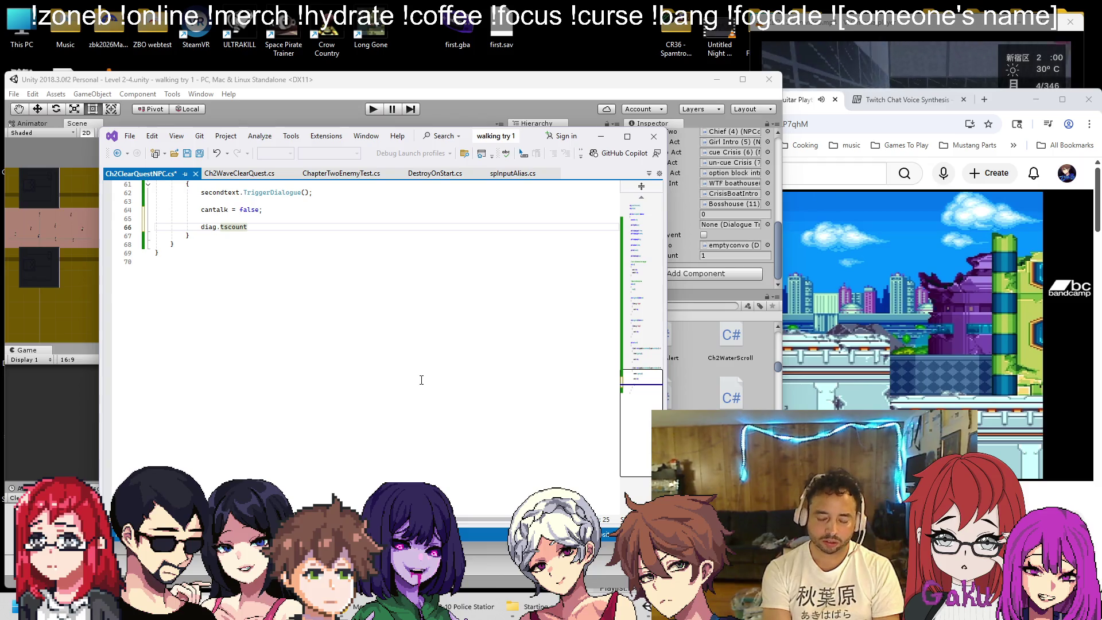
text( = 2;)
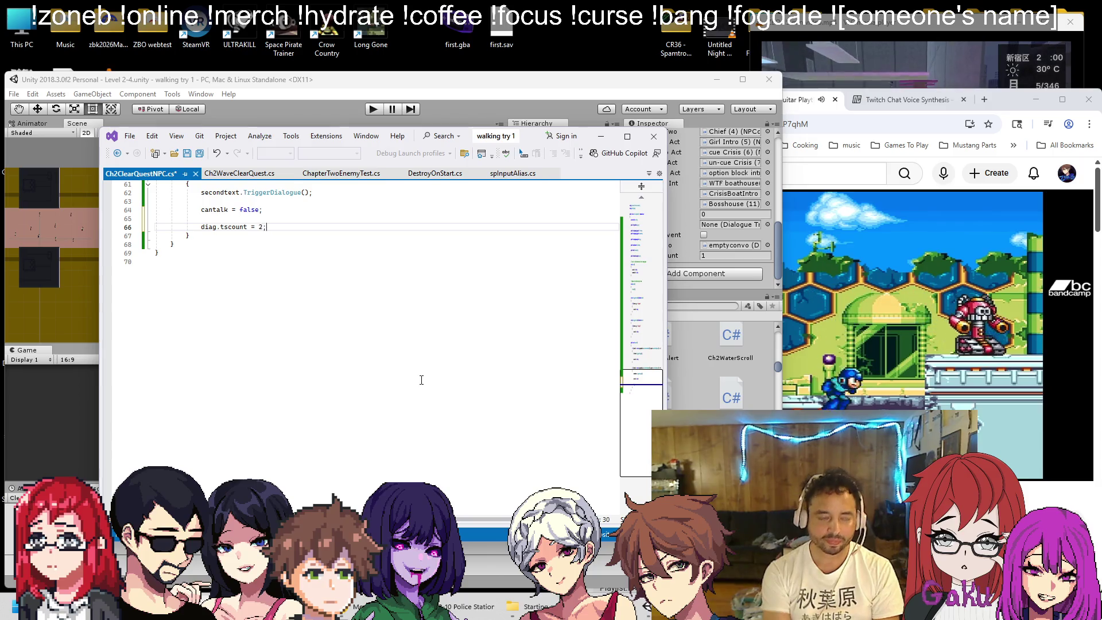
Return to the Unity editor showing the Level 2-4 scene
click(507, 107)
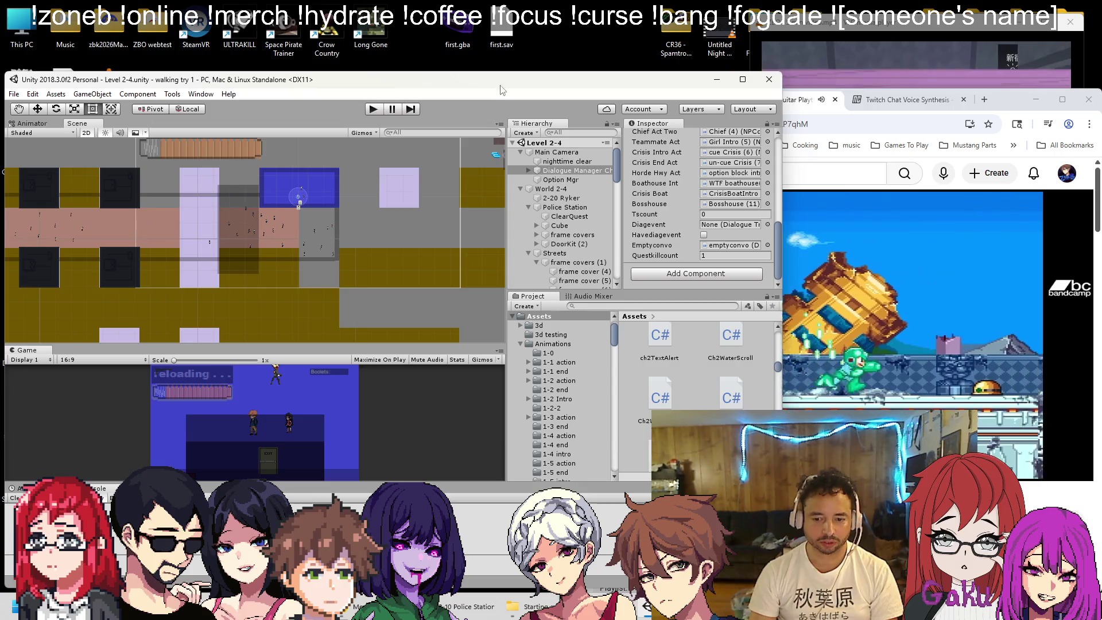
Add the Moveonts script to WaveClear Wall with Changeon 2 and save the scene
scroll(330, 225, up, 3)
click(216, 236)
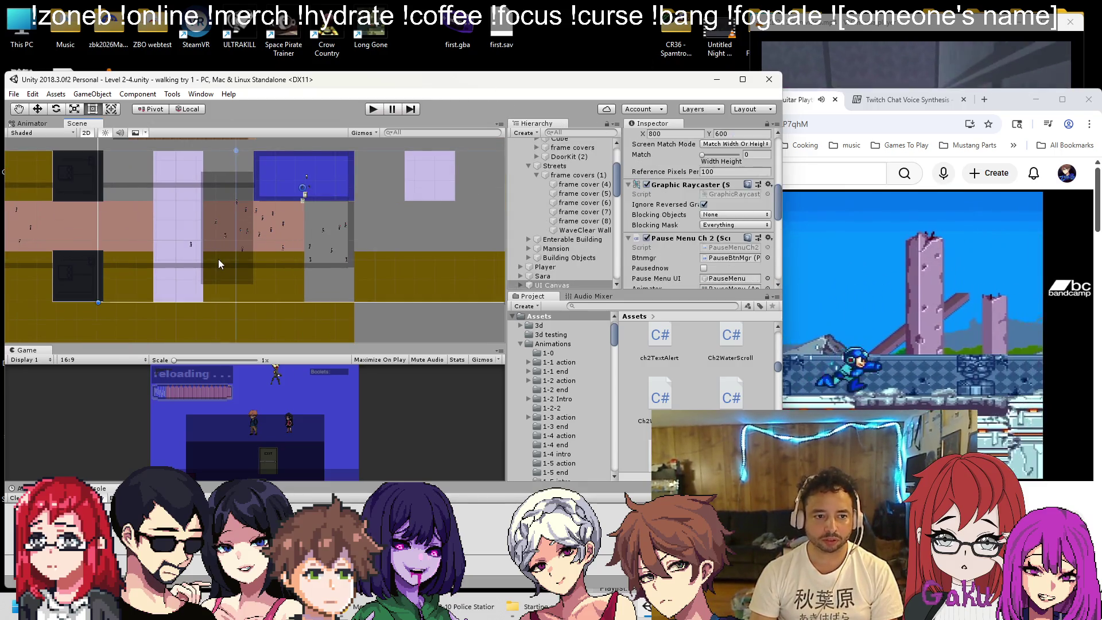
click(219, 264)
click(660, 275)
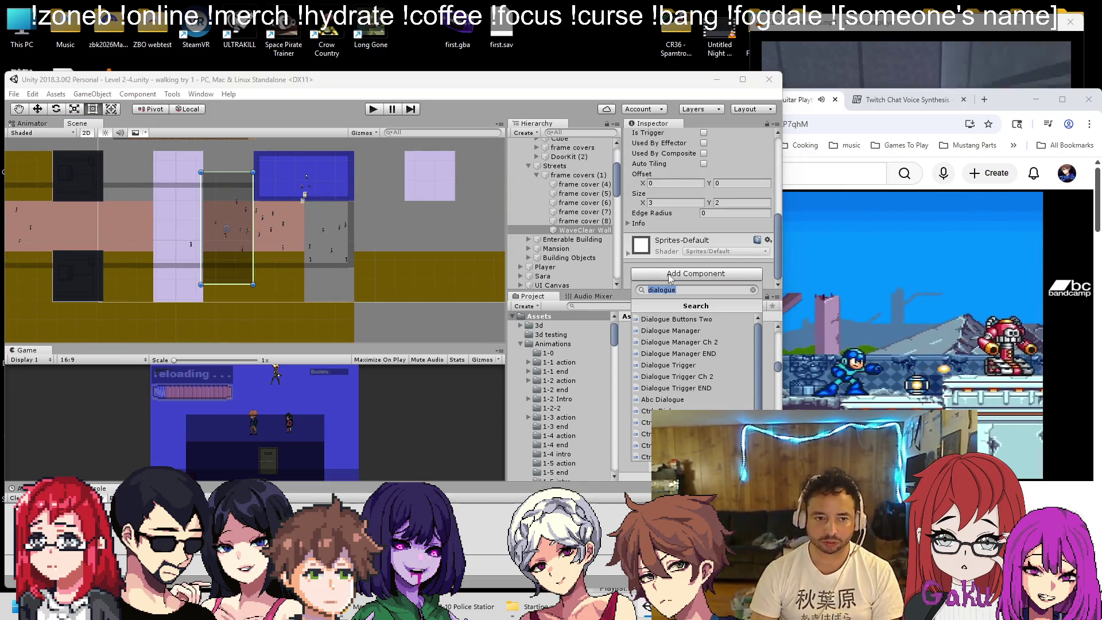
text(moveon)
key(Return)
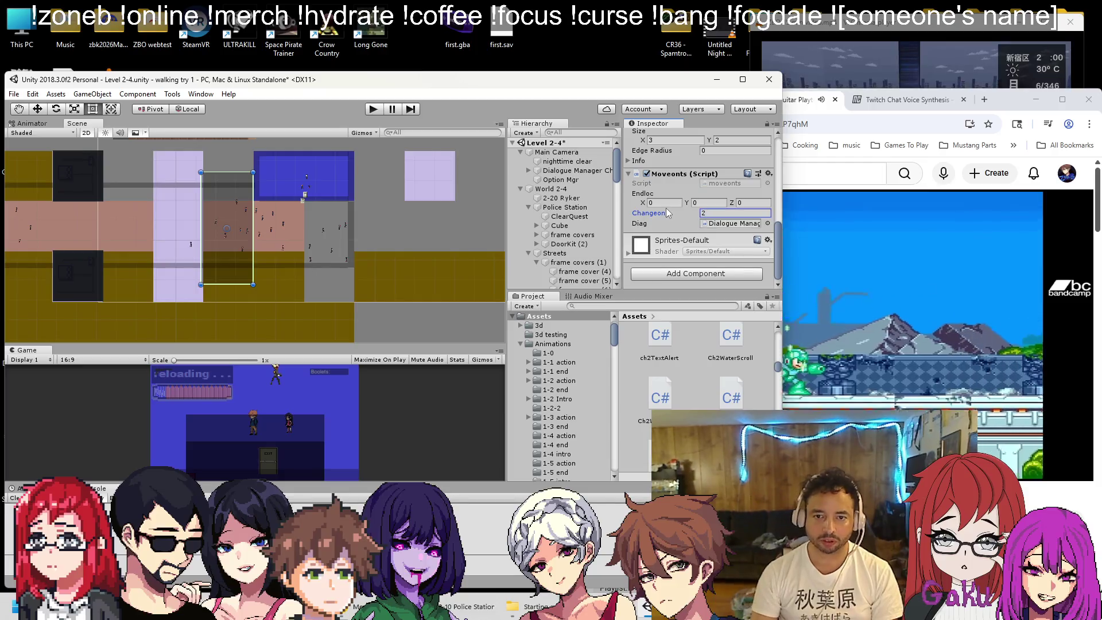
key(ctrl+s)
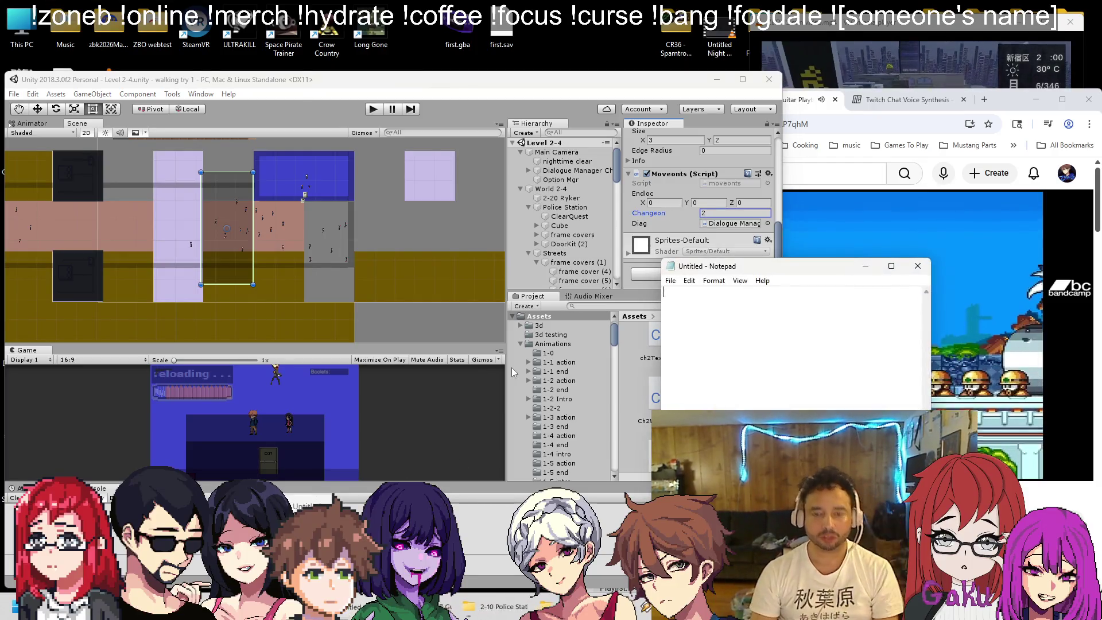
Save the note as TScounts.txt in the Chapter 2 Part 3 folder
key(ctrl+s)
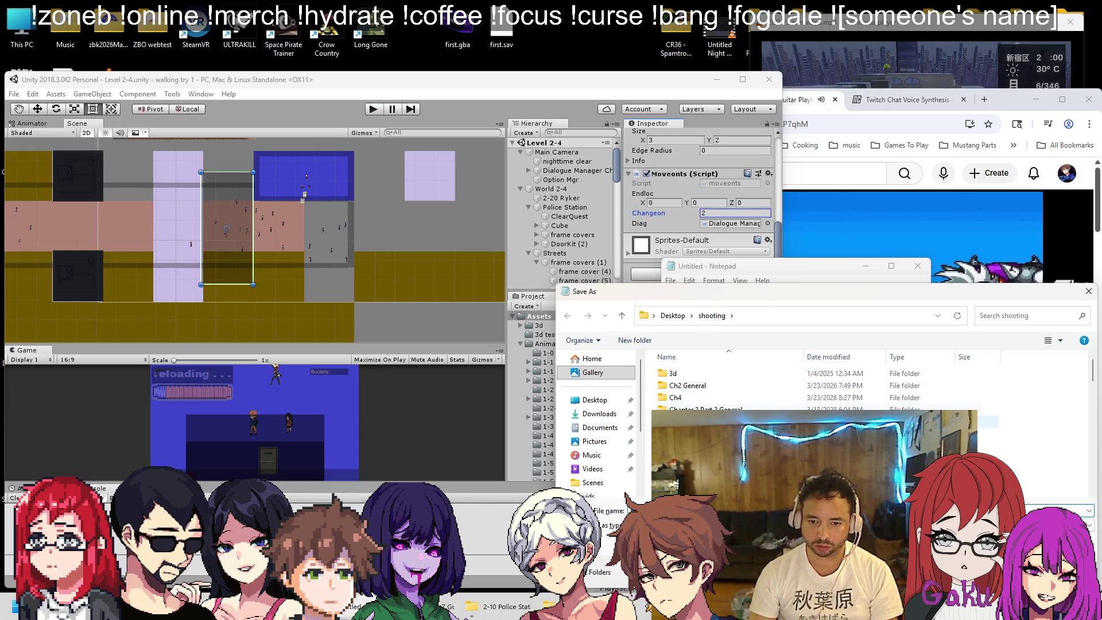
right_click(977, 410)
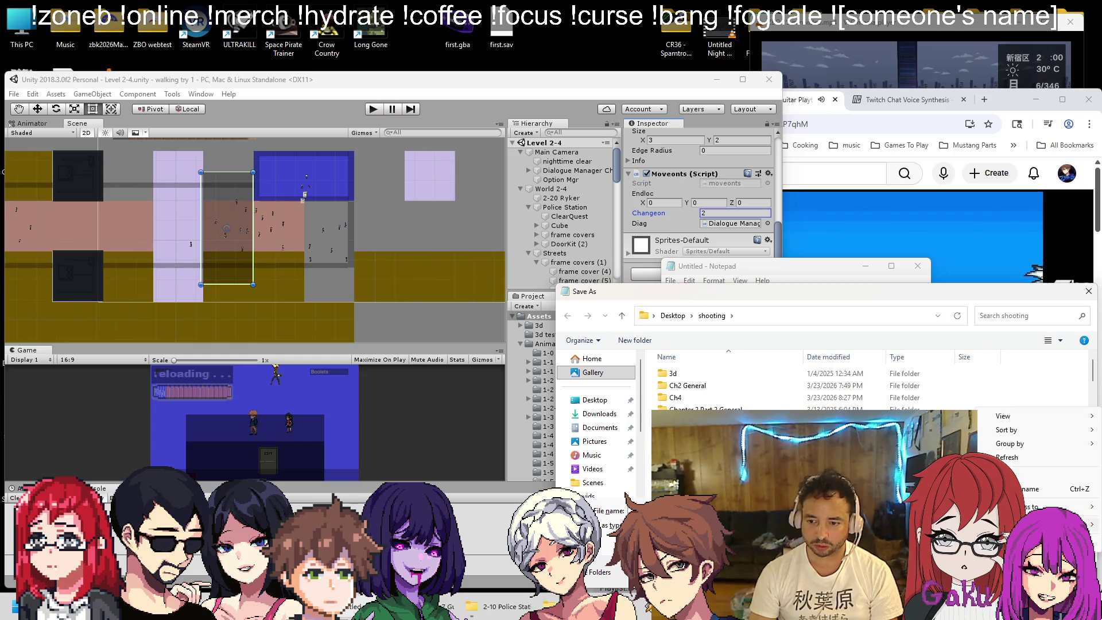
key(Escape)
scroll(804, 391, down, 3)
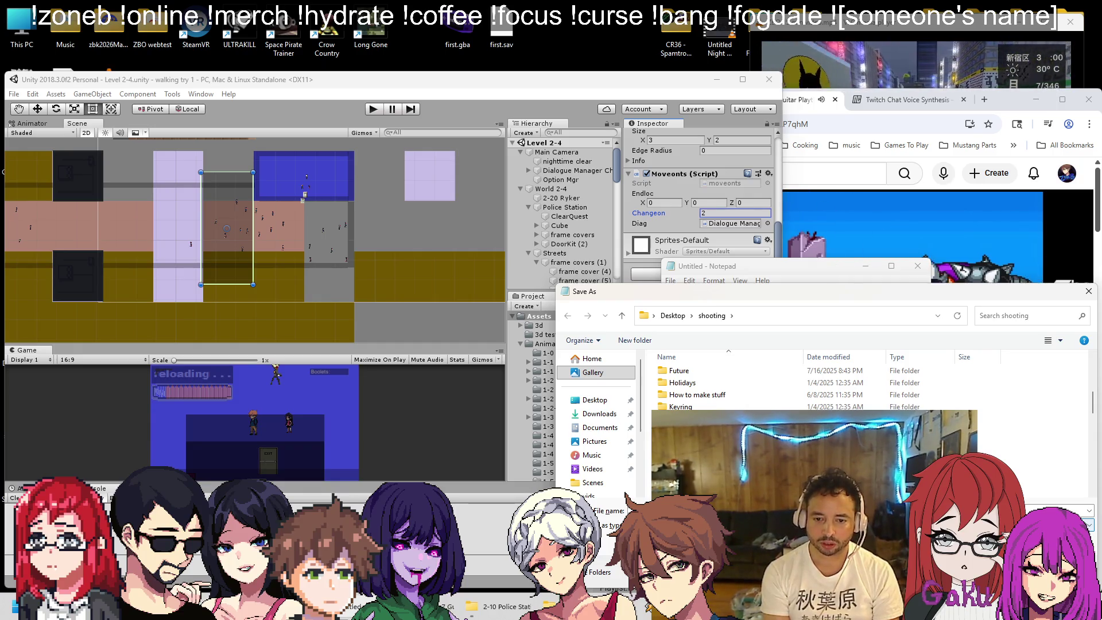
key(Return)
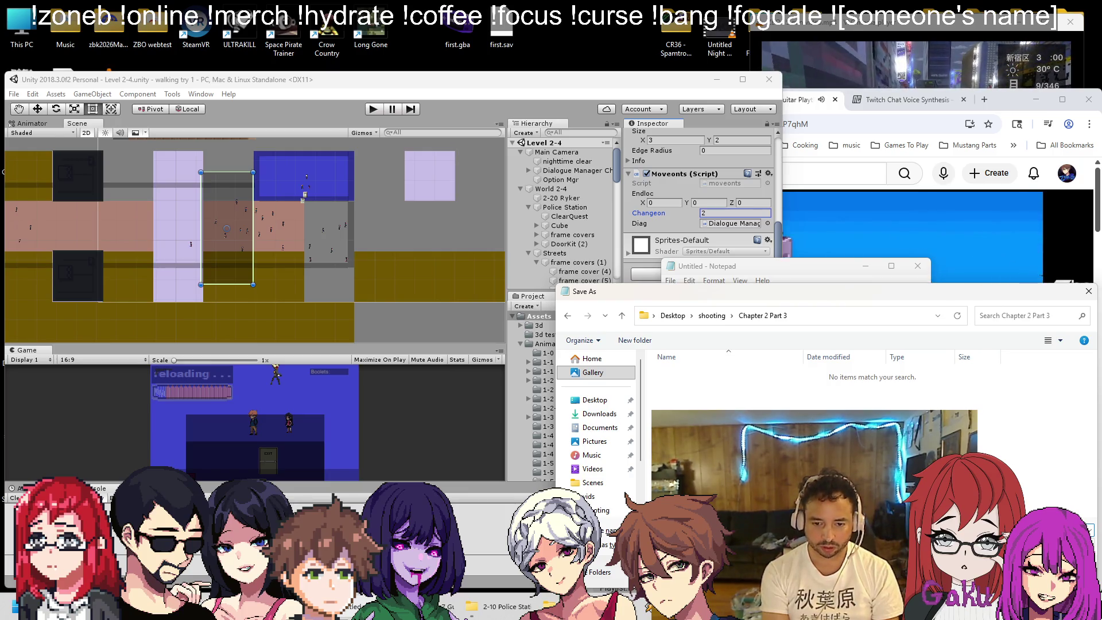
key(Return)
Note '0 = start' and '2 = after clearing Zwave', then minimise Notepad
text(0 = start)
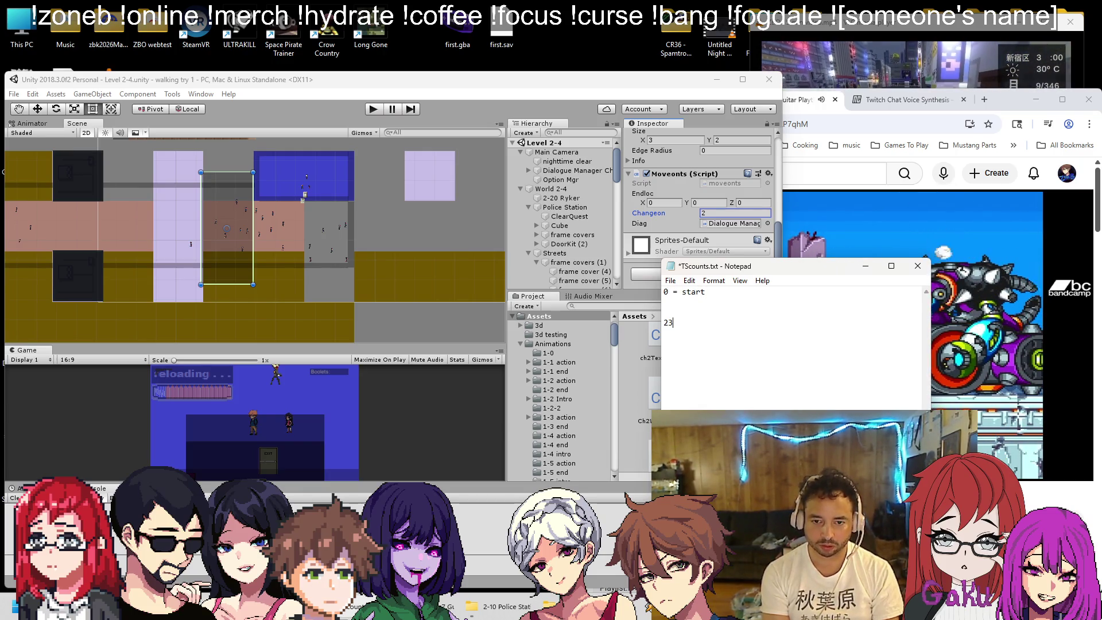
key(BackSpace)
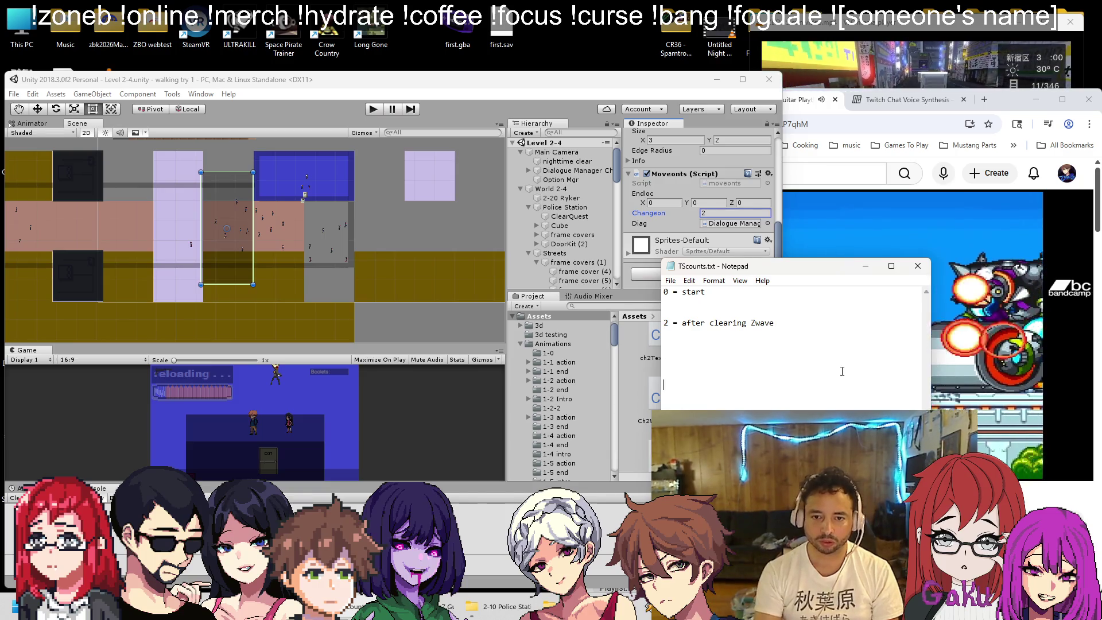
click(866, 267)
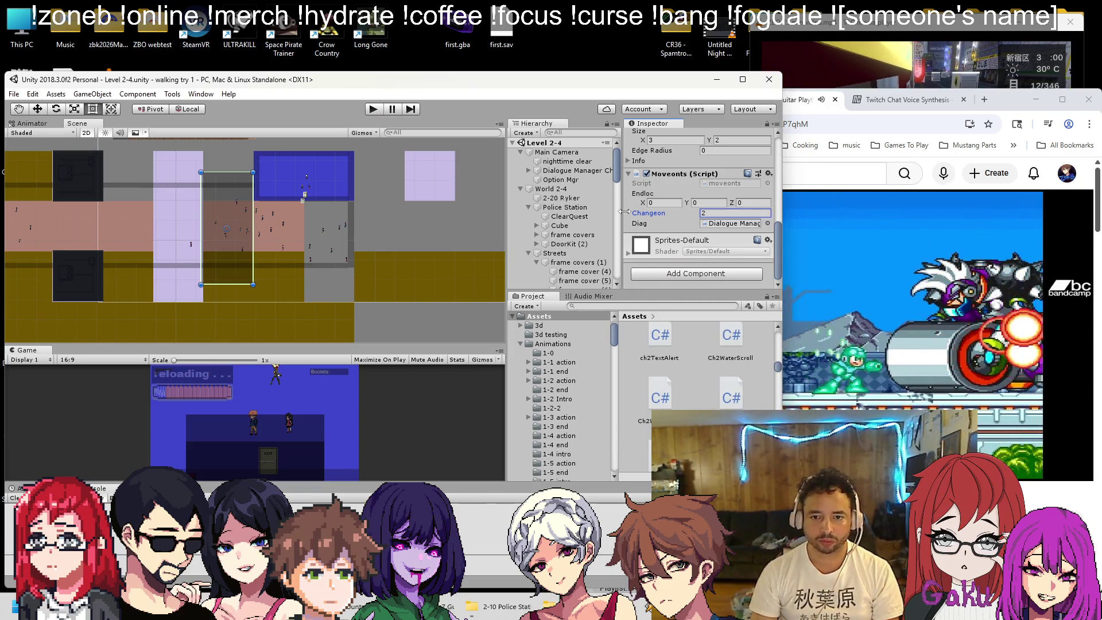
Select the Station PO NPC, check its Ch 2 Clear Quest component, and play Level 2-4 to test its dialogue
scroll(256, 177, down, 1)
scroll(319, 212, up, 3)
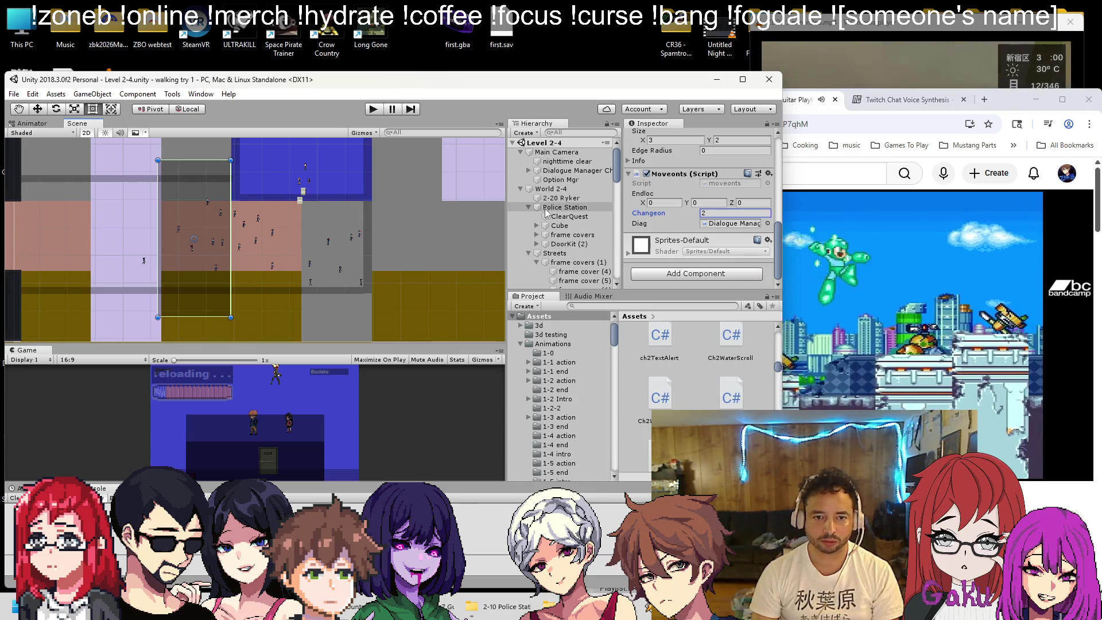
click(520, 189)
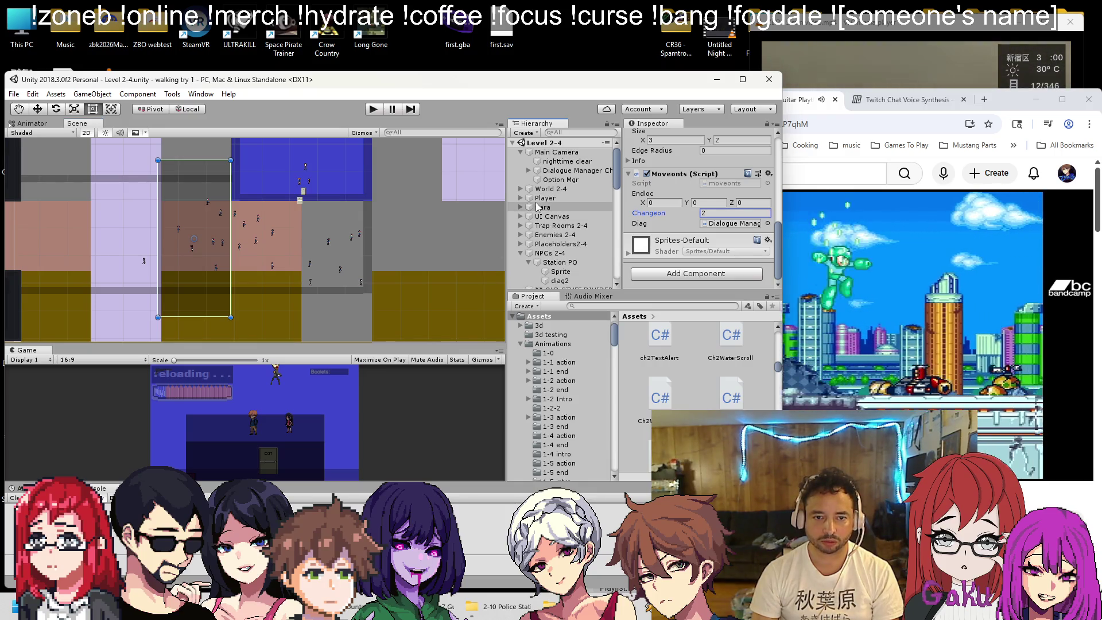
click(559, 262)
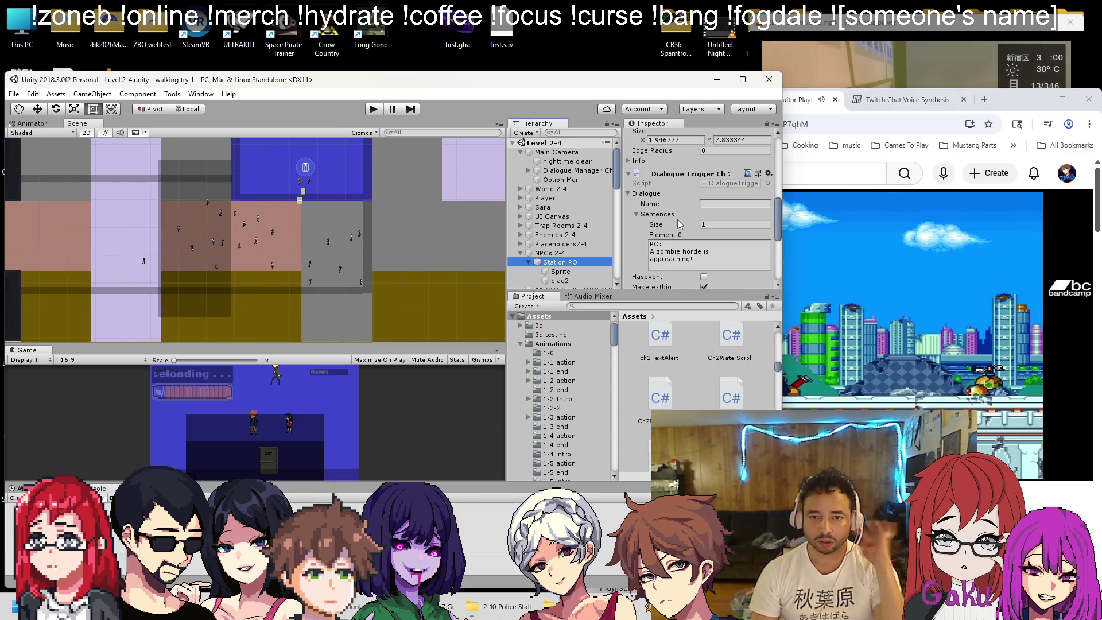
scroll(677, 220, down, 5)
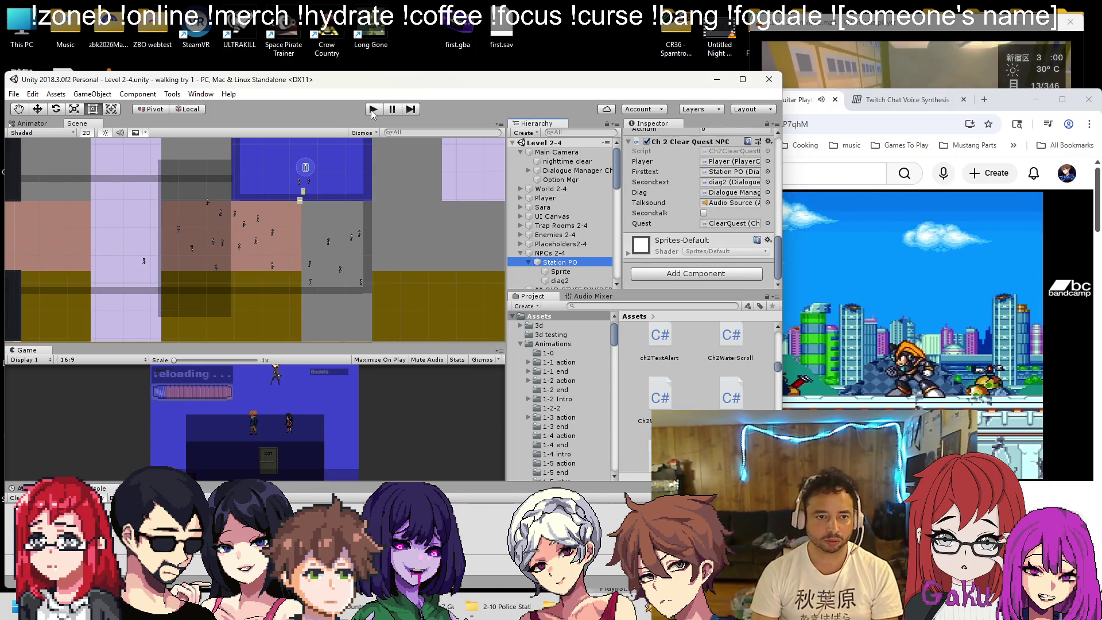
click(372, 111)
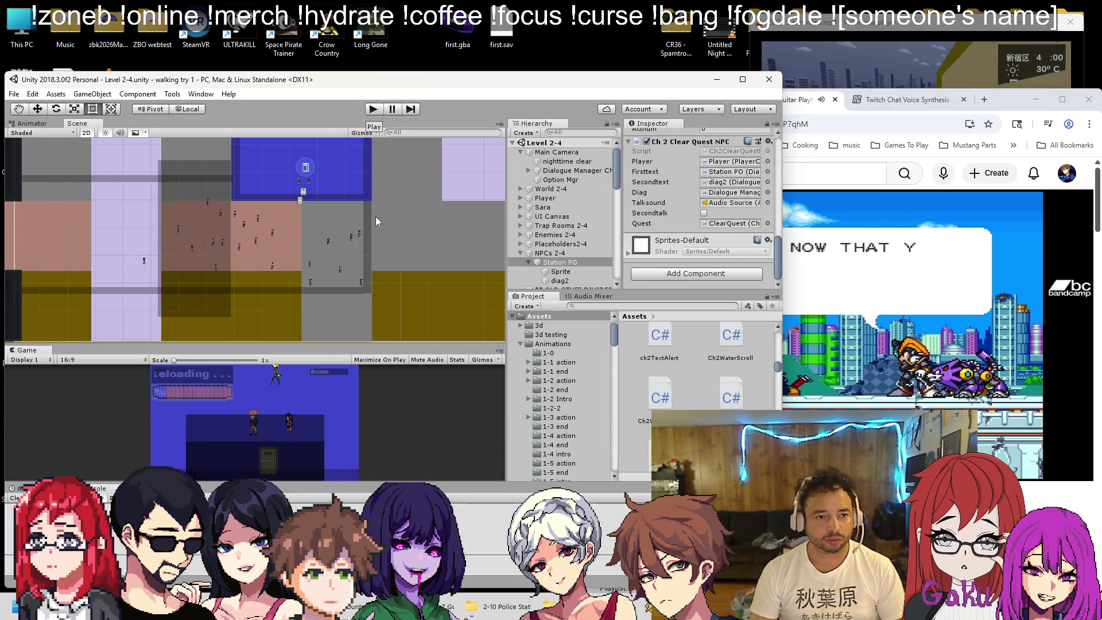
Survey the police street scene, then select Ch2 PO Kit and frame it
scroll(375, 215, down, 10)
drag(288, 229, 339, 261)
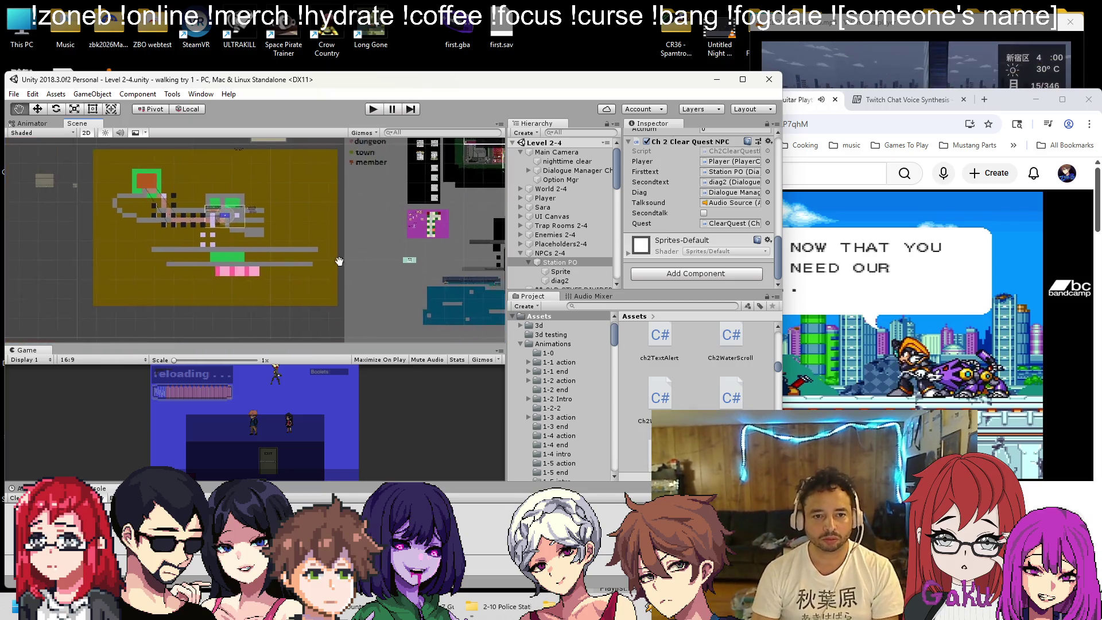
scroll(339, 261, up, 10)
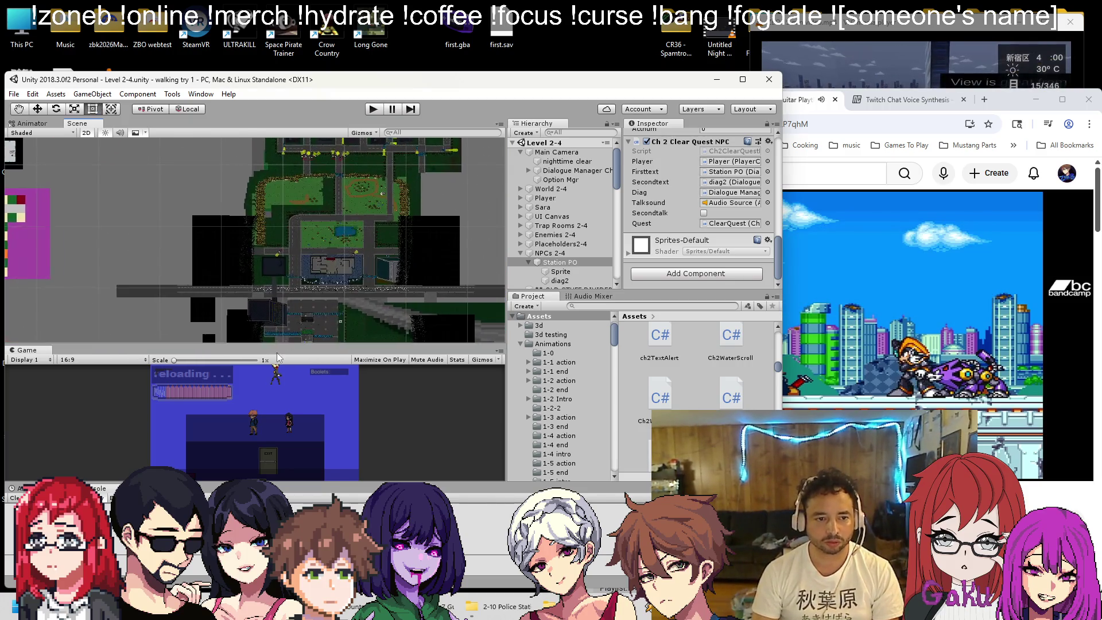
scroll(319, 290, up, 10)
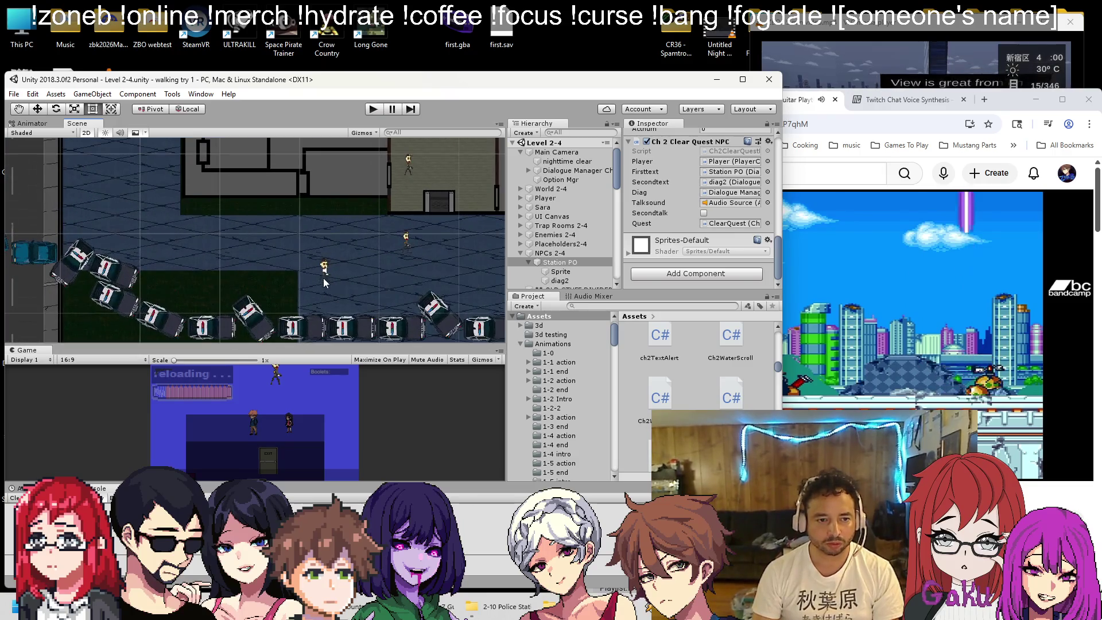
click(322, 278)
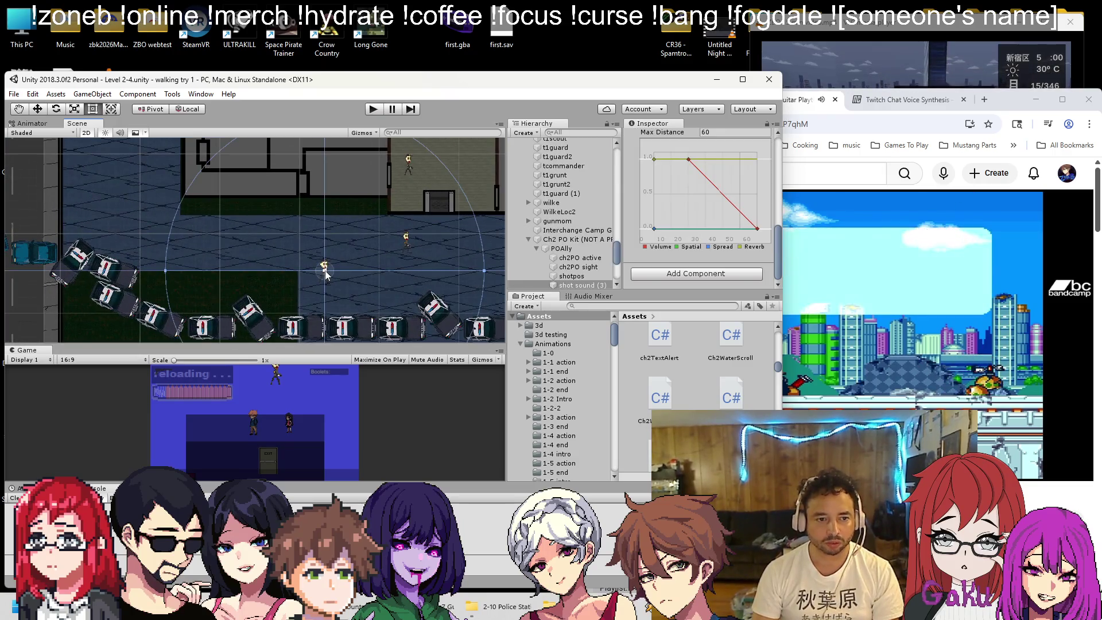
click(574, 240)
key(f)
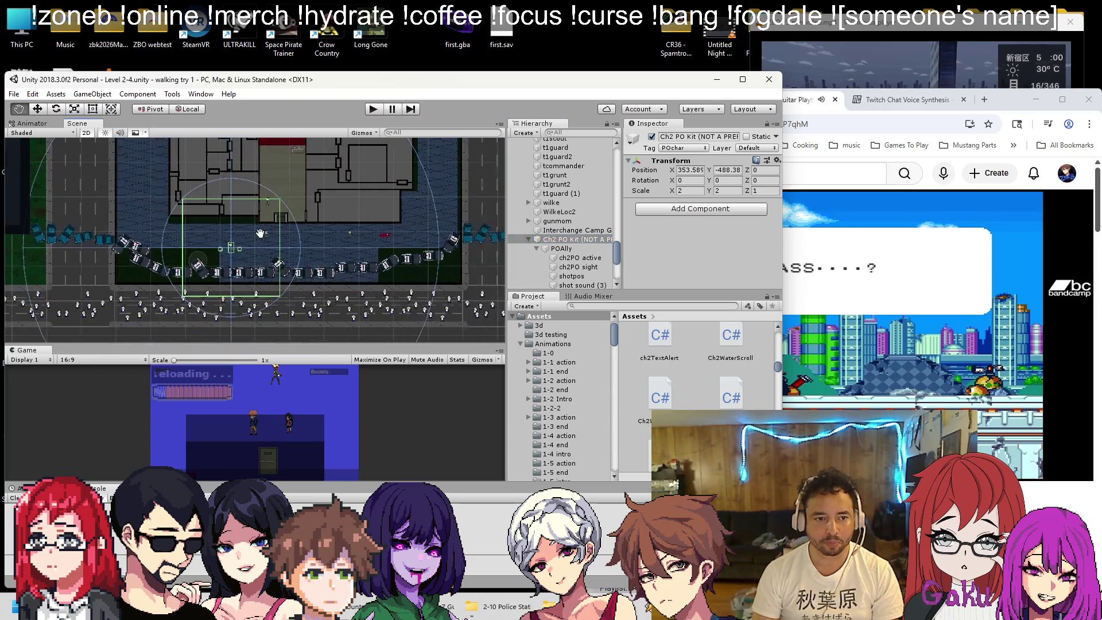
Do a quick play-mode test run of the police scene and stop it
scroll(603, 211, down, 5)
scroll(596, 209, up, 3)
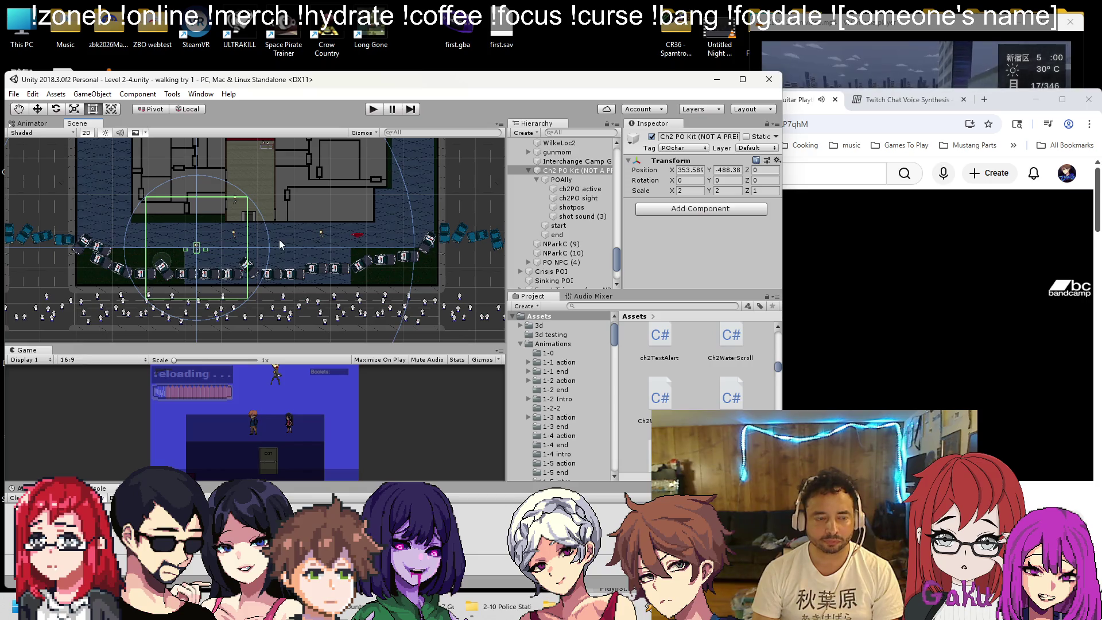
scroll(289, 236, down, 2)
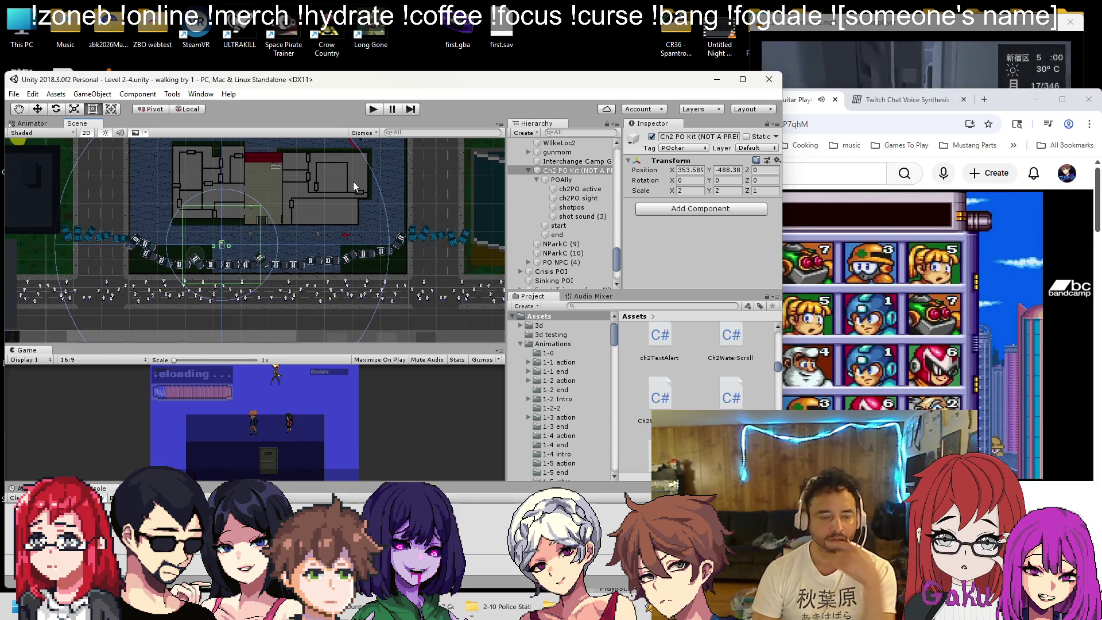
click(373, 109)
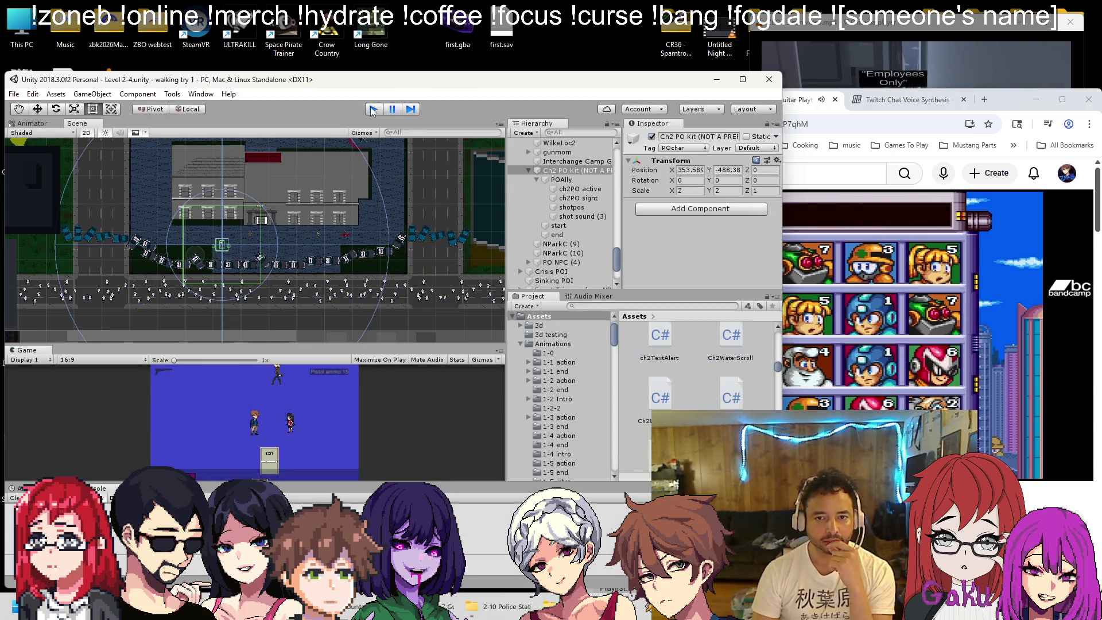
click(373, 109)
Inspect the officer's ch2PO sight, start and end trigger objects in the Hierarchy
click(580, 189)
click(579, 198)
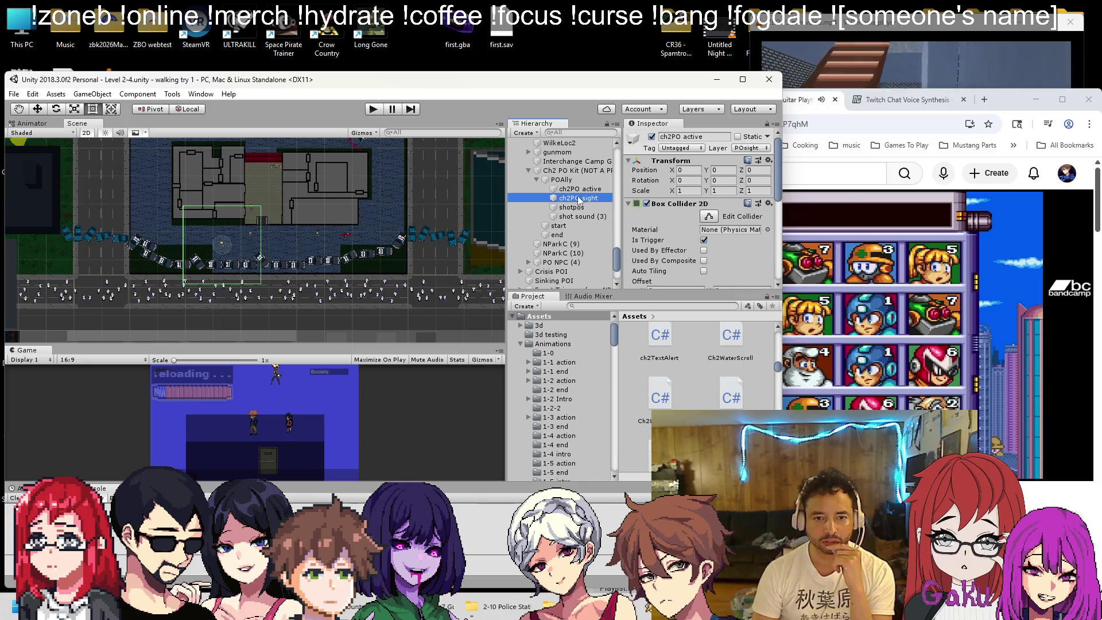
click(571, 207)
click(560, 225)
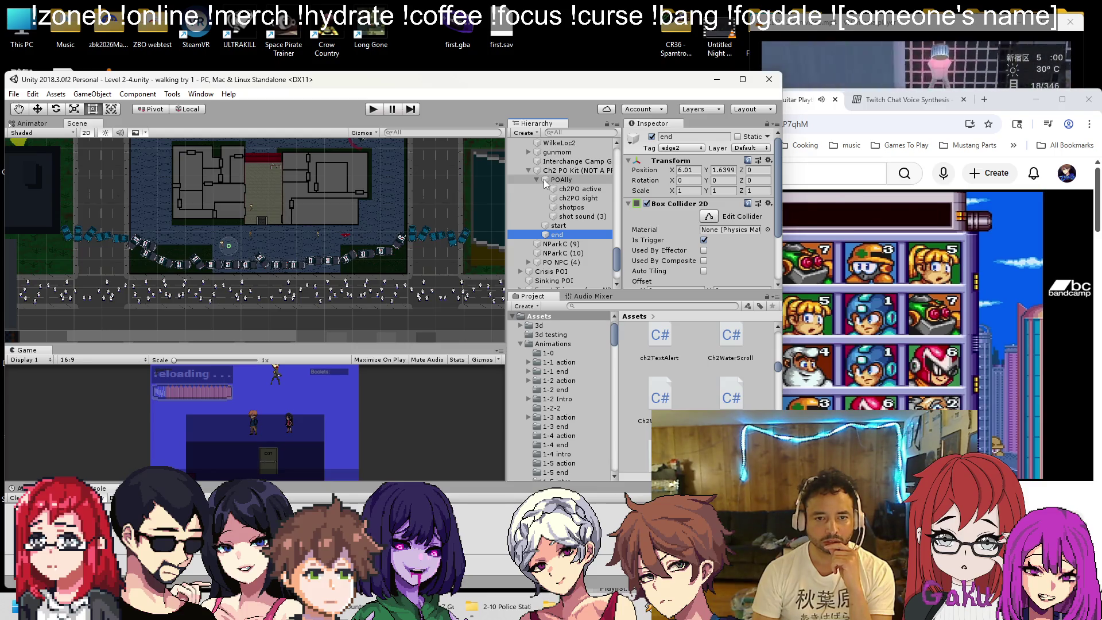
scroll(236, 260, down, 6)
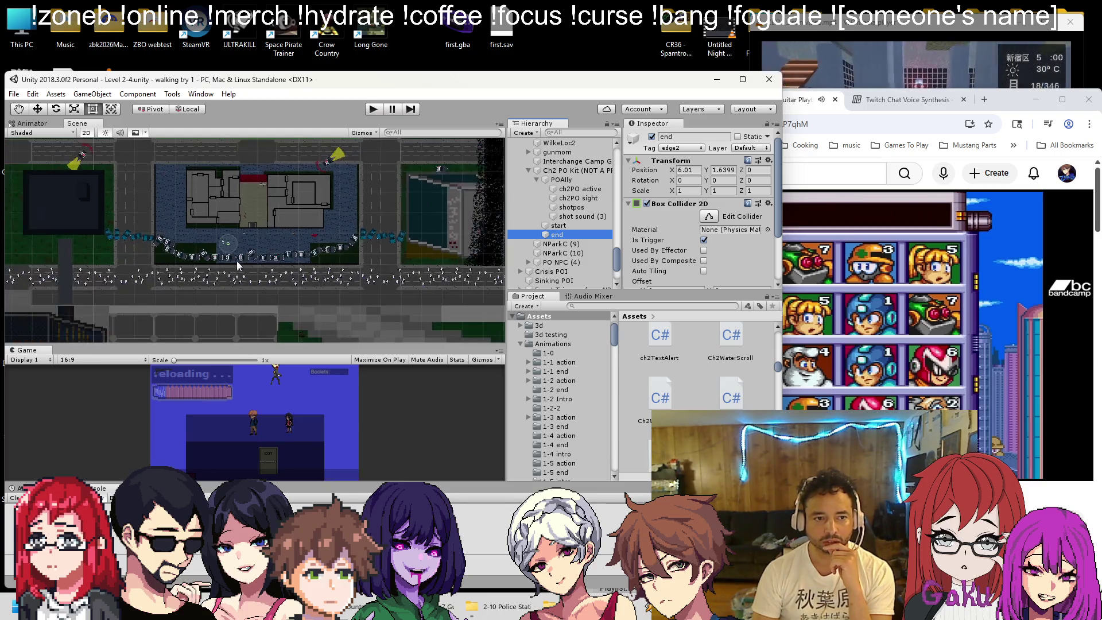
scroll(257, 255, up, 8)
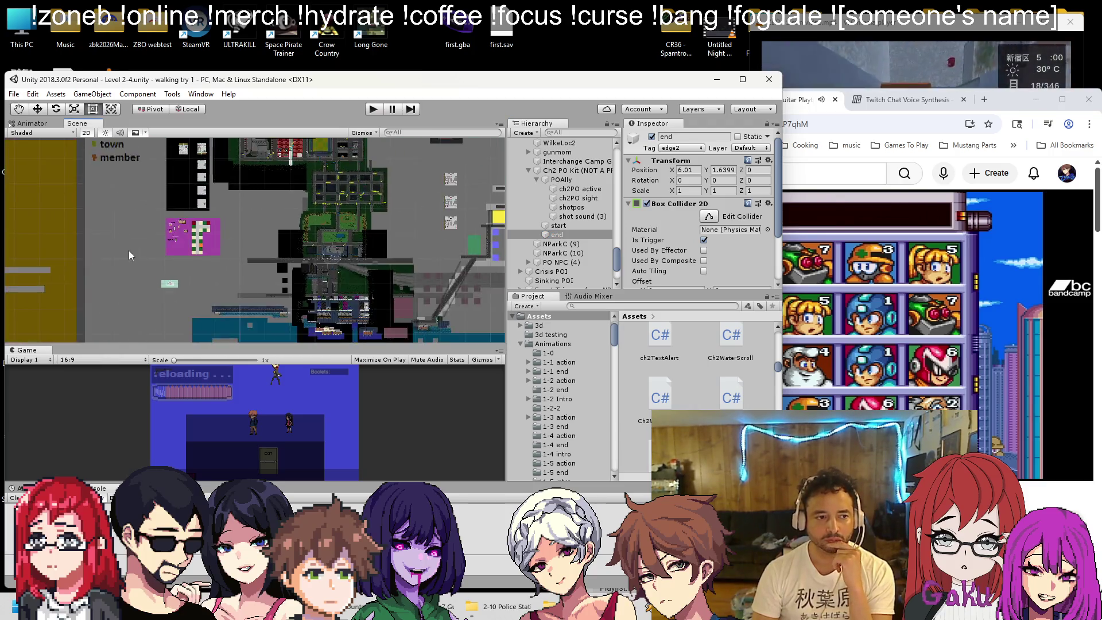
scroll(246, 218, up, 6)
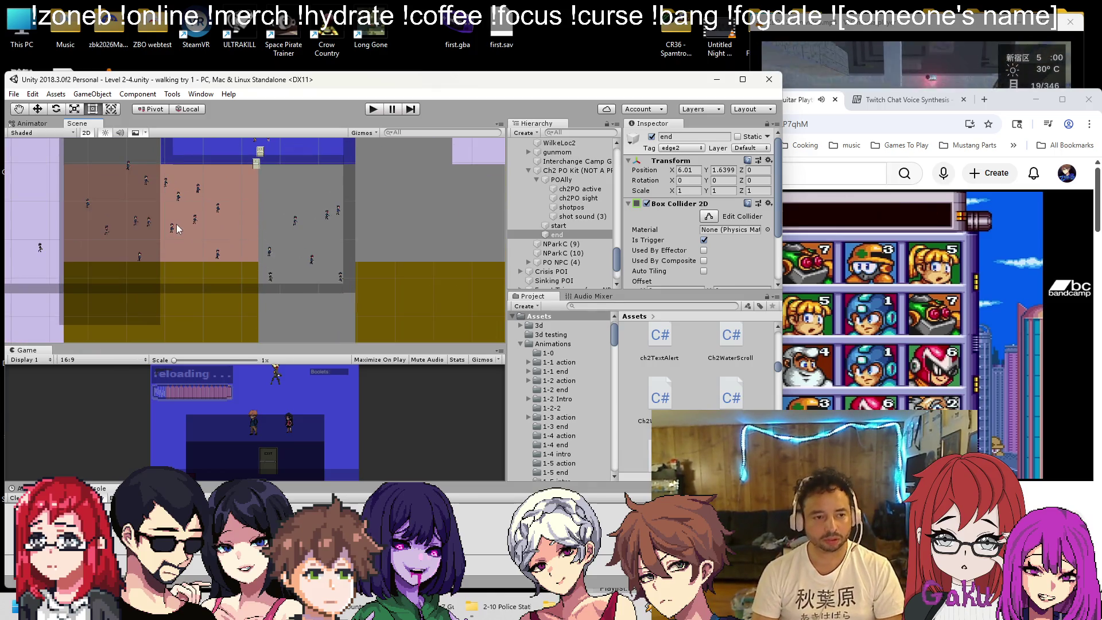
Frame the end trigger and collapse Main Camera and NPCs 2-4 in the Hierarchy
scroll(177, 224, down, 5)
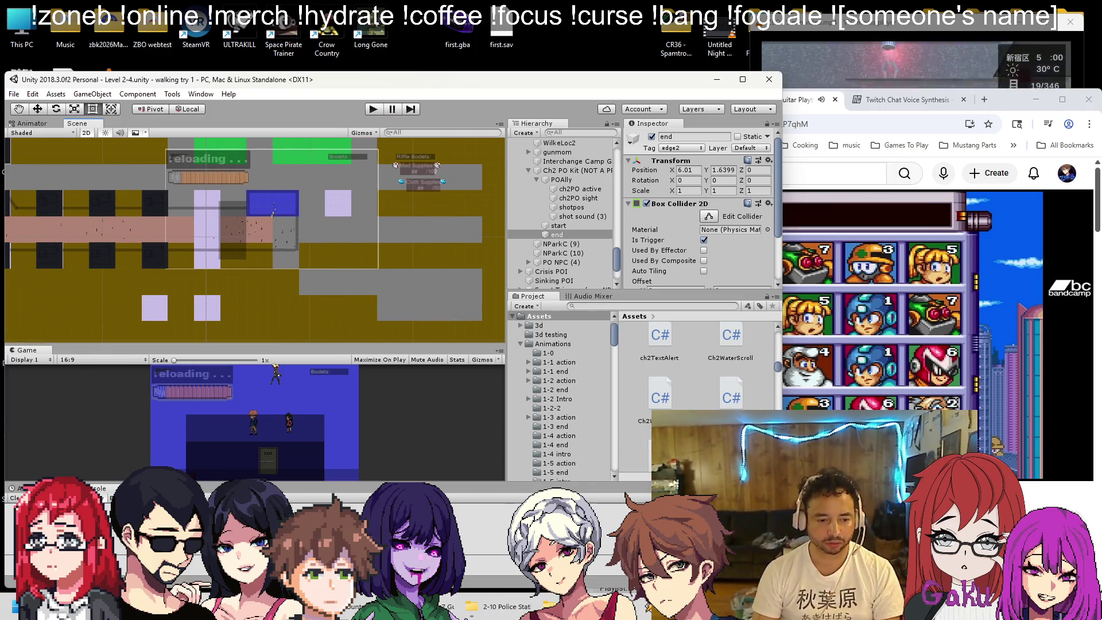
scroll(168, 275, down, 4)
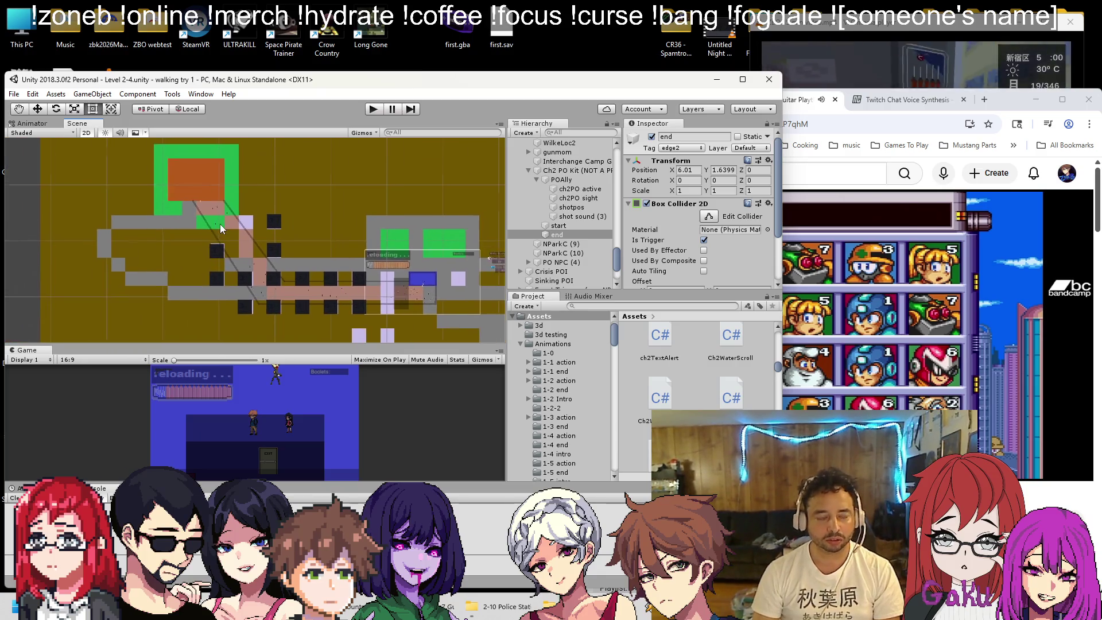
scroll(221, 228, up, 2)
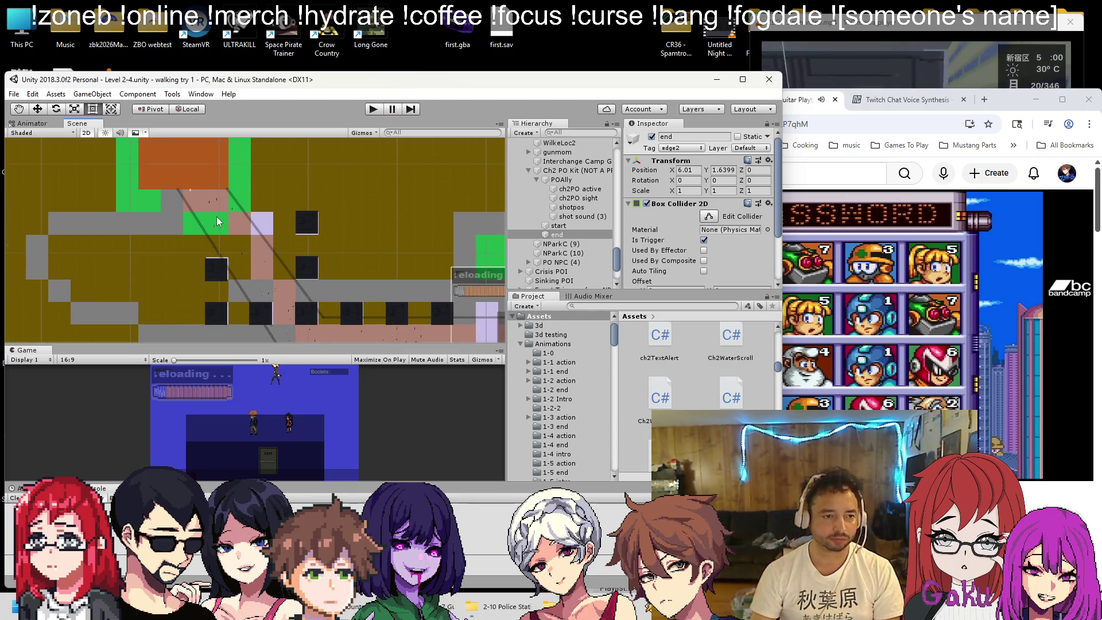
key(f)
scroll(224, 227, up, 5)
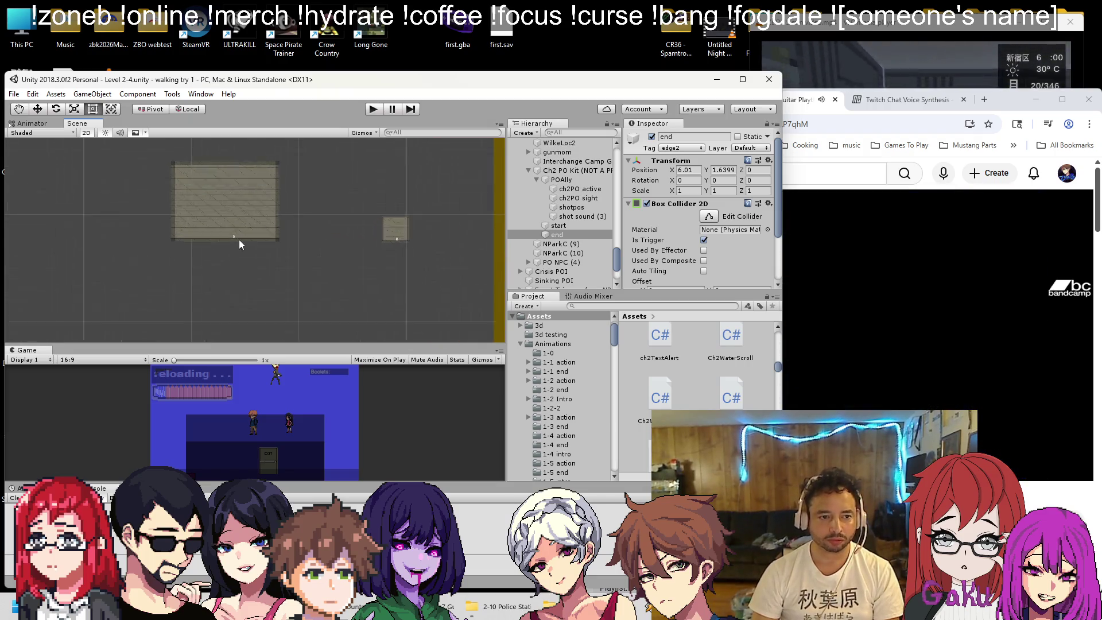
drag(255, 211, 258, 228)
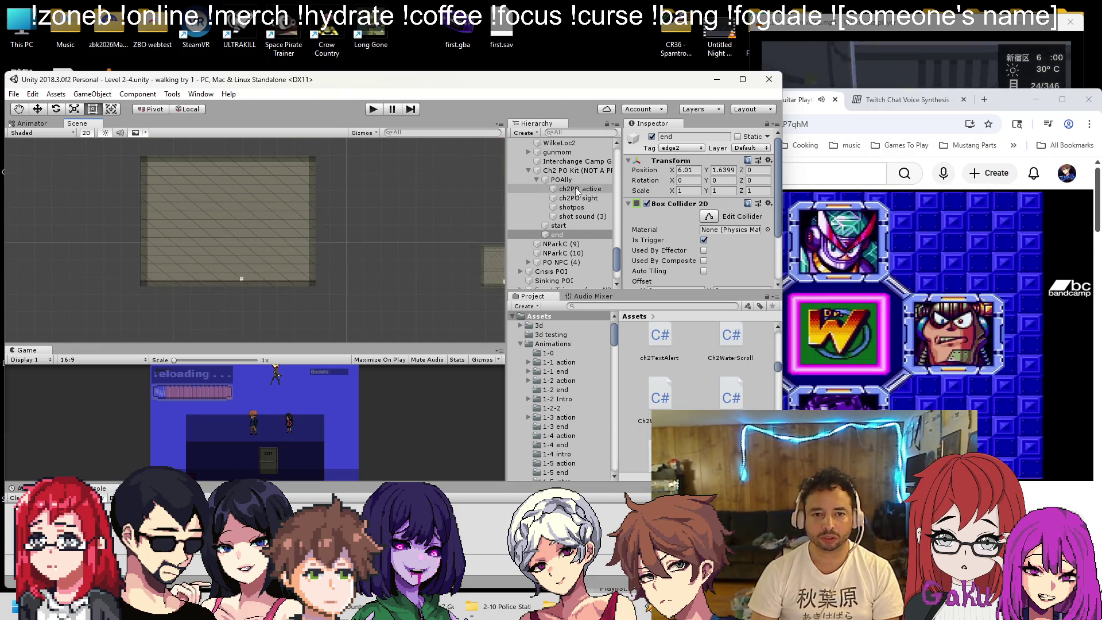
scroll(563, 192, up, 10)
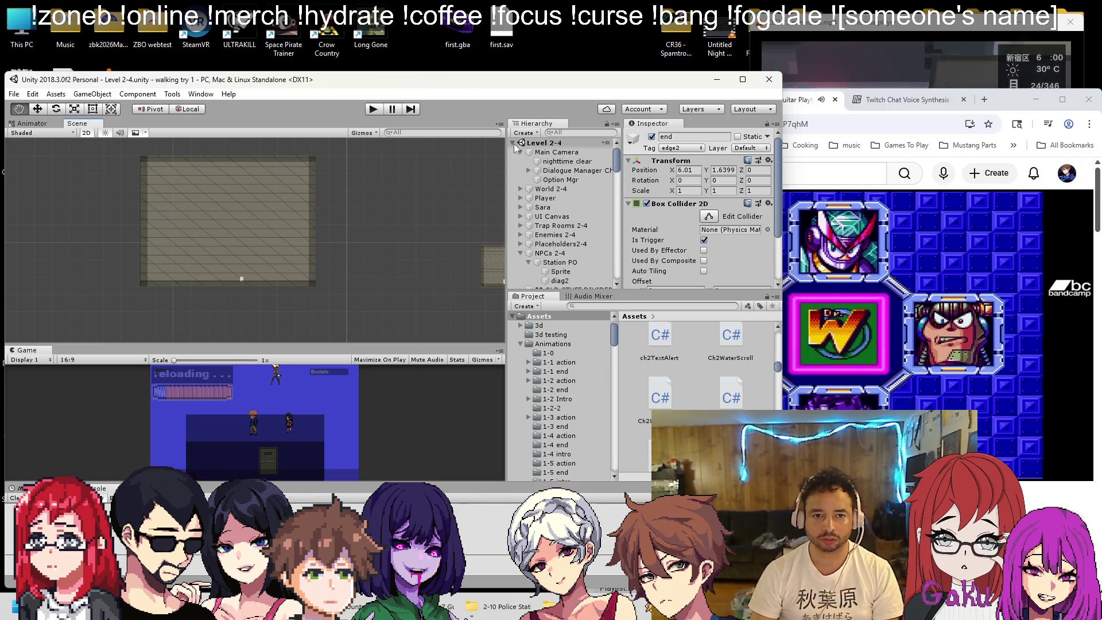
alt+click(515, 143)
click(514, 143)
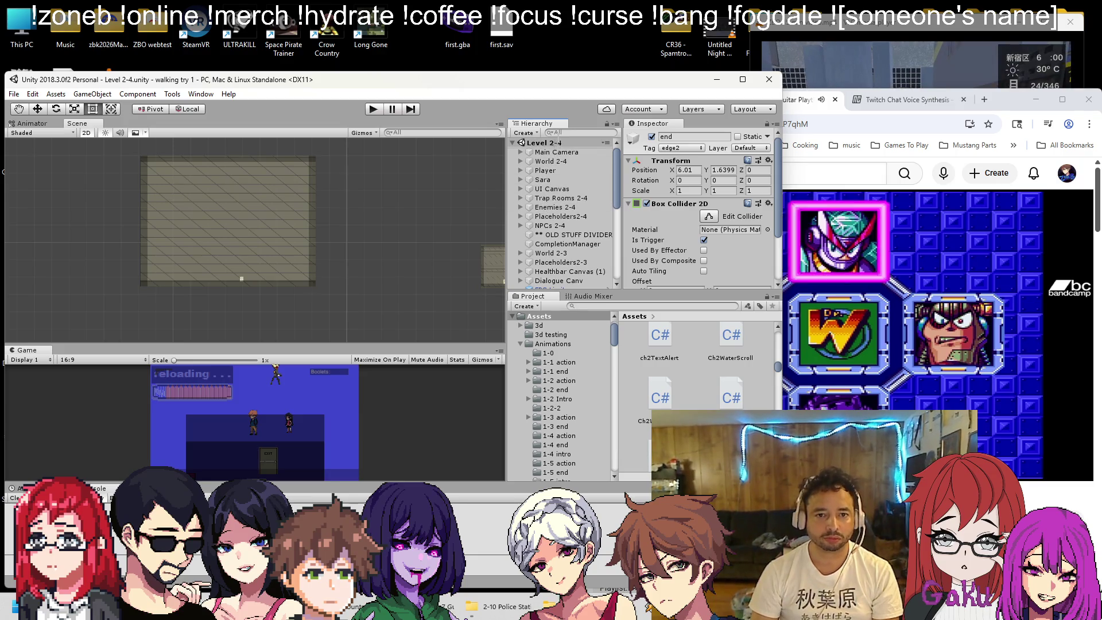
Find LevelEnderCh2 via a 'level' search and move it up to about (-524.5, 36.79)
click(553, 132)
text(leve)
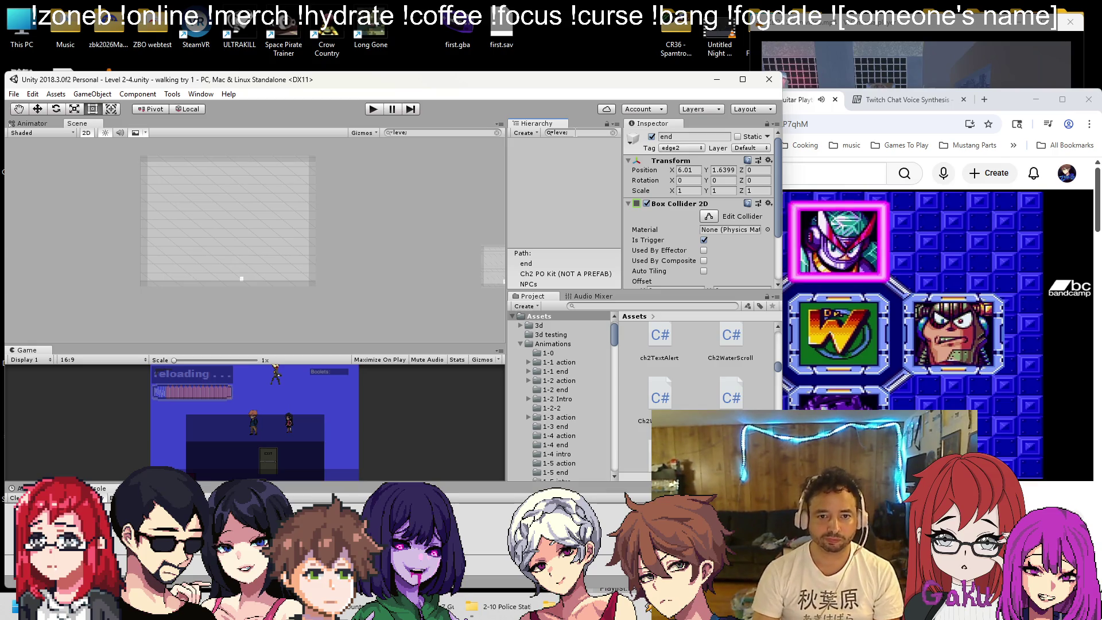
text(l)
click(567, 144)
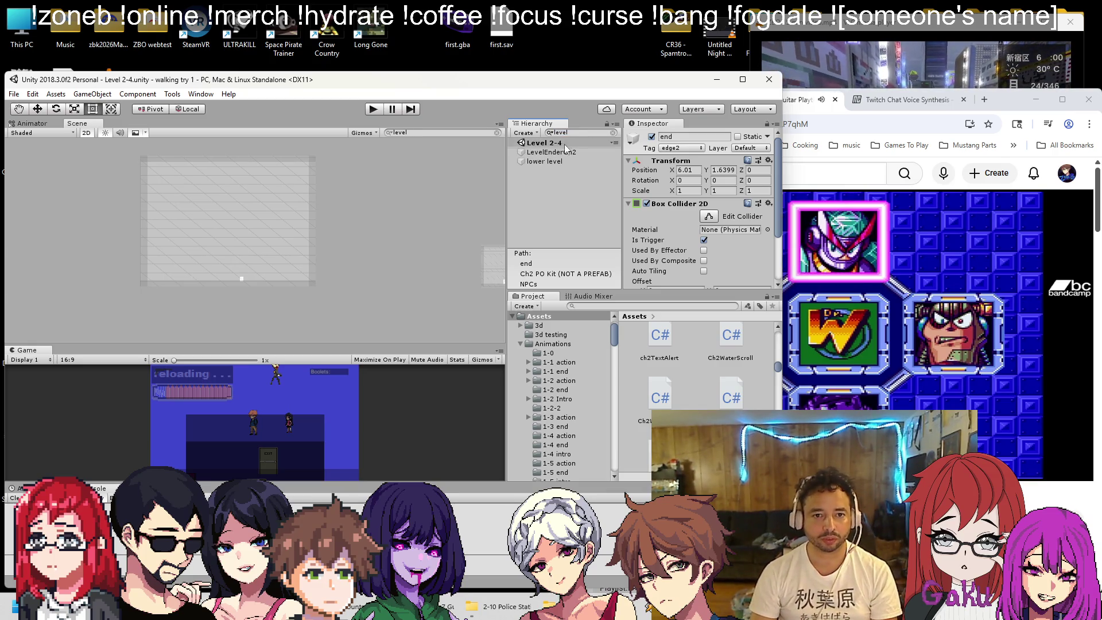
click(565, 153)
scroll(118, 197, up, 2)
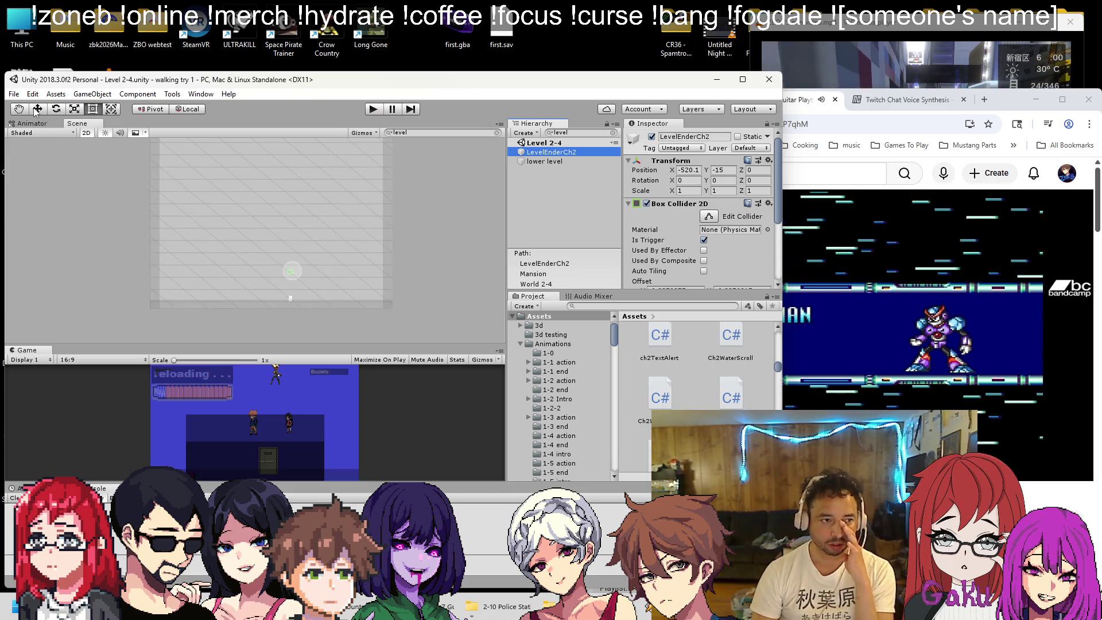
key(w)
mouse_move(284, 261)
mouse_down()
mouse_move(265, 157)
mouse_move(281, 157)
mouse_move(277, 223)
mouse_move(288, 216)
mouse_up()
scroll(286, 208, up, 2)
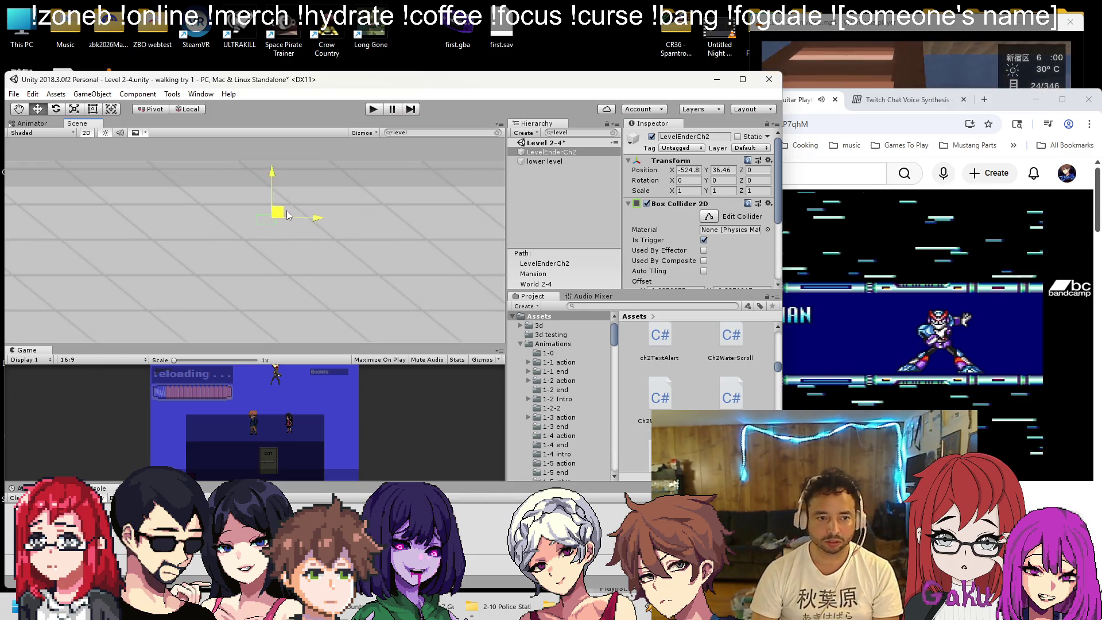
From Assets/Sprites, parent Zone B Logo Bridge sm under LevelEnderCh2
click(520, 343)
click(520, 380)
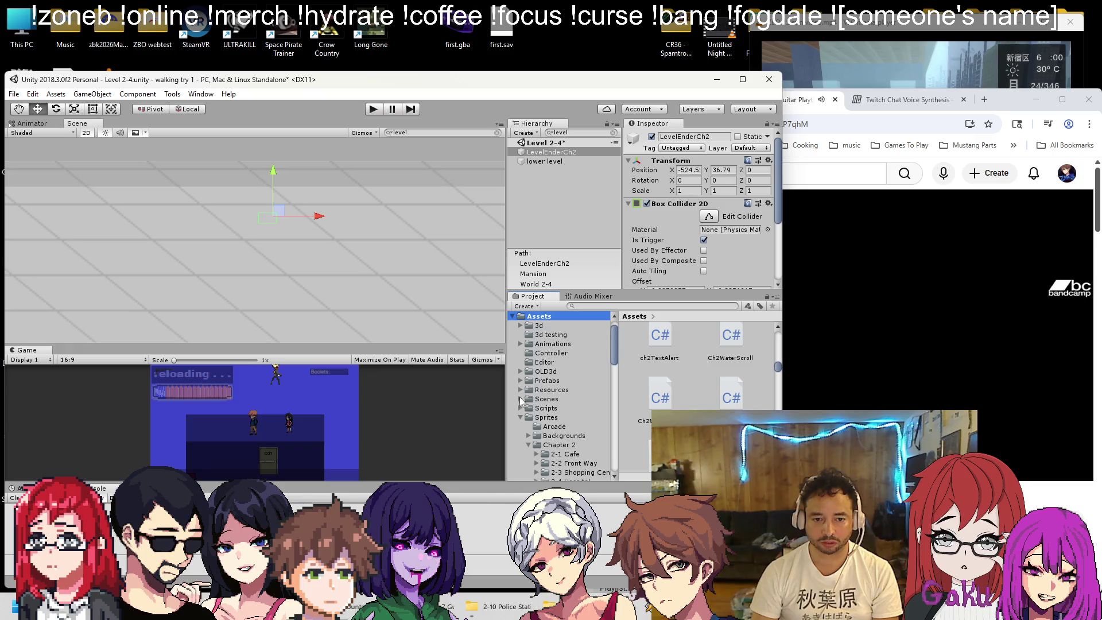
click(544, 417)
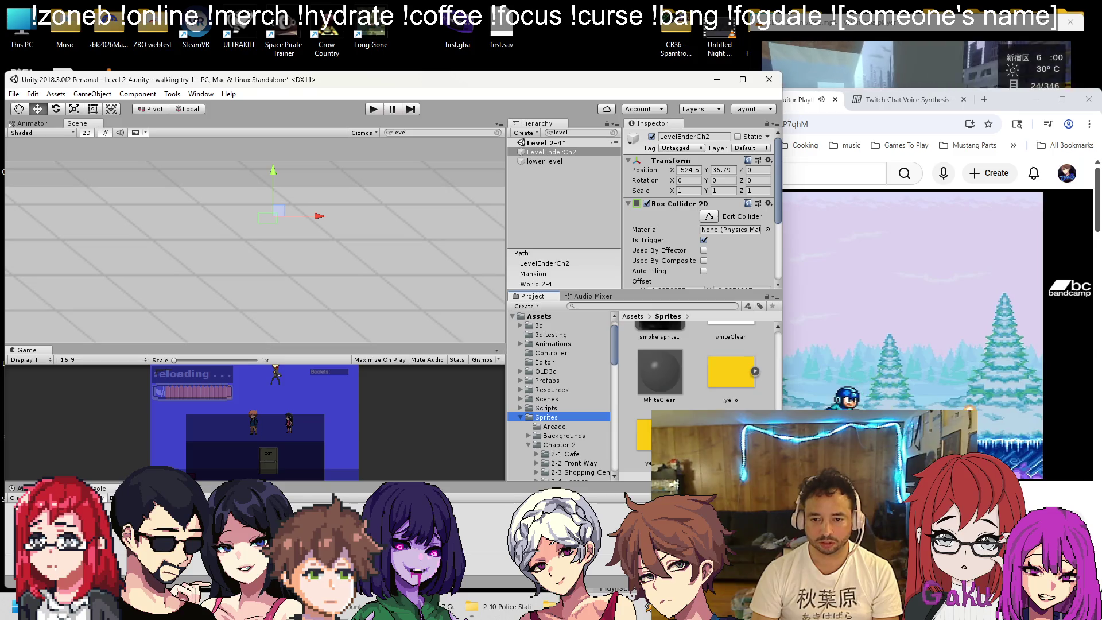
drag(563, 153, 563, 155)
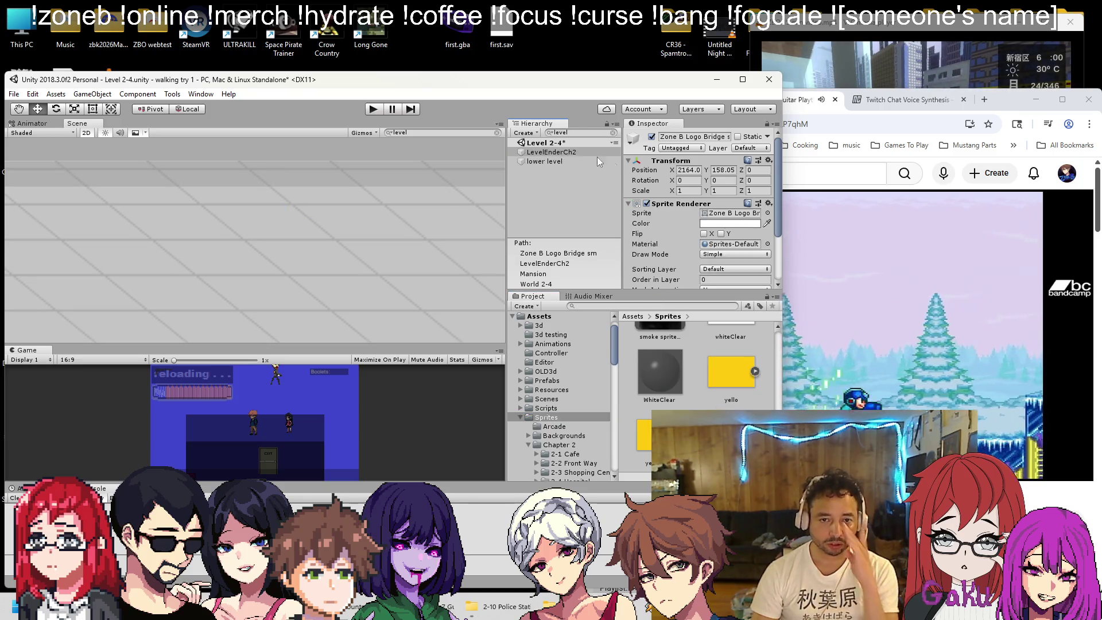
Clear the Hierarchy search and set Zone B Logo Bridge's Scale X and Y to 10
mouse_move(447, 204)
mouse_down()
mouse_move(439, 162)
mouse_move(453, 152)
mouse_move(412, 170)
mouse_move(479, 157)
mouse_up()
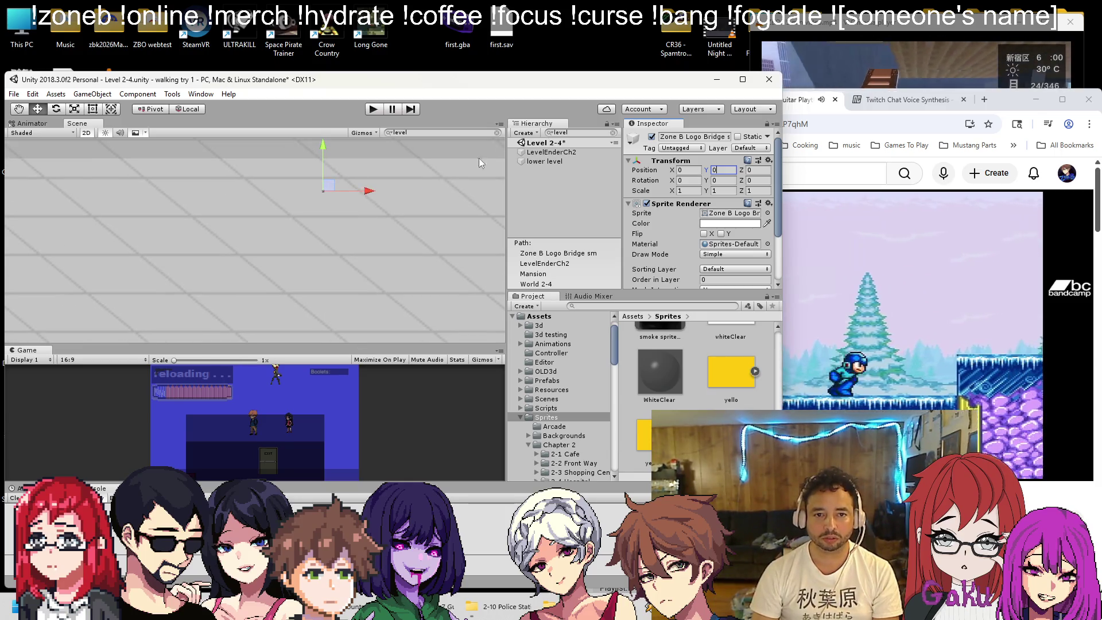
click(561, 153)
click(613, 133)
scroll(315, 202, up, 3)
drag(315, 202, 281, 229)
click(582, 253)
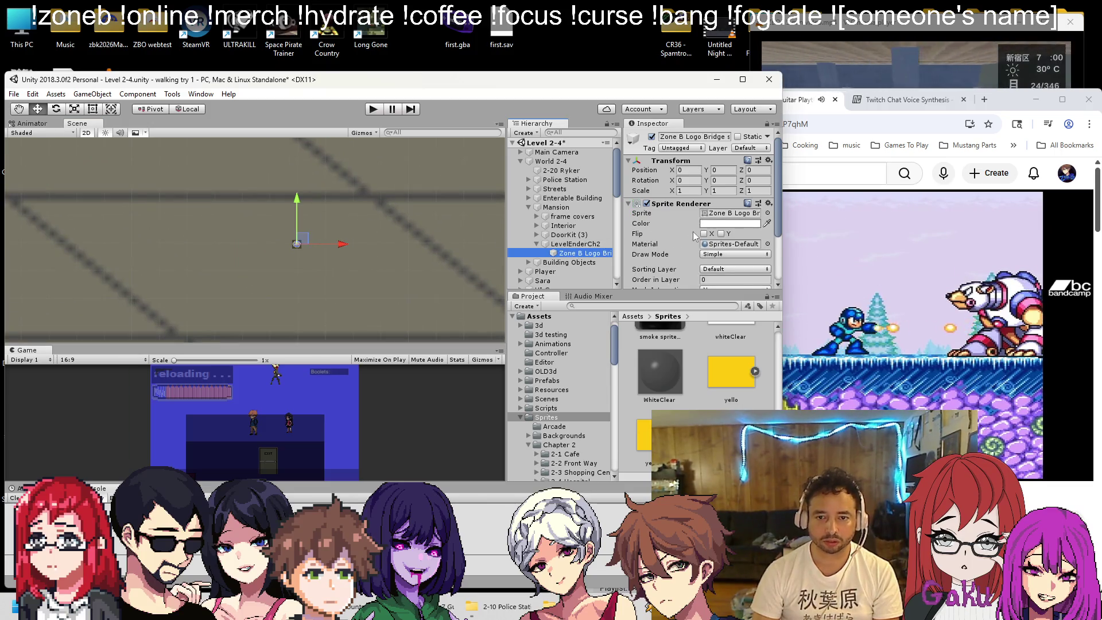
click(680, 190)
text(10)
key(Tab)
text(10)
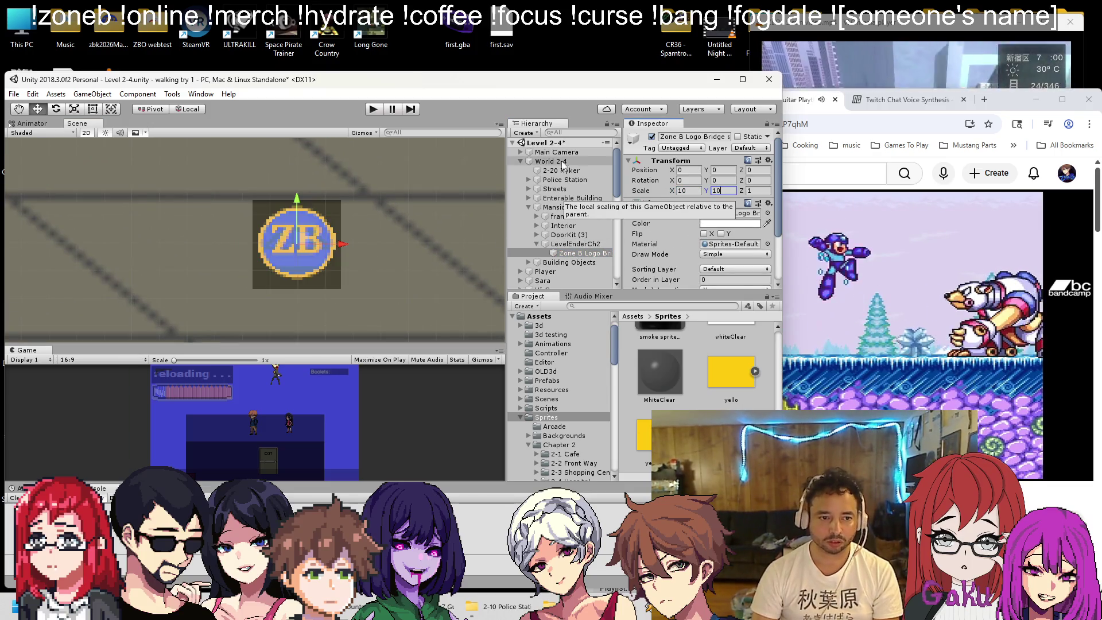
Resize LevelEnderCh2's collider box so its left, right and bottom edges enclose the logo
click(567, 246)
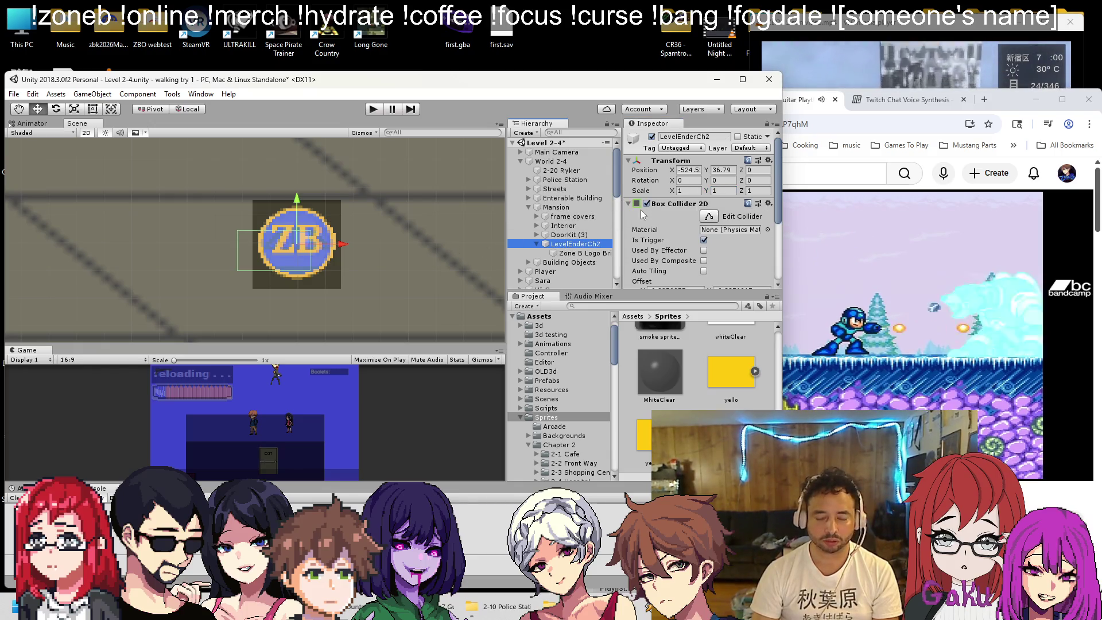
click(582, 254)
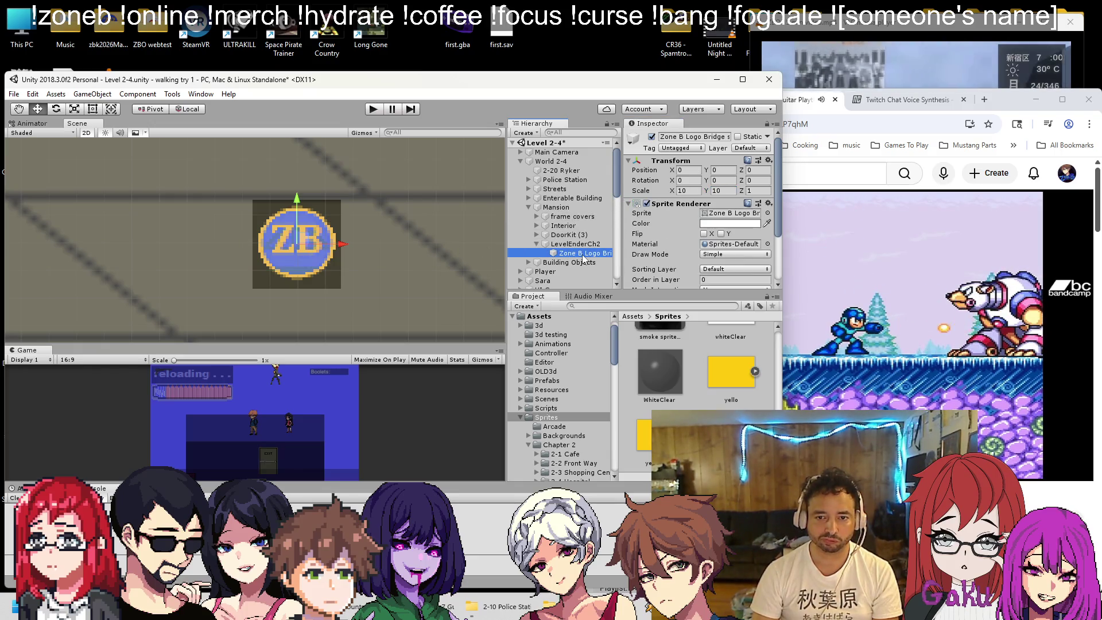
click(588, 244)
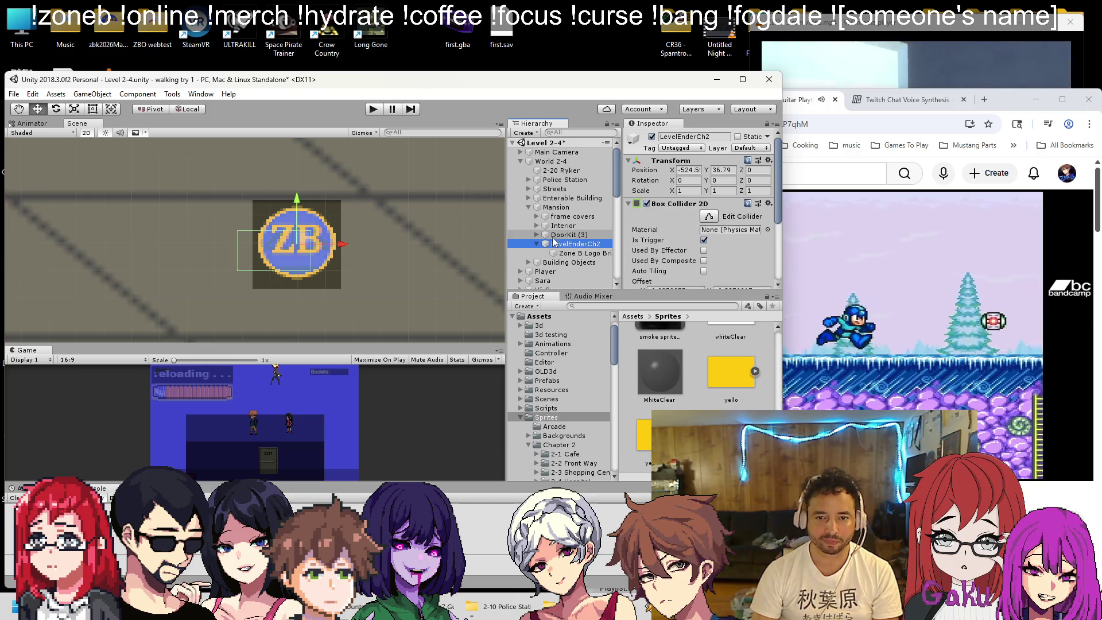
scroll(281, 250, up, 2)
drag(236, 249, 244, 249)
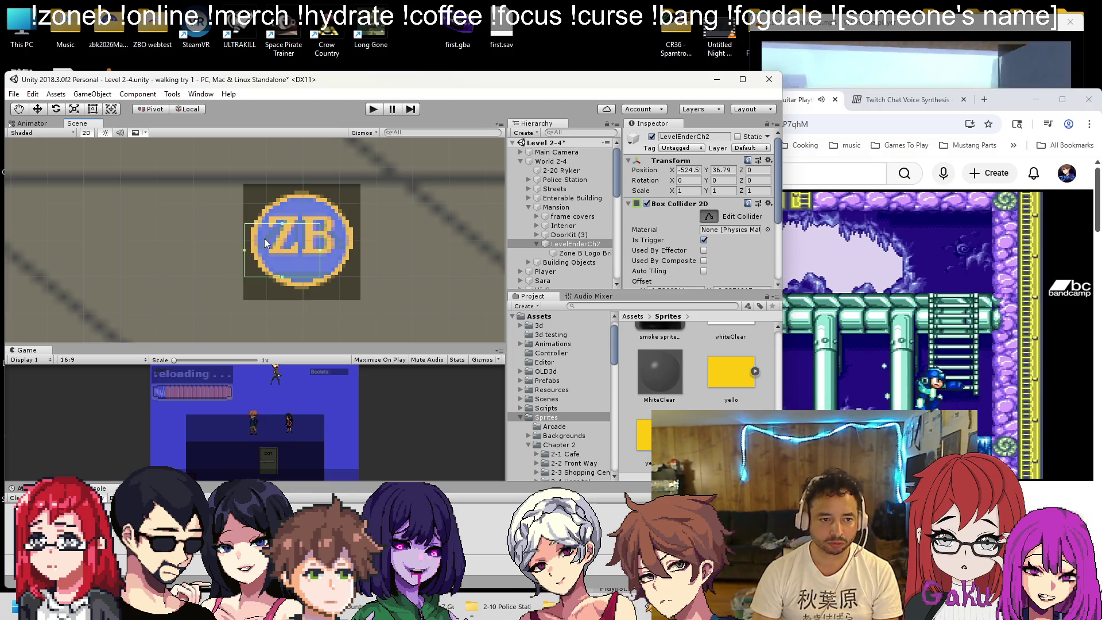
drag(320, 232, 350, 234)
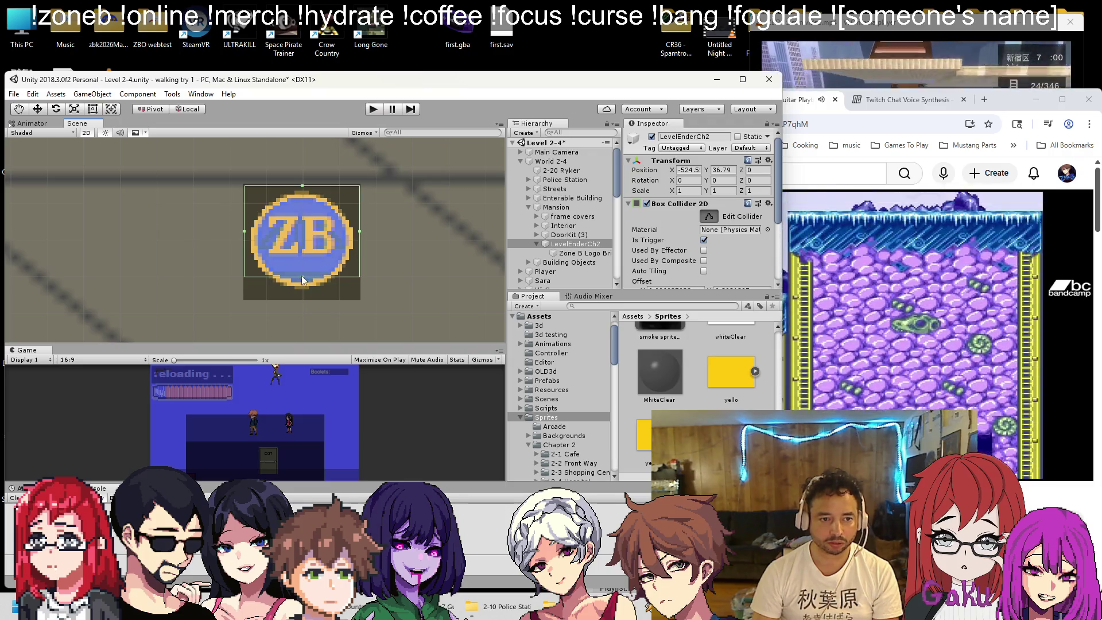
drag(301, 278, 302, 298)
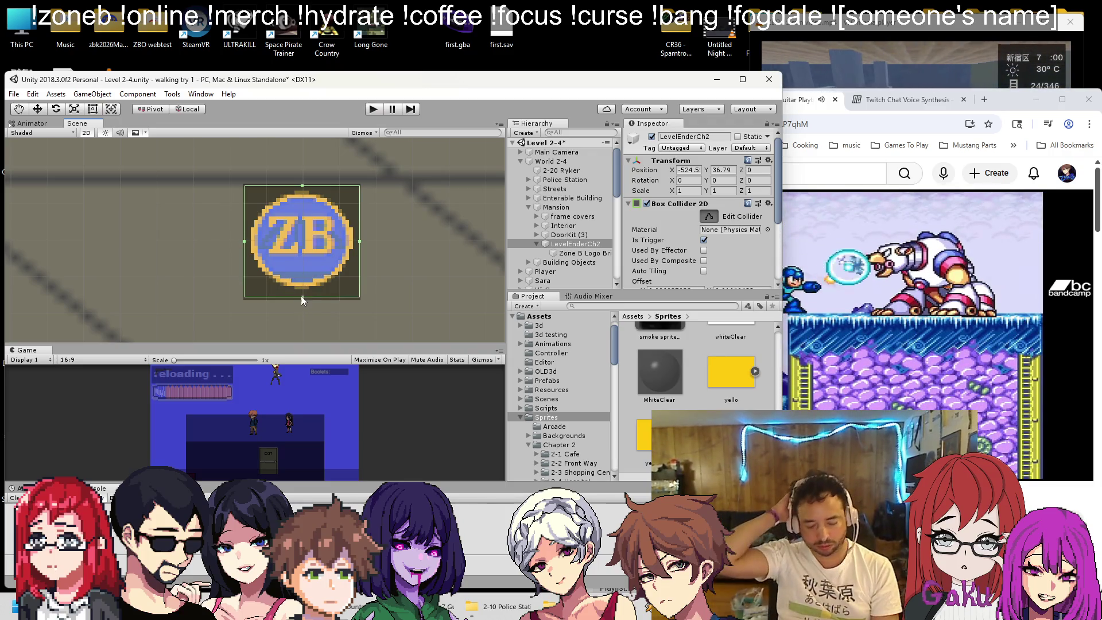
key(w)
Pan the scene back up onto the room and switch away from Unity
scroll(299, 282, down, 3)
scroll(298, 281, down, 3)
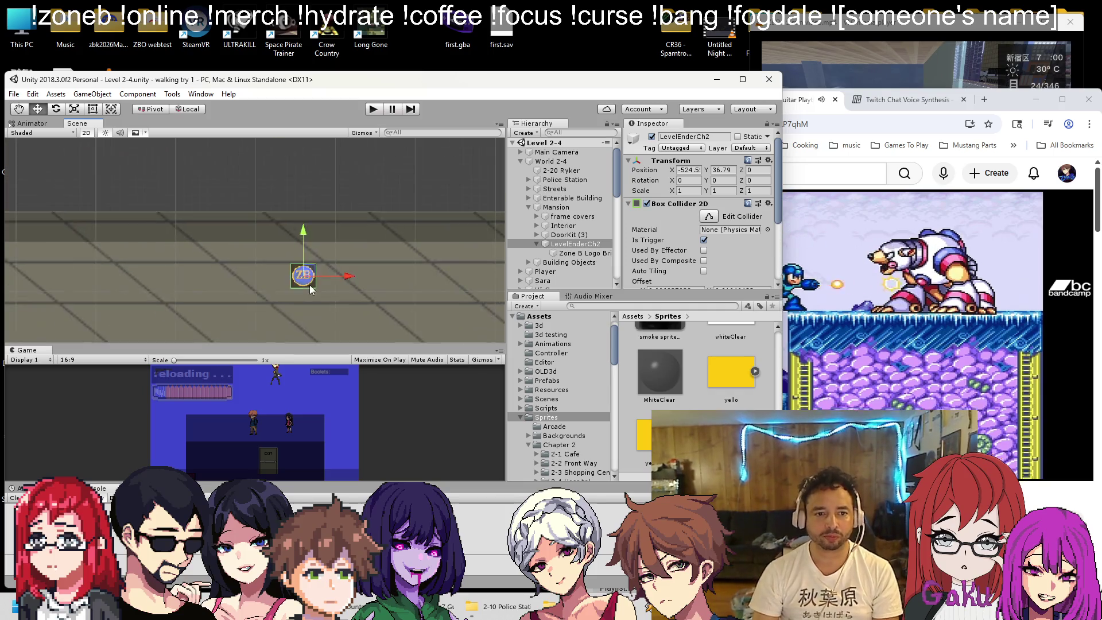
scroll(331, 337, up, 2)
drag(322, 283, 322, 211)
scroll(322, 218, up, 3)
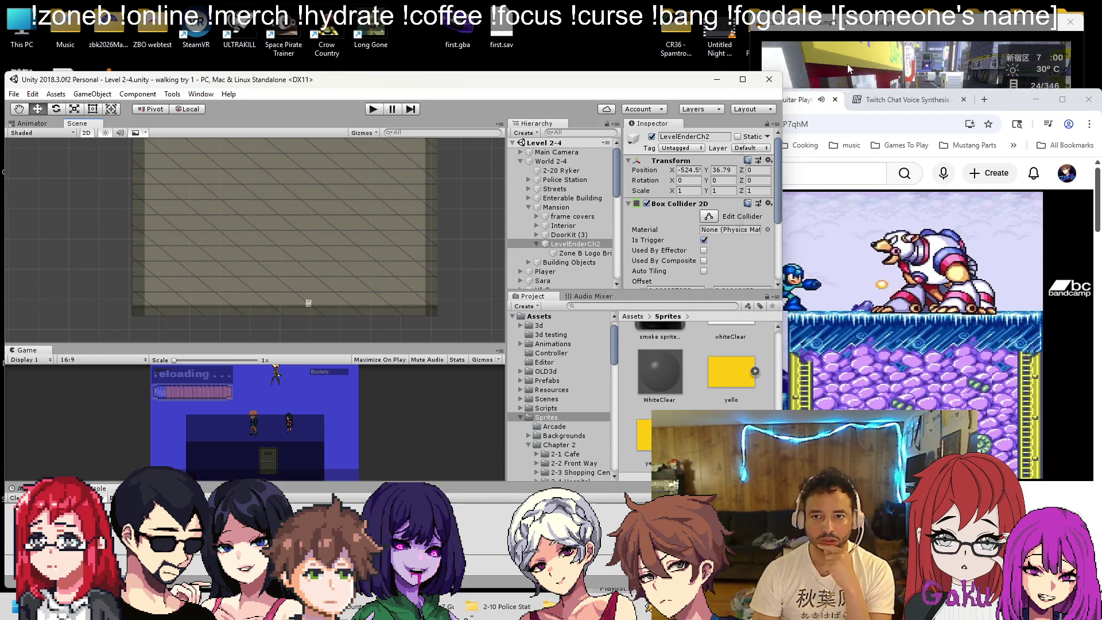
key(alt+Tab)
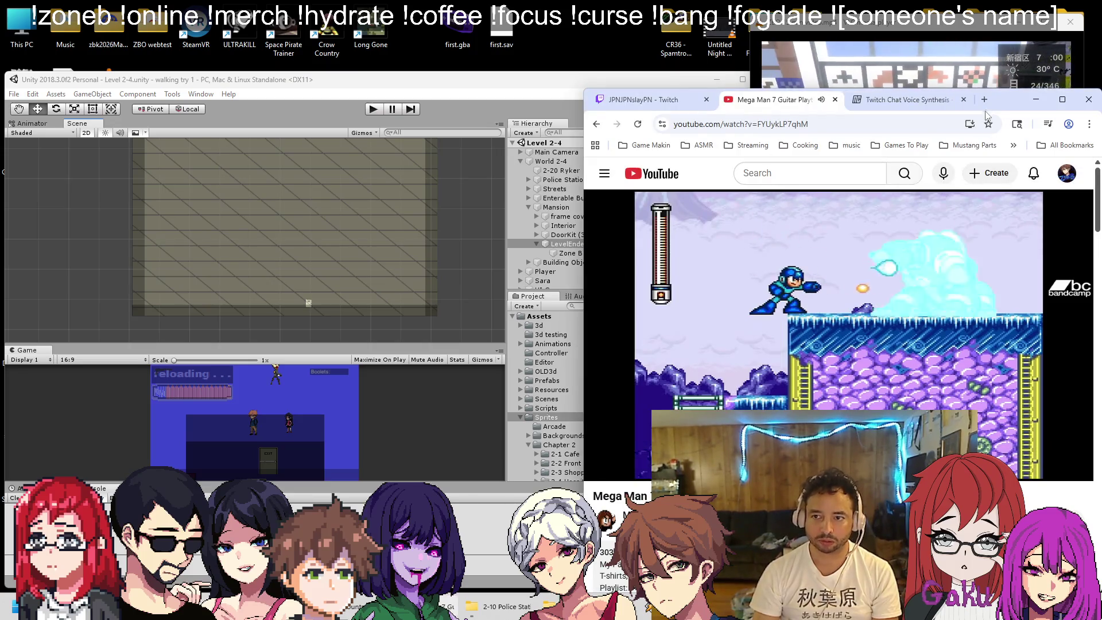
Search 'resident evil 1 mansion map' in a new tab, in its own window, showing image results
click(984, 99)
text(resident ev)
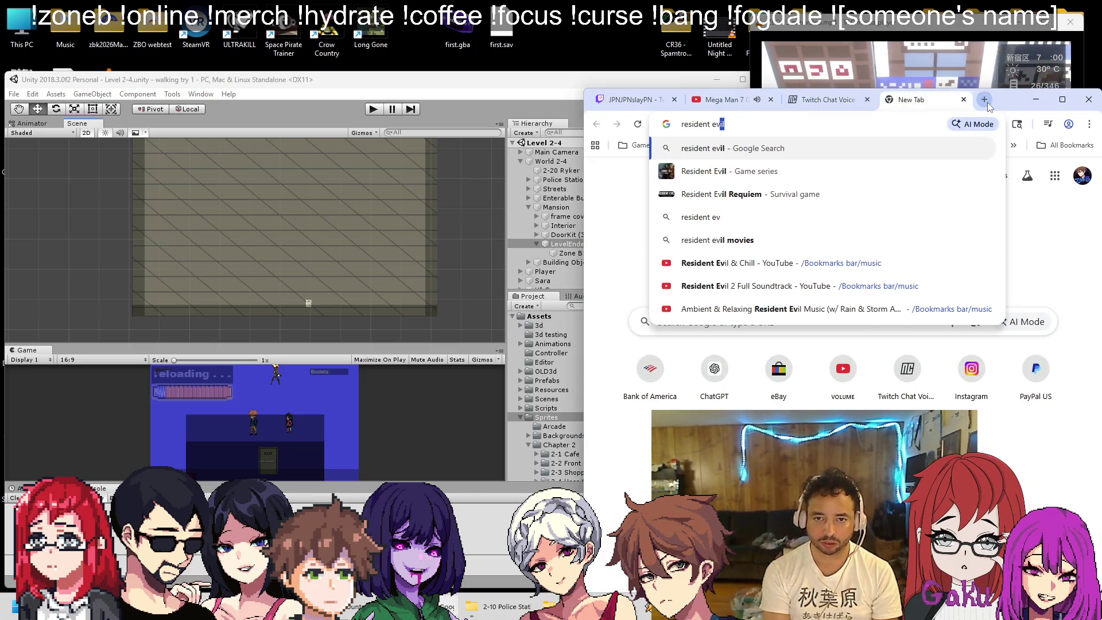
text(il 1 mansion )
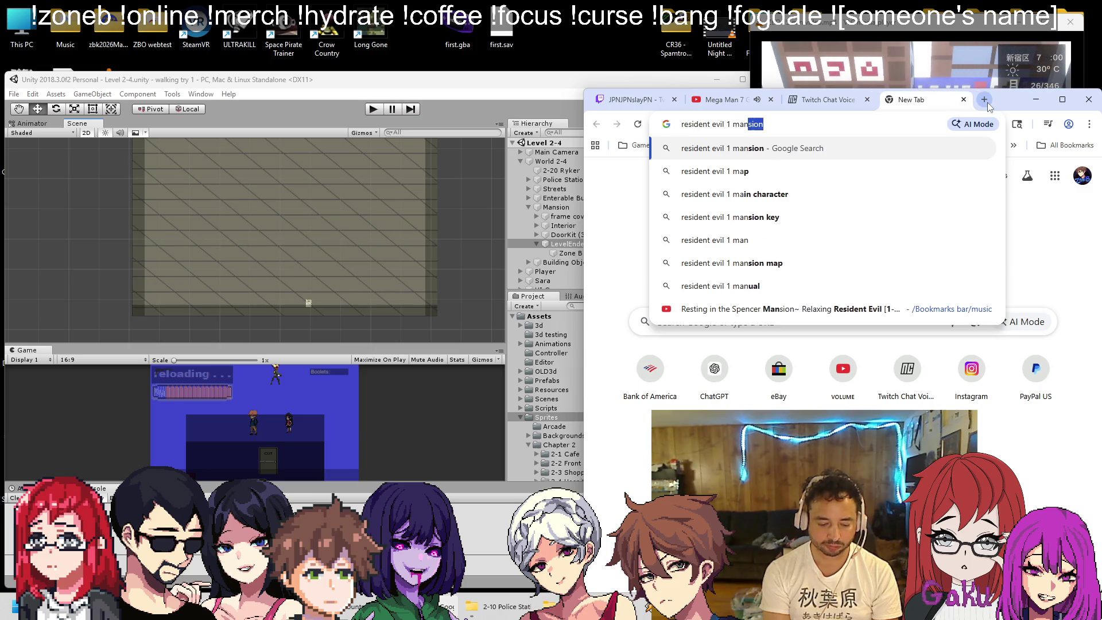
text(map)
key(Return)
drag(892, 99, 109, 74)
click(141, 198)
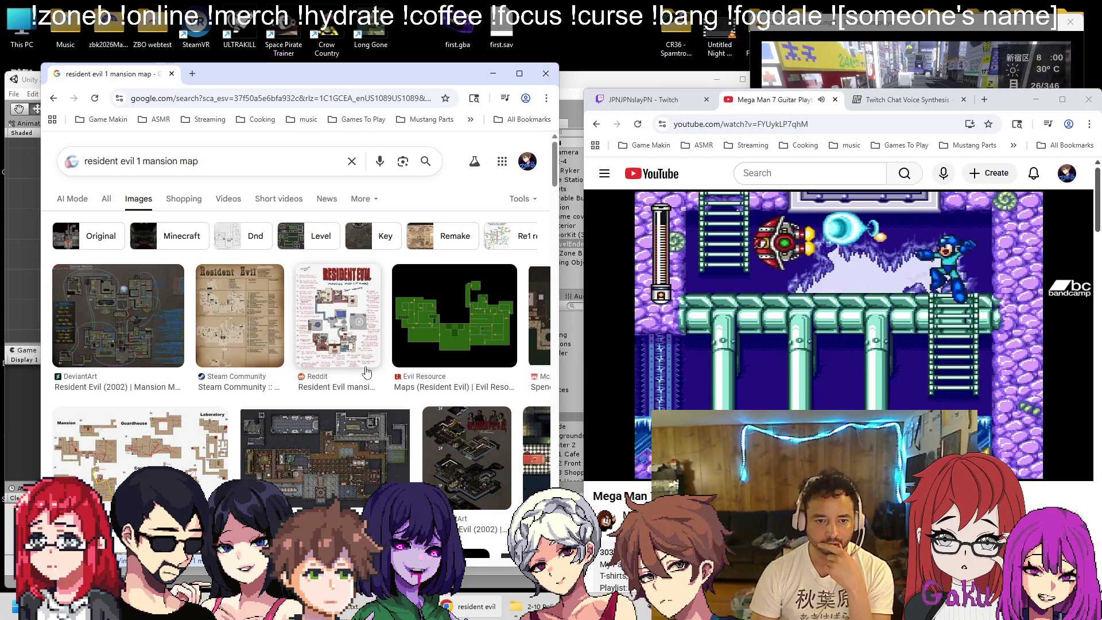
Apply a filter to the mansion map image results and browse through them
scroll(366, 372, down, 2)
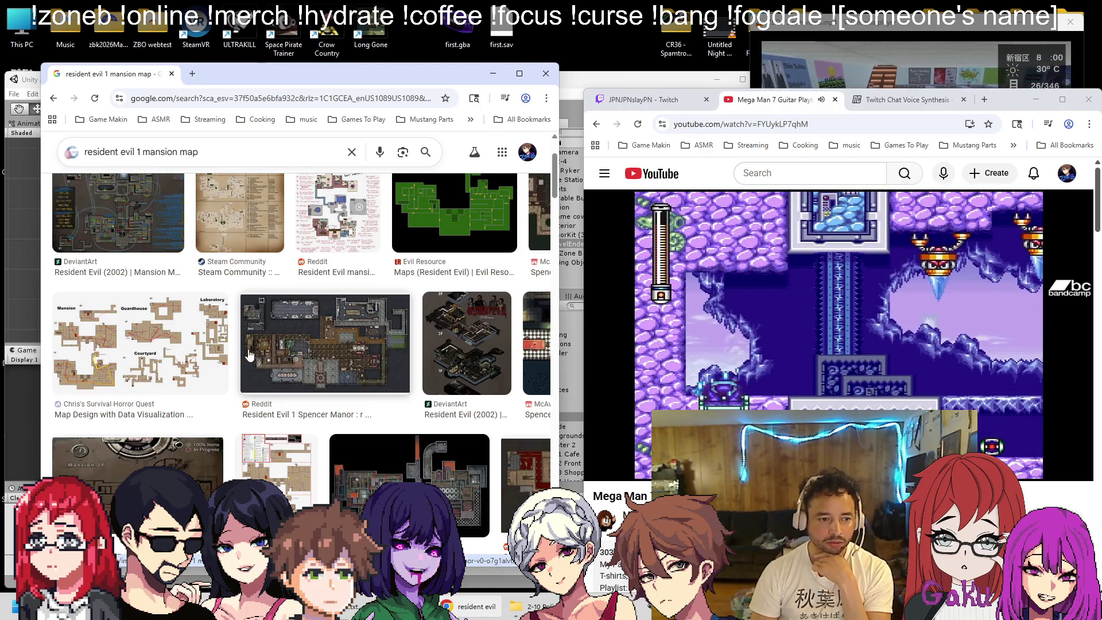
scroll(340, 369, up, 2)
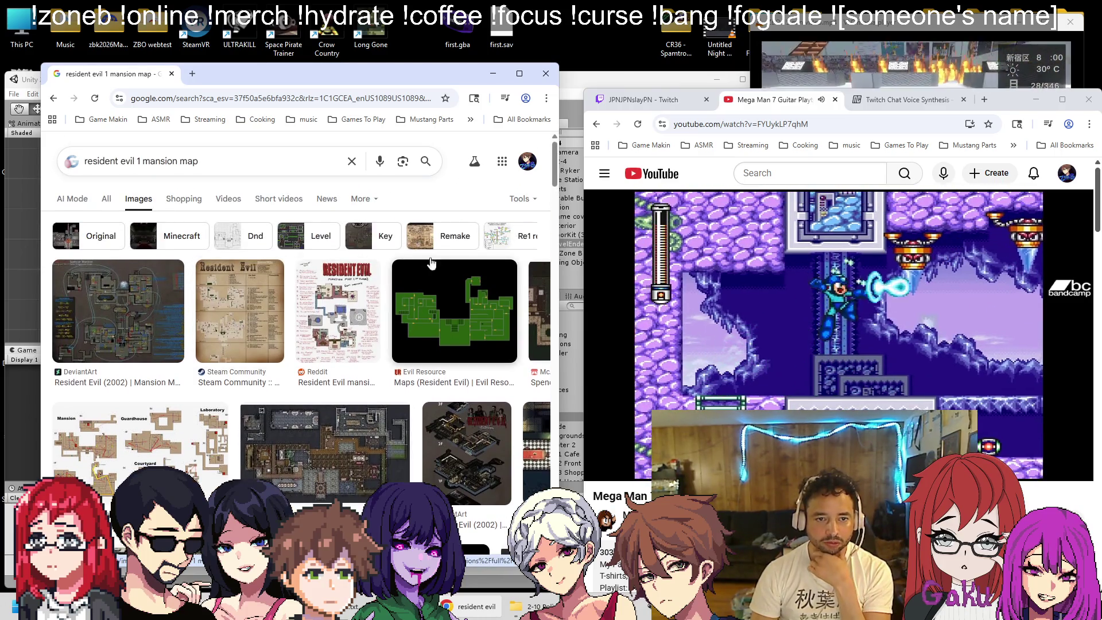
click(519, 199)
mouse_move(508, 242)
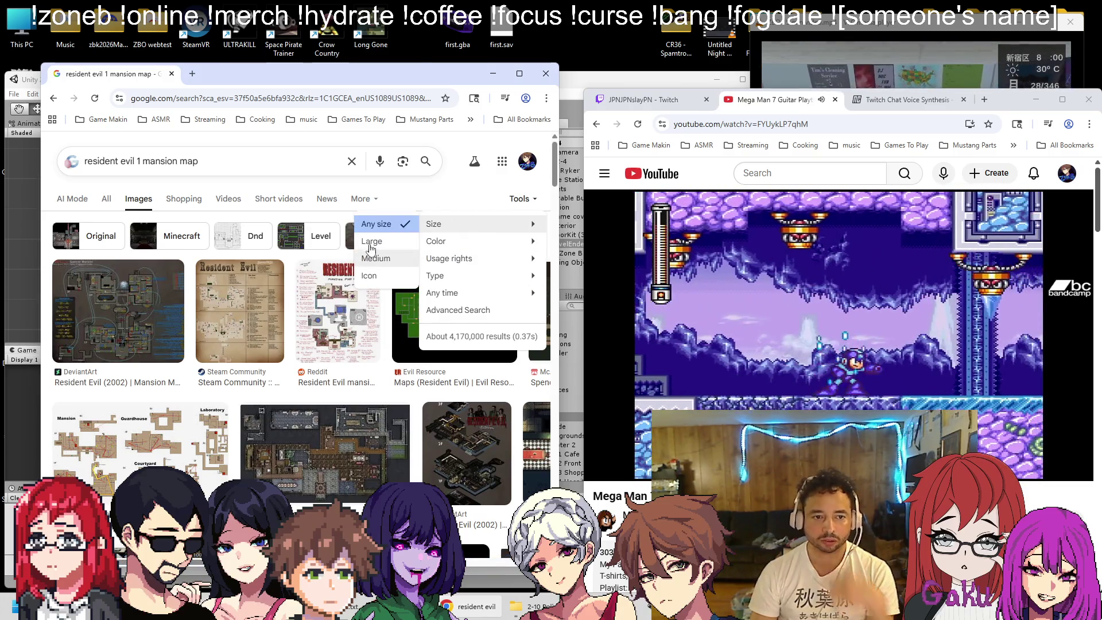
click(370, 246)
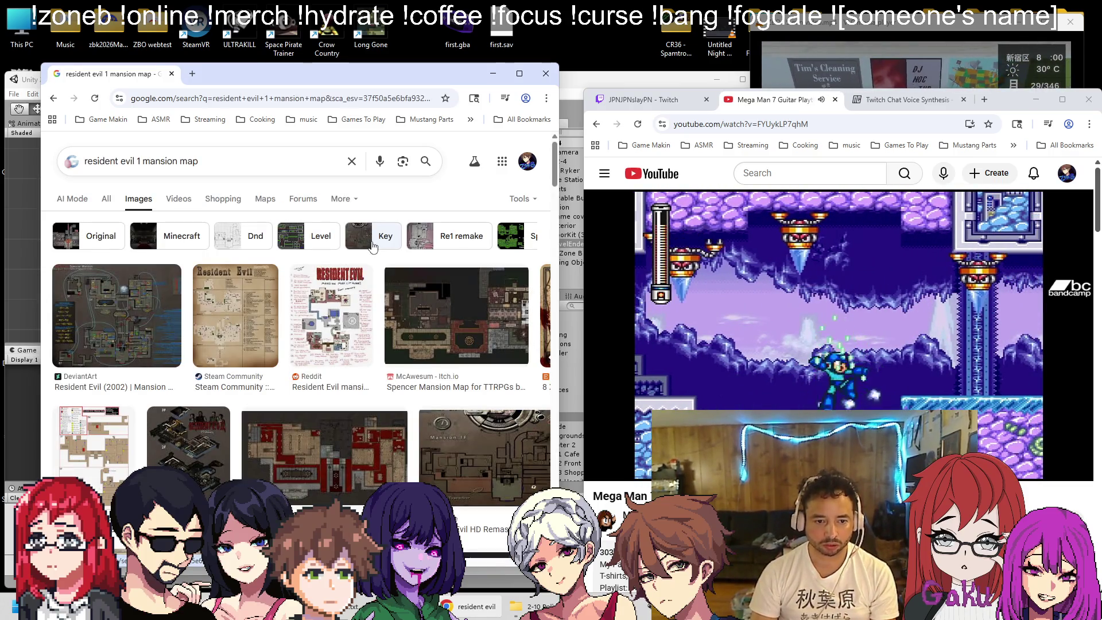
scroll(310, 361, down, 3)
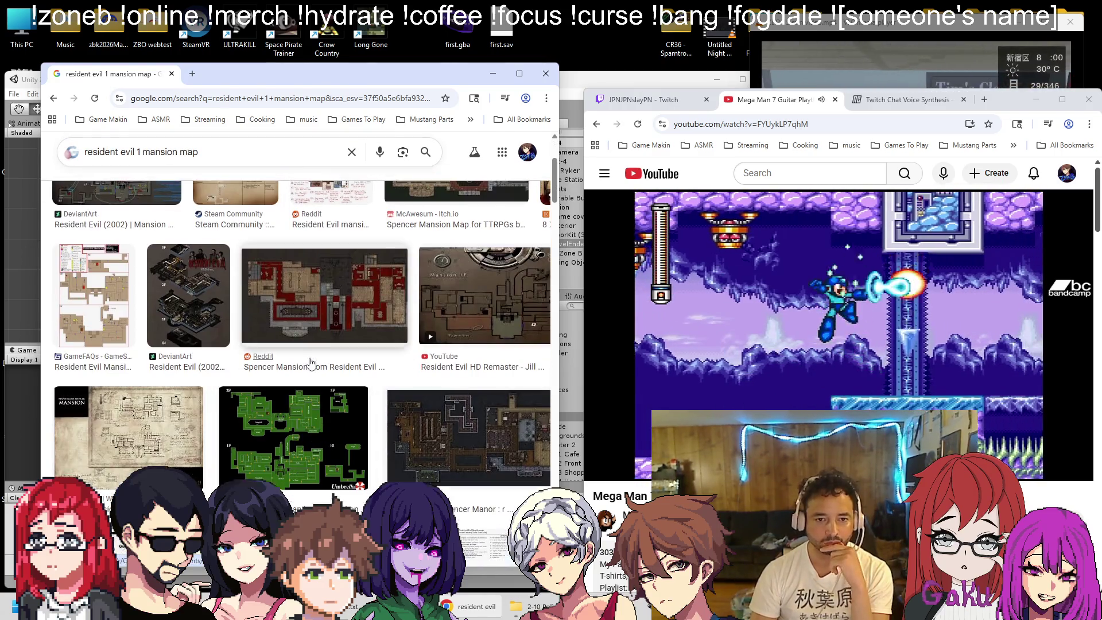
scroll(310, 362, up, 3)
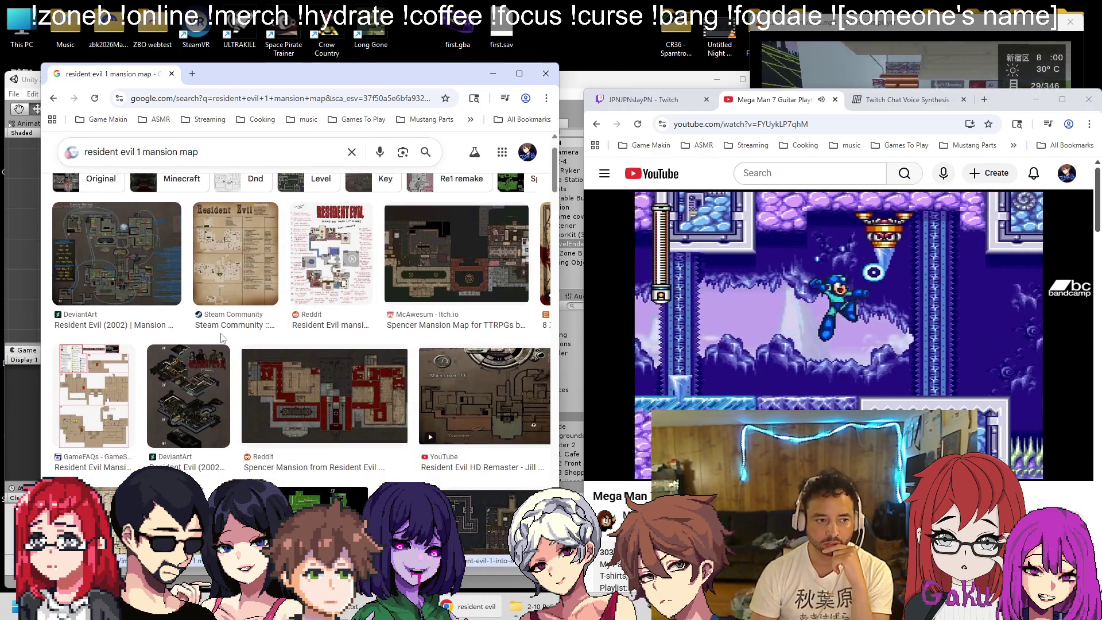
scroll(322, 335, right, 3)
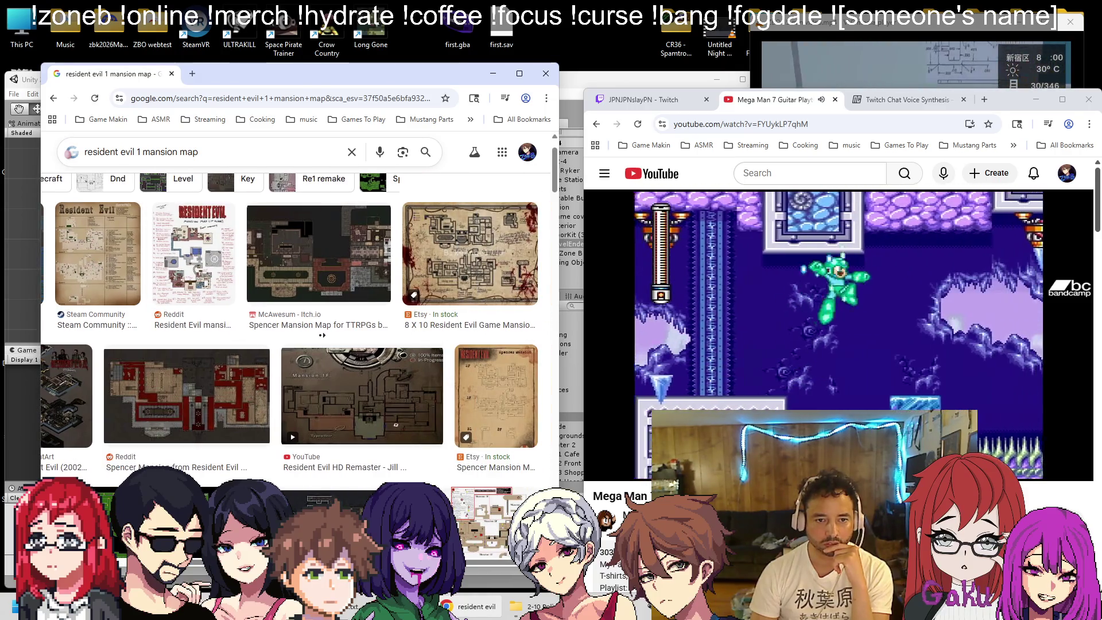
scroll(81, 316, left, 3)
scroll(278, 319, down, 2)
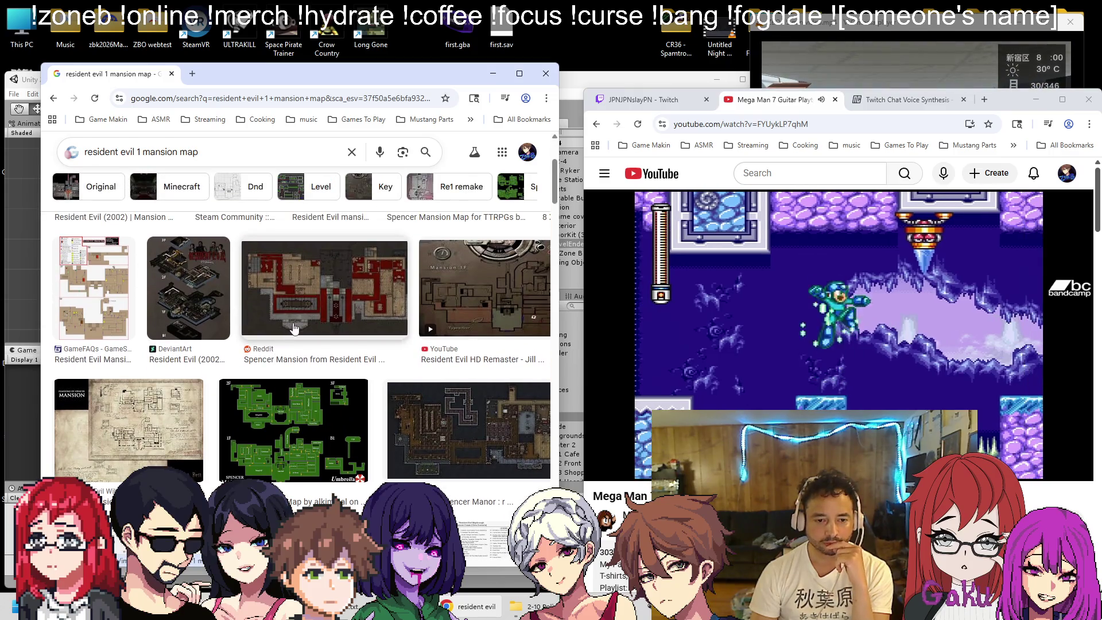
scroll(281, 327, down, 2)
Open the green Spencer Mansion map's DeviantArt page and move it into the video's browser window
click(286, 339)
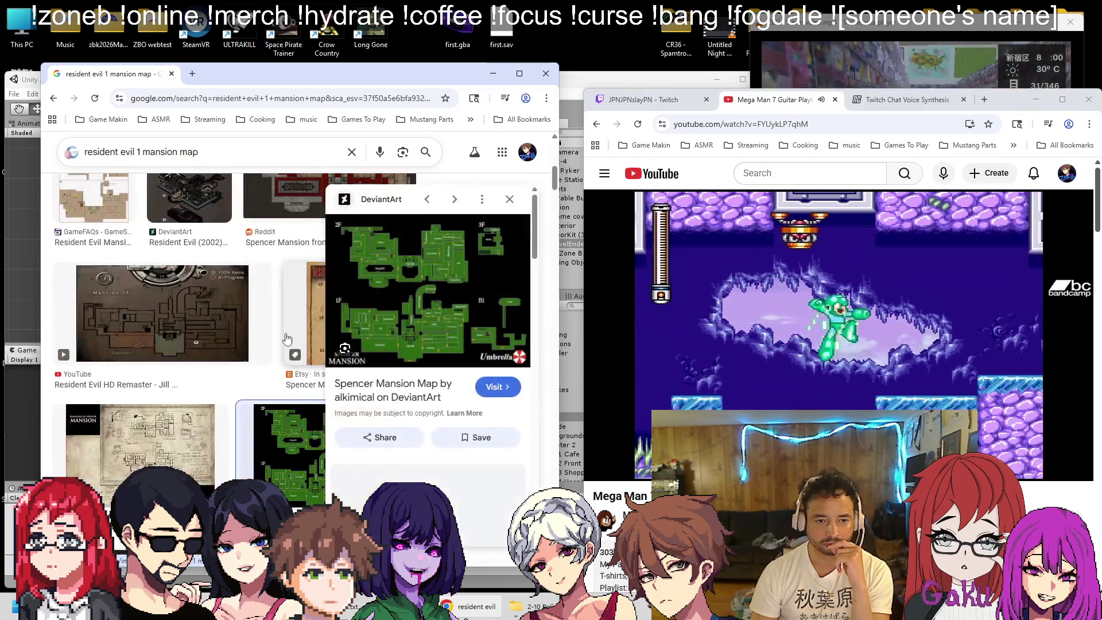
right_click(409, 280)
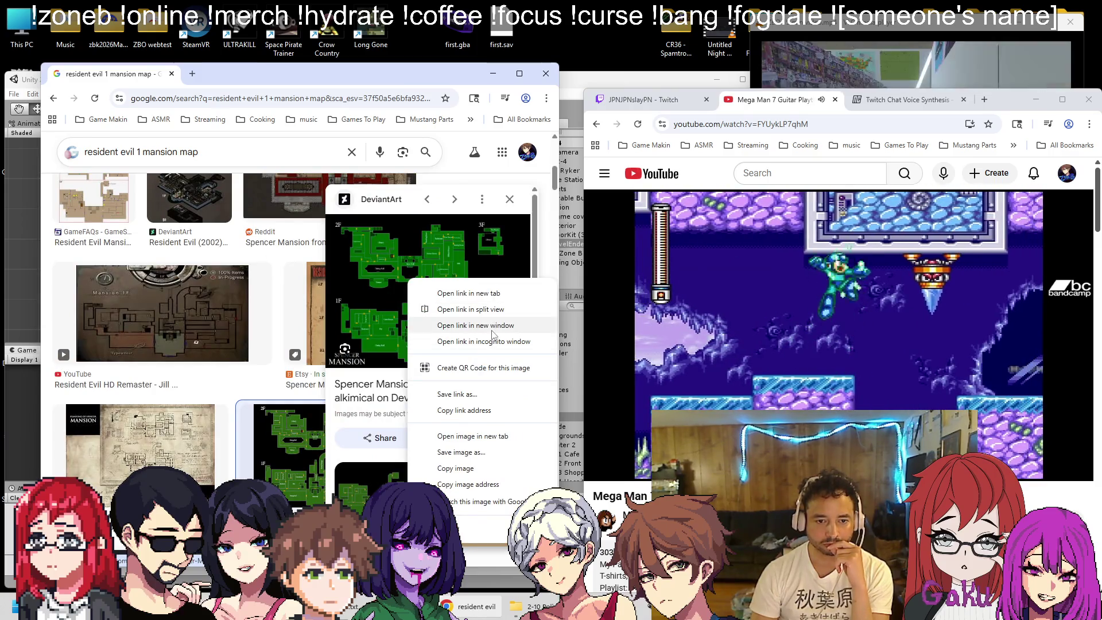
click(491, 331)
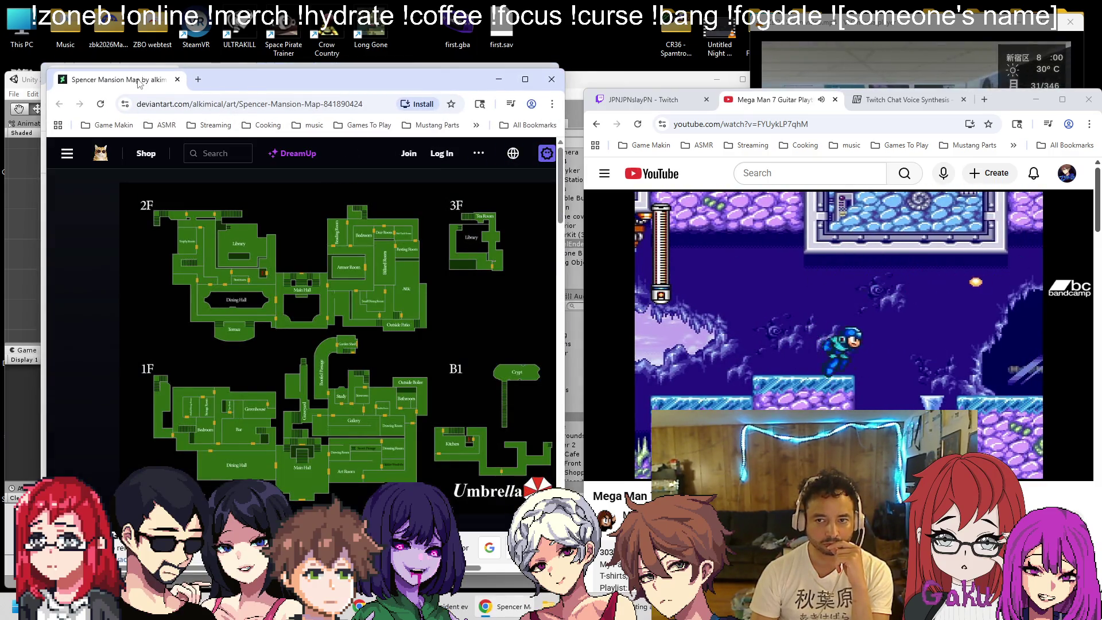
drag(115, 79, 957, 104)
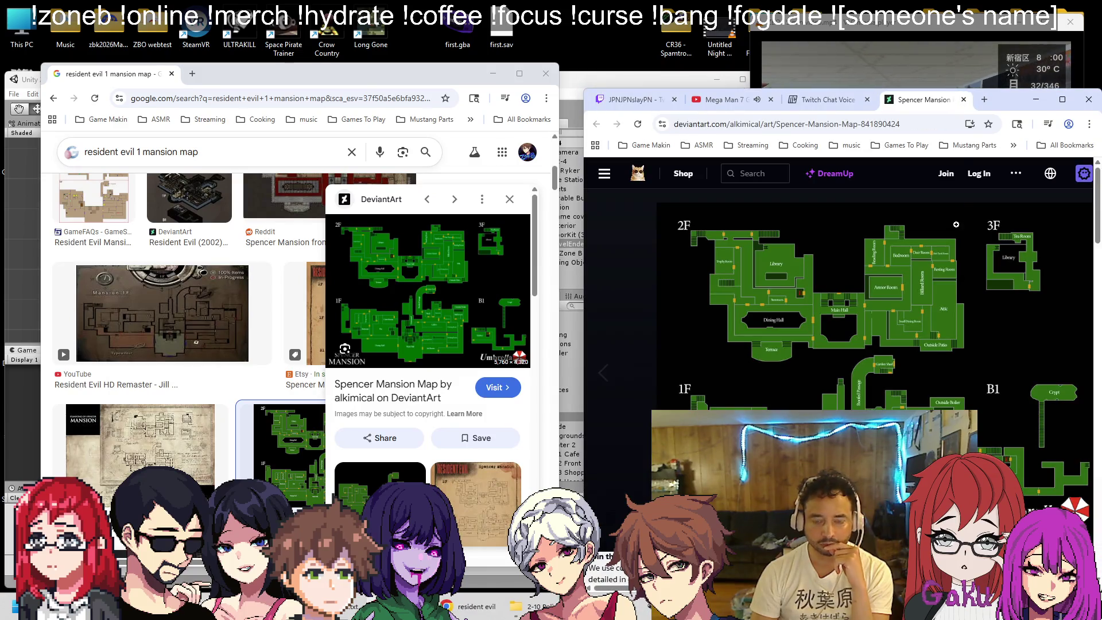
click(546, 73)
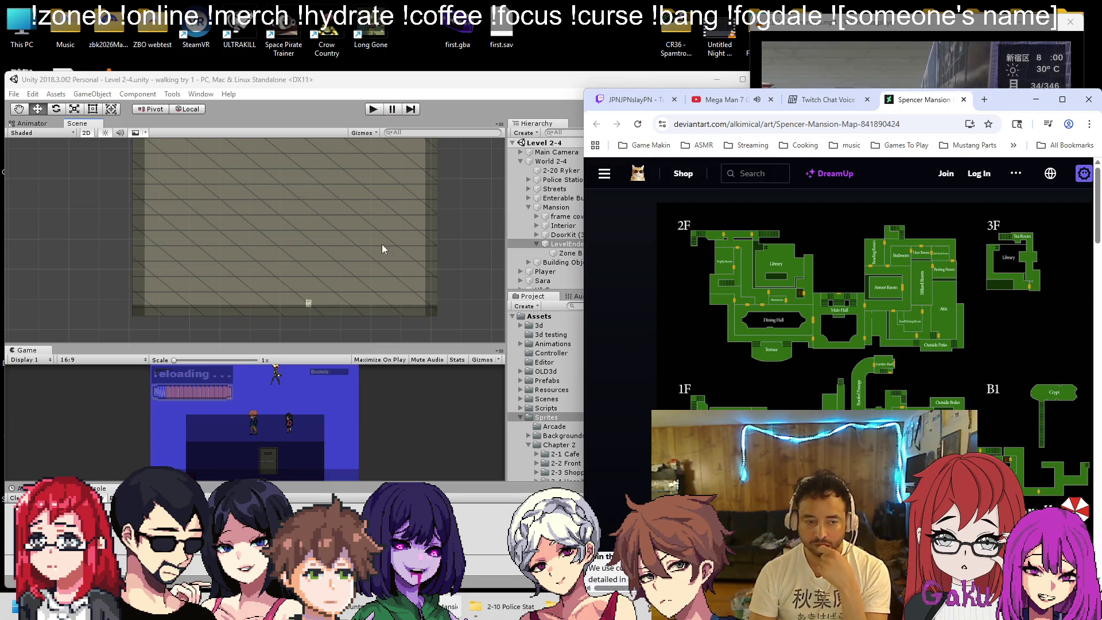
Bring Unity forward and pan across the level to the green and orange area
scroll(349, 245, down, 3)
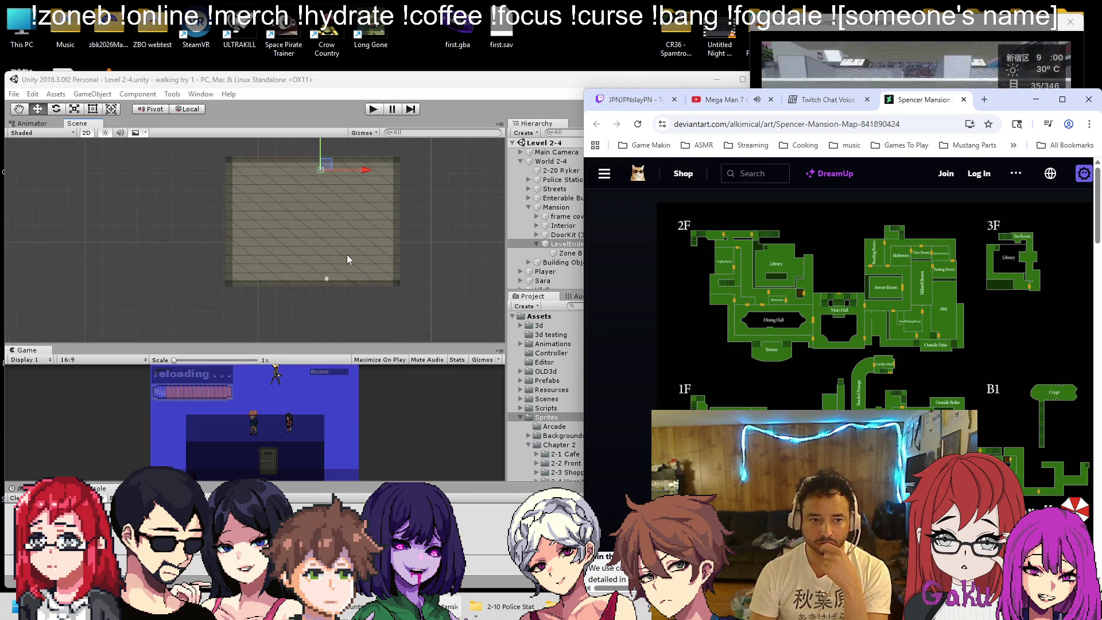
click(326, 201)
scroll(342, 215, down, 3)
mouse_move(223, 239)
mouse_down()
mouse_move(168, 273)
mouse_move(177, 225)
mouse_move(168, 186)
mouse_move(187, 243)
mouse_move(6, 258)
mouse_up()
scroll(960, 256, down, 1)
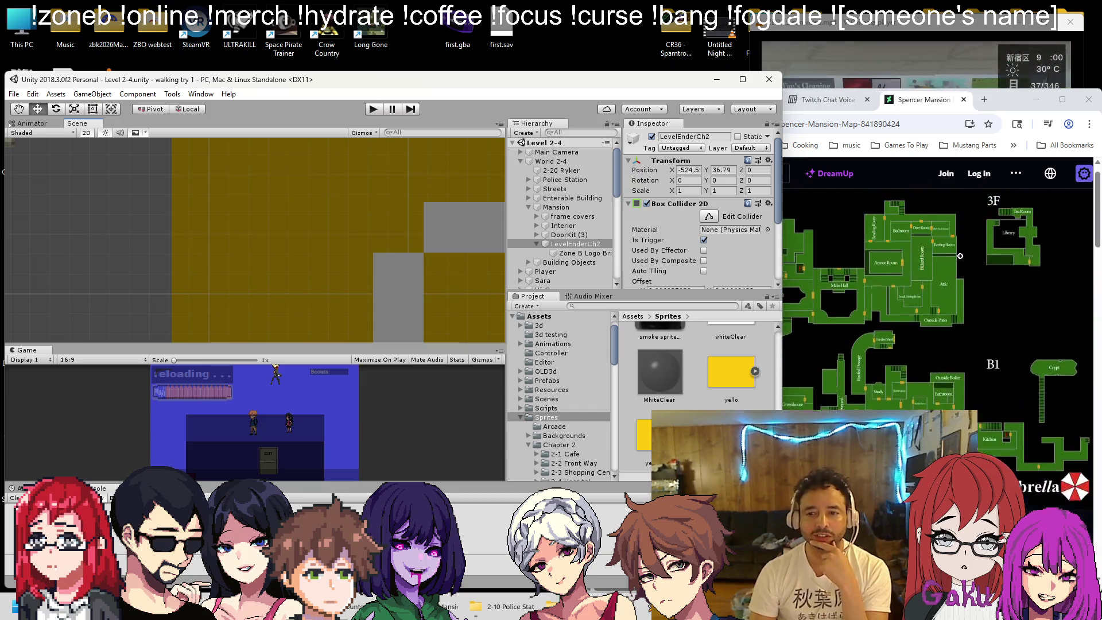
scroll(392, 212, up, 2)
drag(392, 212, 192, 247)
Frame the selected floor tile in the Scene view with the Move tool active
scroll(235, 237, up, 2)
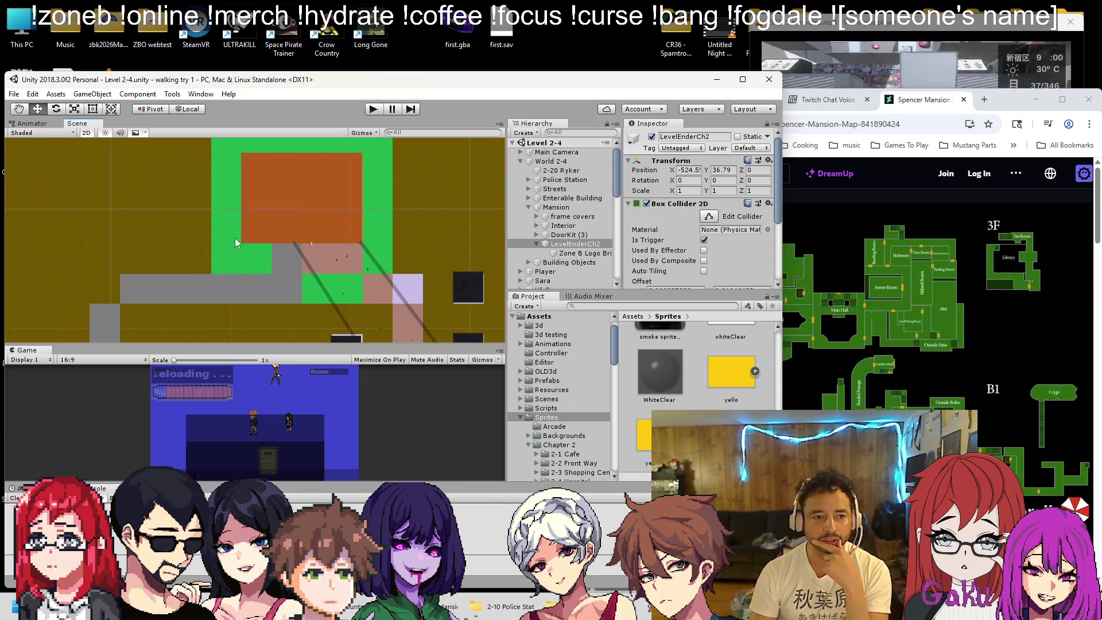
scroll(315, 237, up, 4)
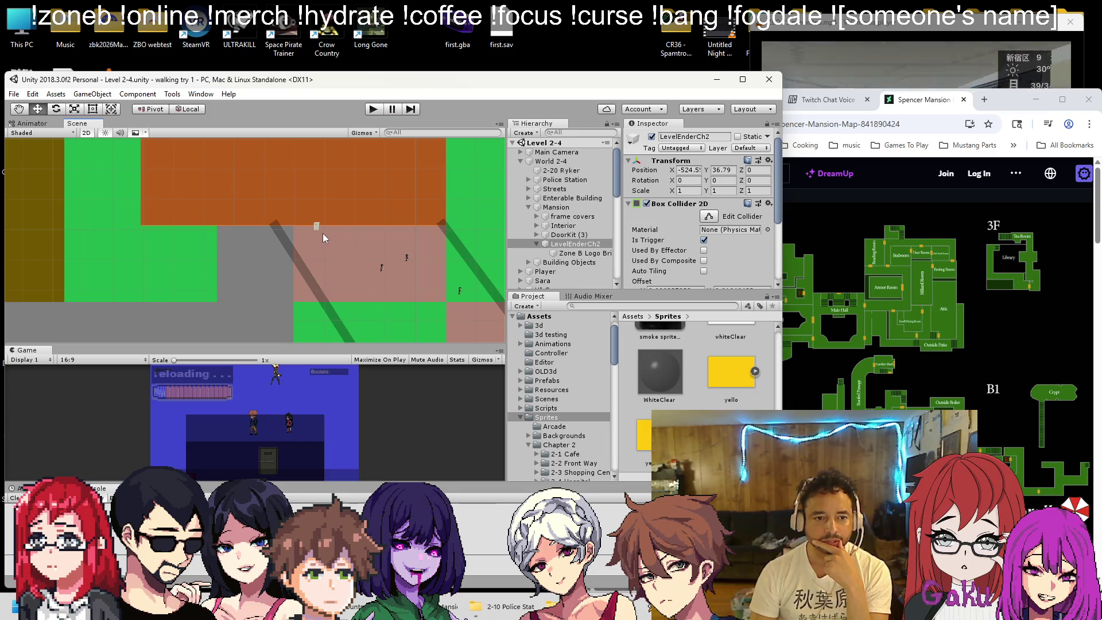
scroll(313, 235, down, 4)
drag(185, 225, 304, 257)
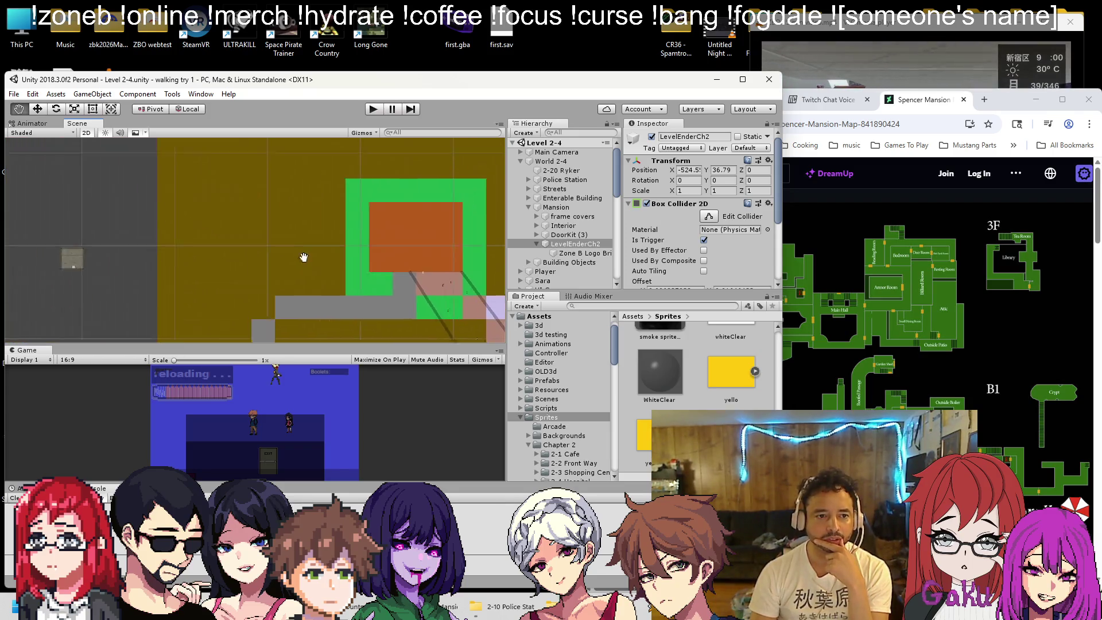
scroll(383, 271, down, 4)
key(w)
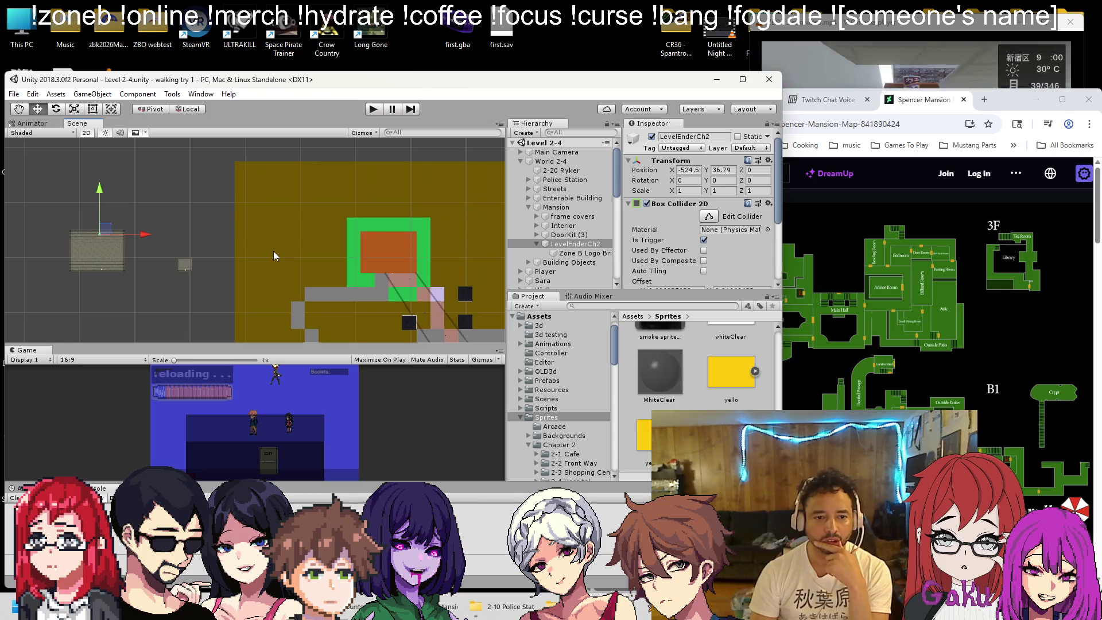
key(f)
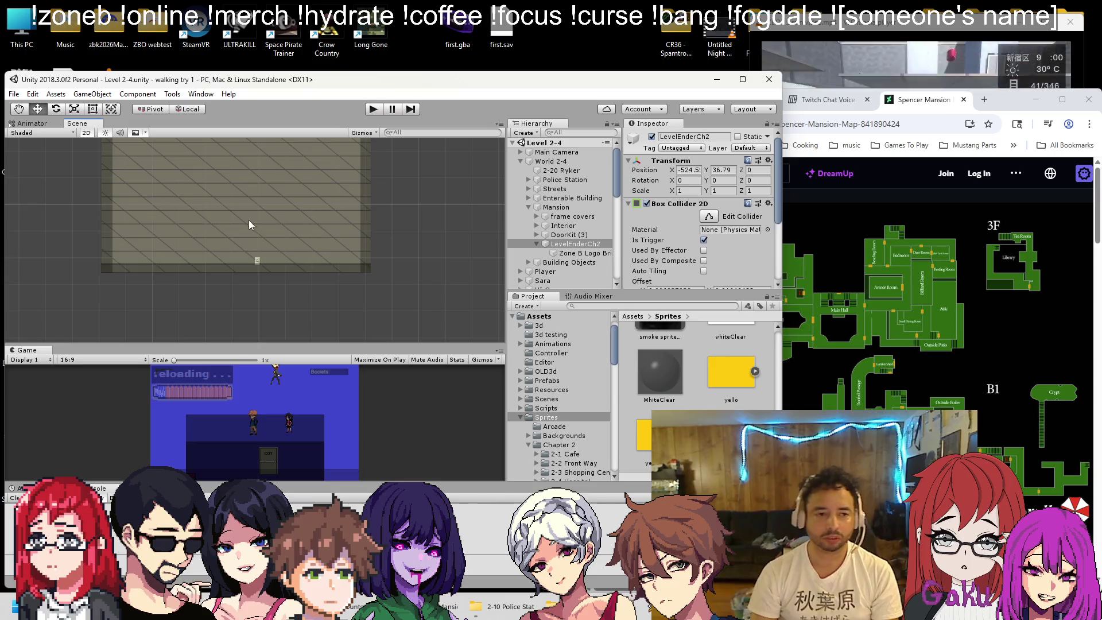
scroll(270, 229, down, 2)
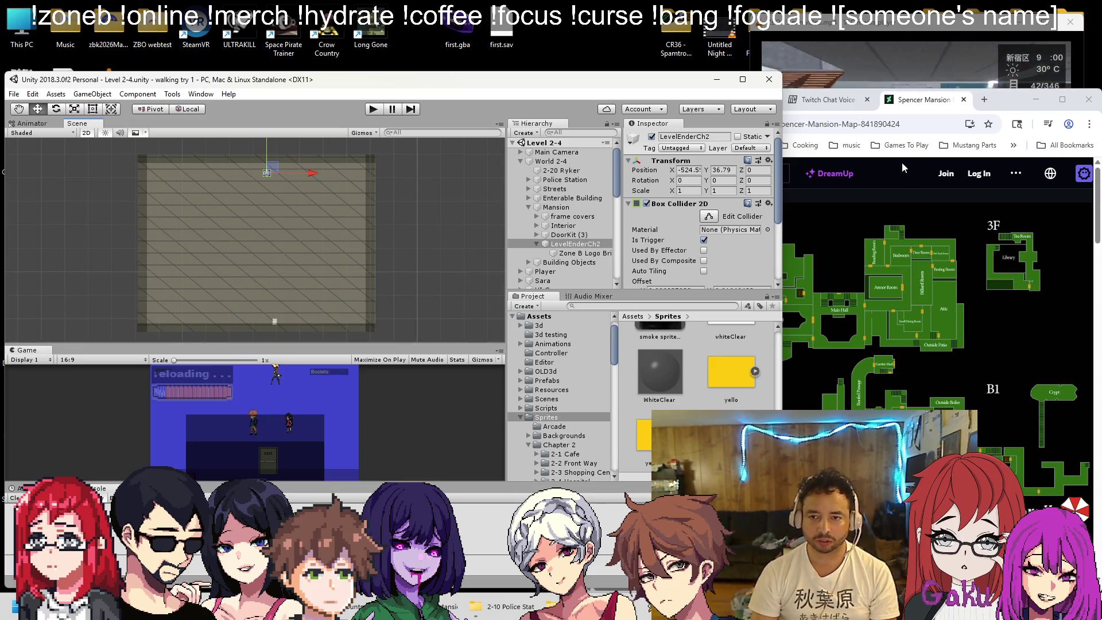
Open the Spencer Mansion map image in its own Chrome tab and narrow the browser window
click(930, 109)
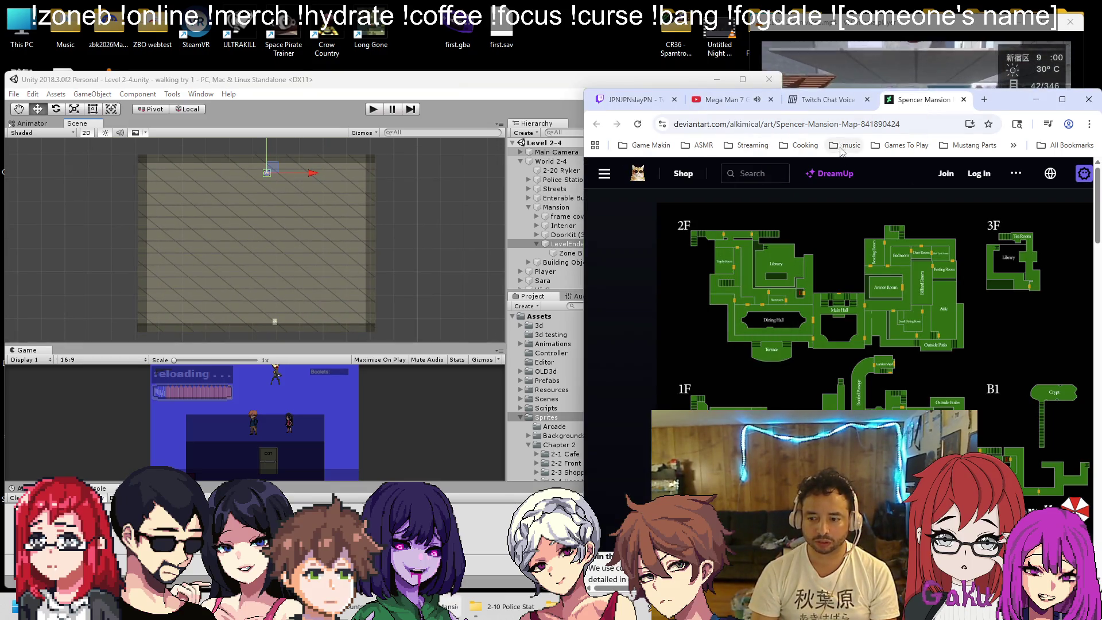
click(453, 82)
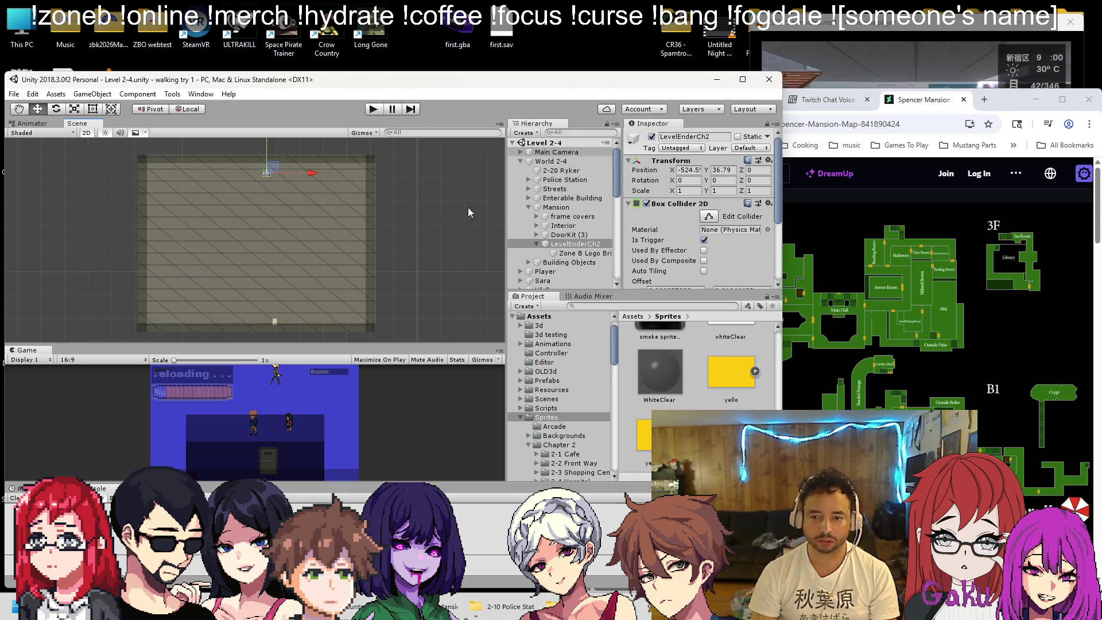
click(788, 282)
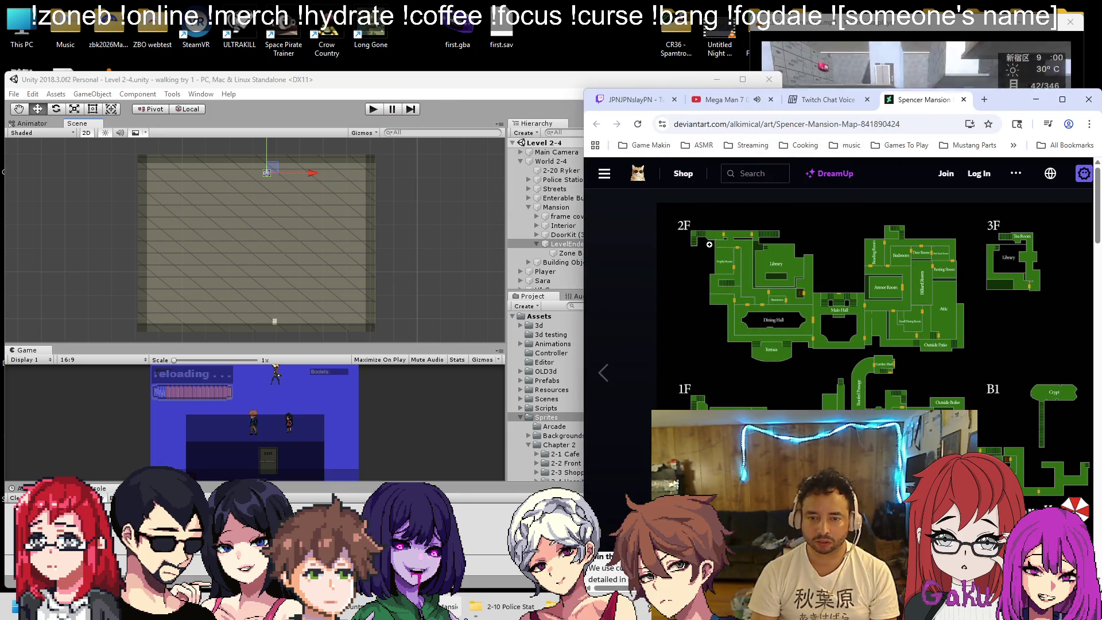
right_click(788, 281)
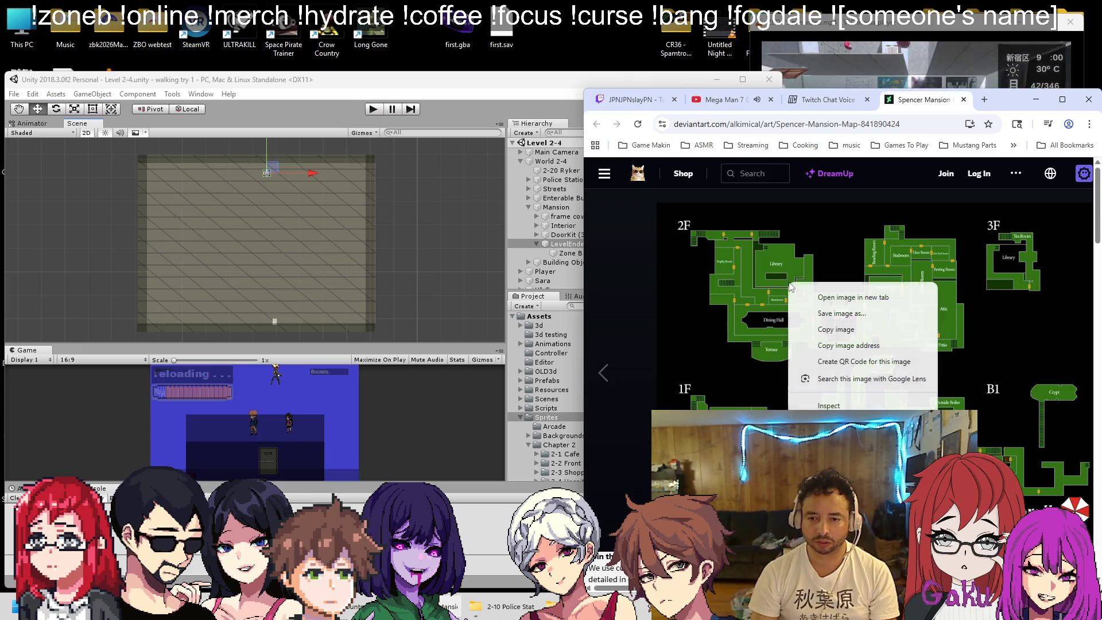
click(831, 302)
drag(582, 263, 773, 273)
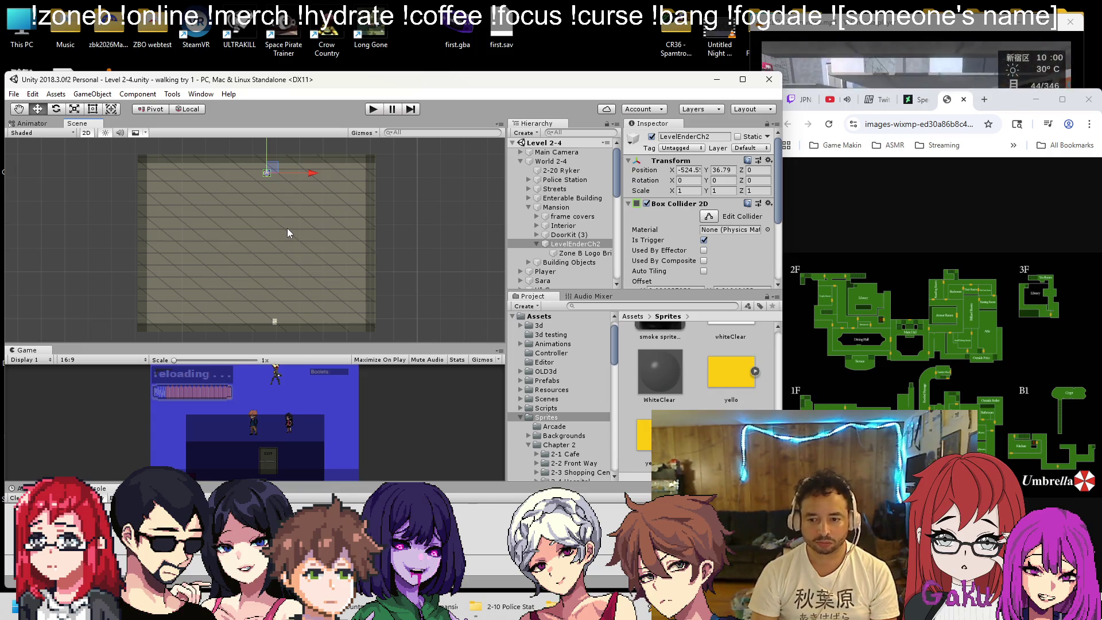
Slide the left wall strip into the room, duplicate it, and shorten both vertical walls
click(139, 268)
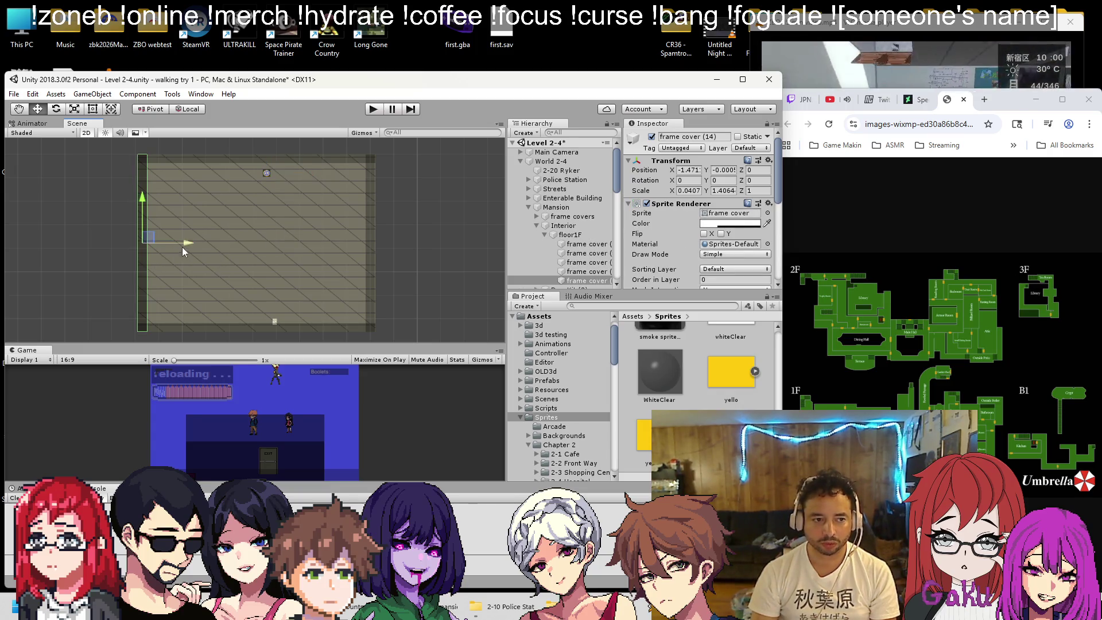
mouse_move(191, 240)
mouse_down()
mouse_move(366, 243)
mouse_move(354, 242)
mouse_up()
key(ctrl+d)
key(t)
drag(306, 155, 305, 274)
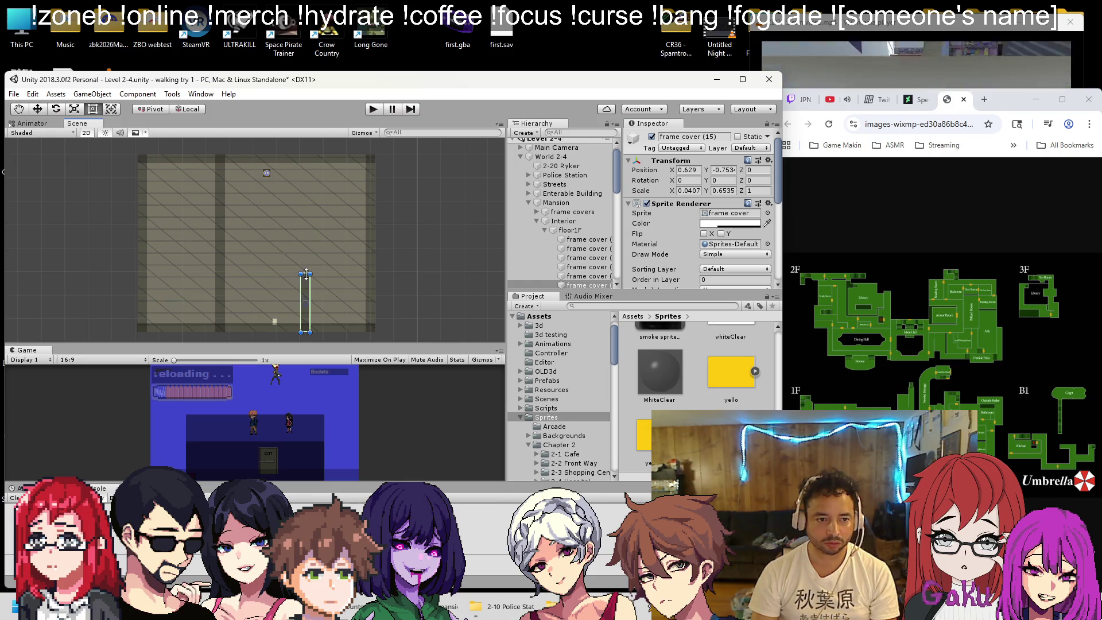
click(218, 175)
drag(221, 155, 224, 230)
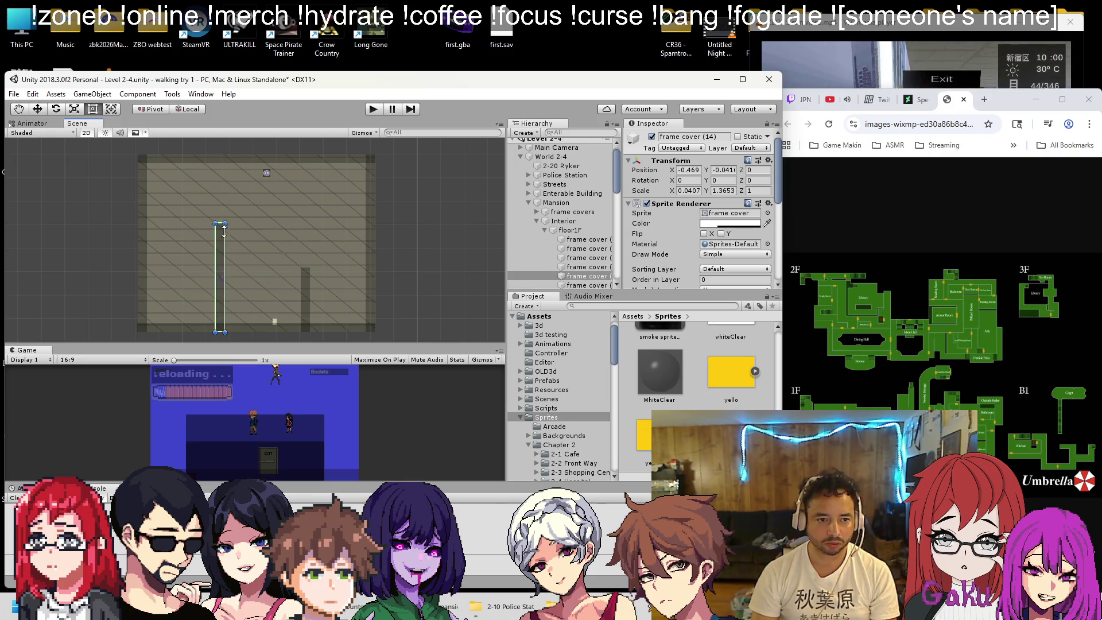
Move the top strip down as a horizontal cross wall, trimming its right end and extending it left
click(233, 159)
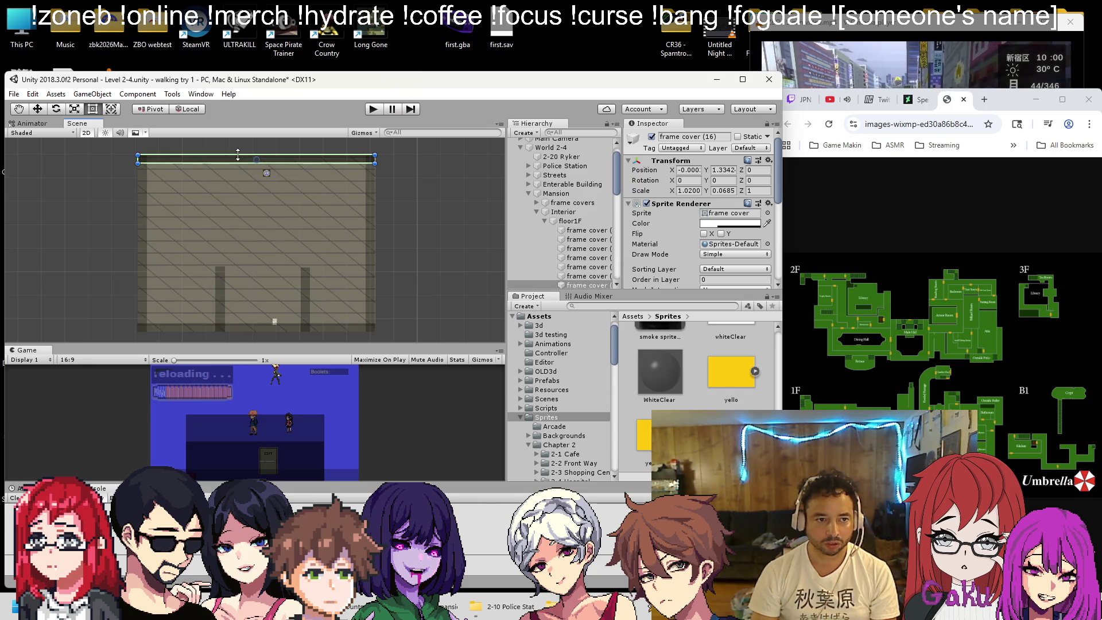
click(26, 109)
drag(255, 142, 265, 253)
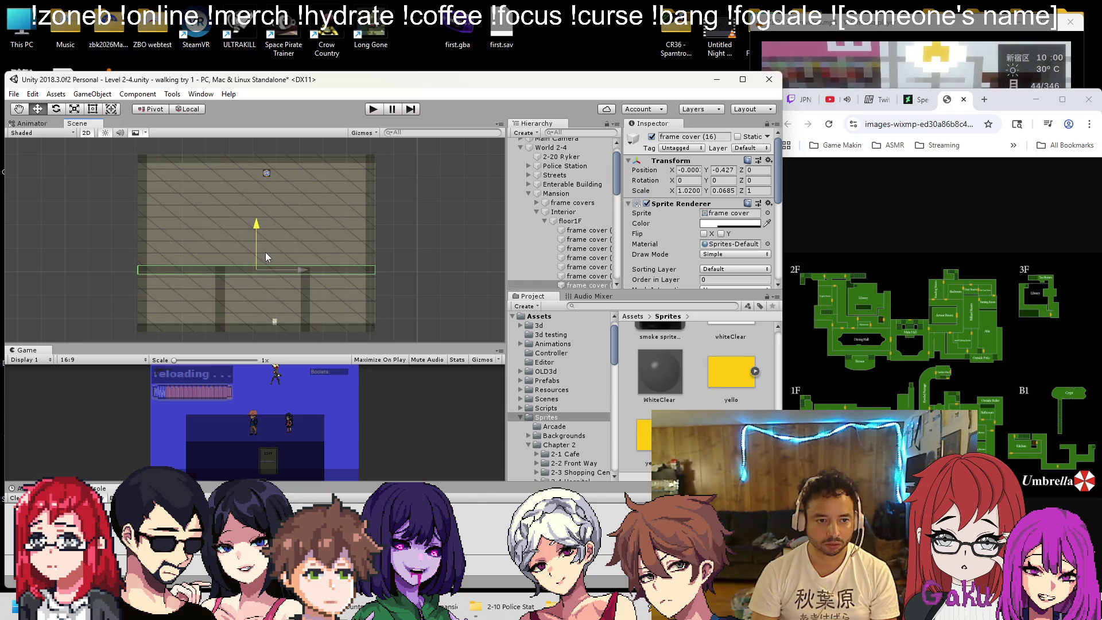
click(96, 111)
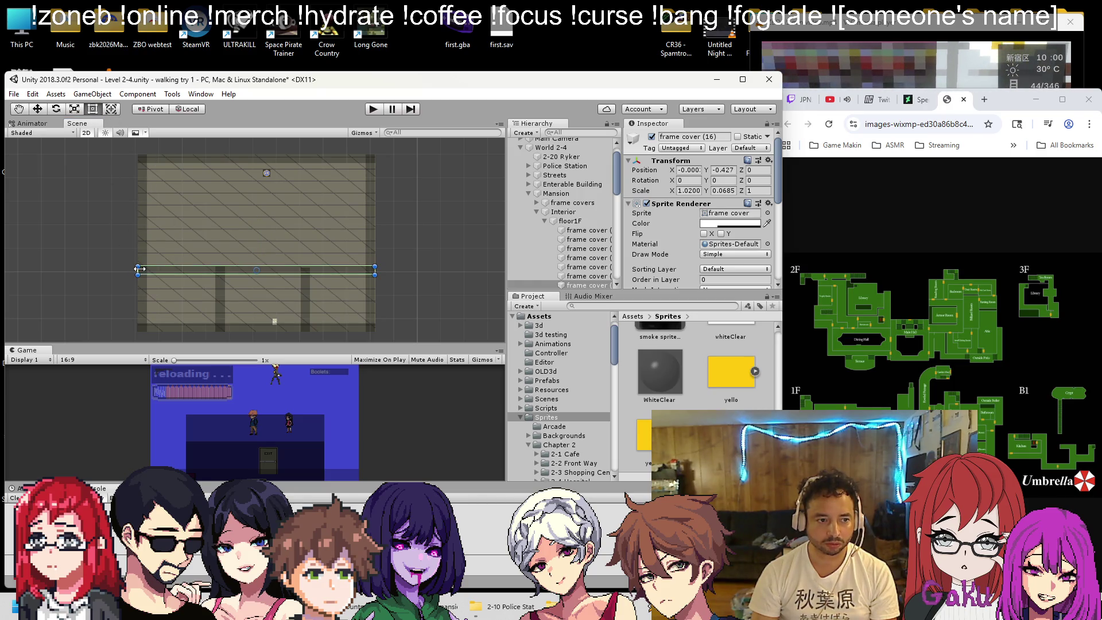
mouse_move(376, 269)
mouse_down()
mouse_move(312, 276)
mouse_move(307, 291)
mouse_move(310, 278)
mouse_up()
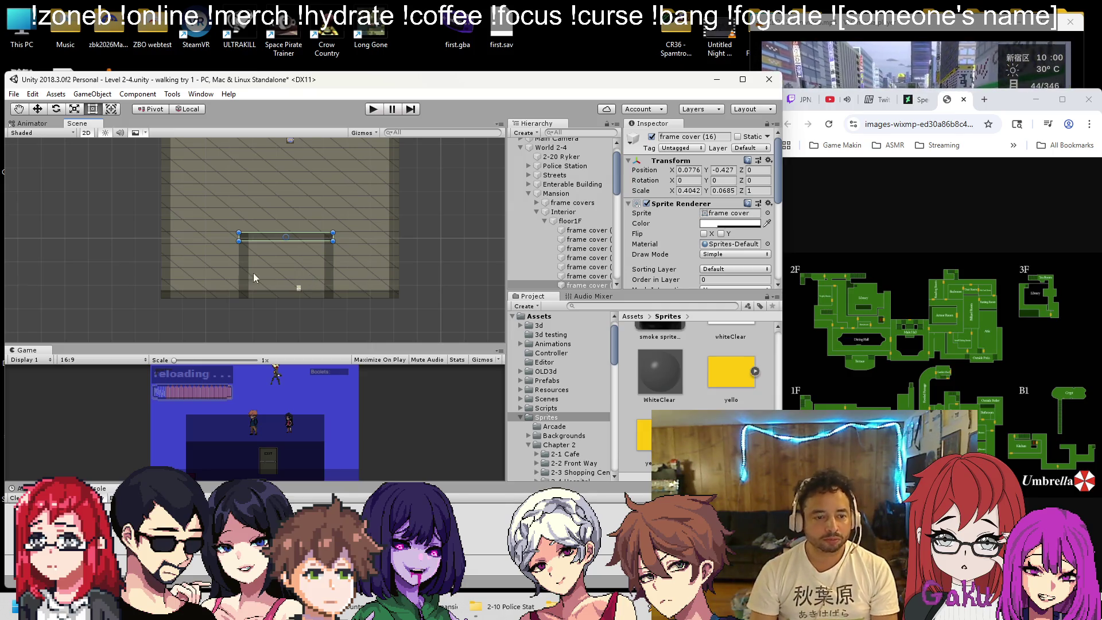
scroll(253, 273, up, 1)
drag(348, 246, 303, 259)
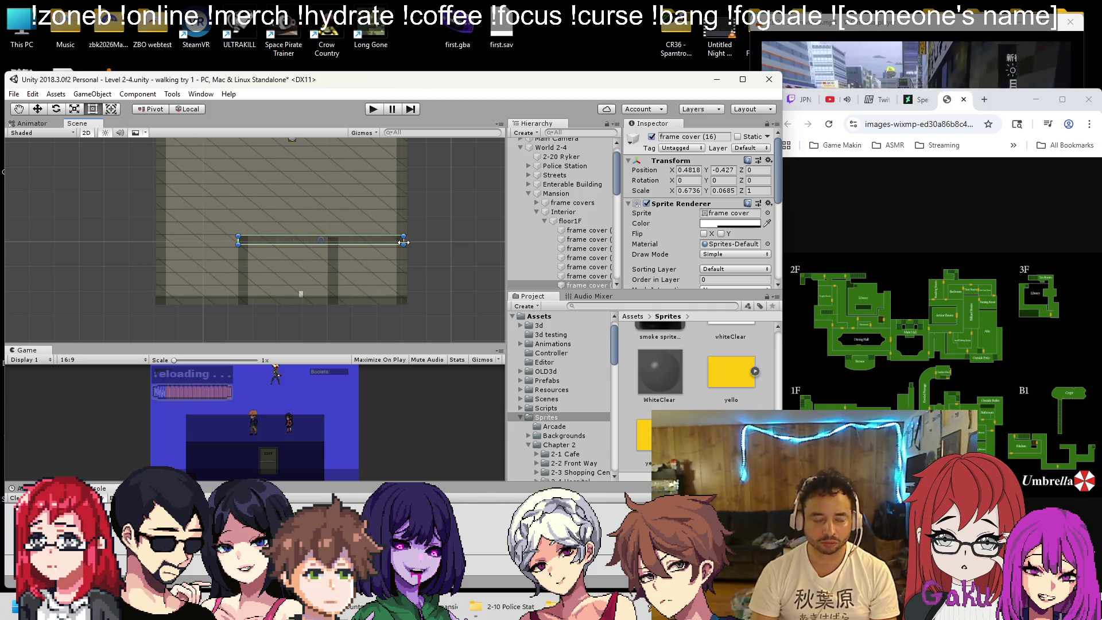
drag(239, 239, 183, 239)
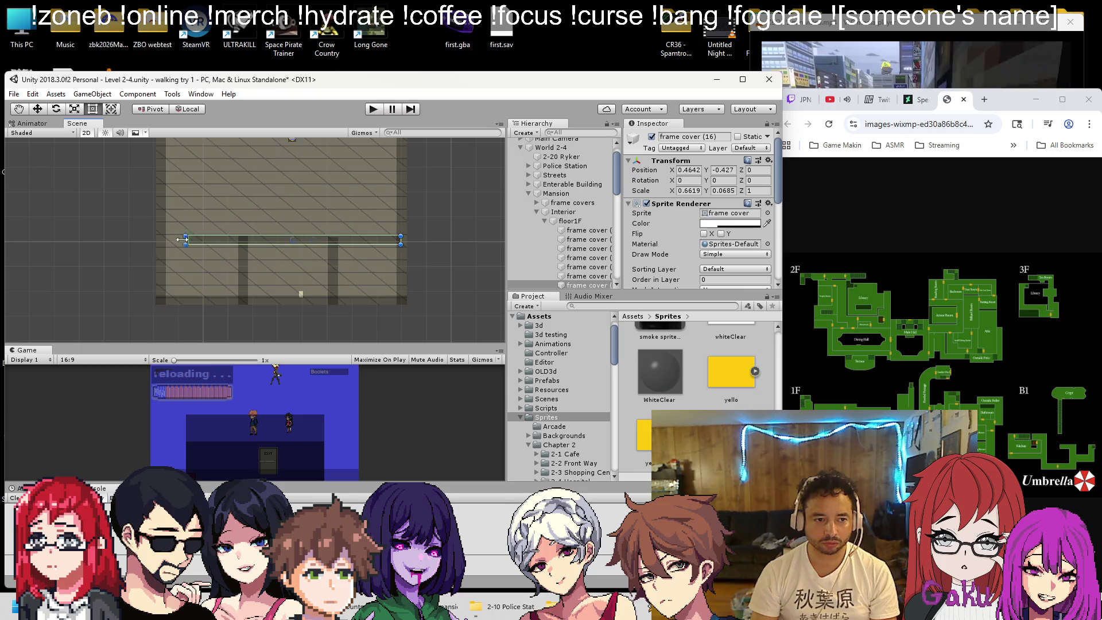
drag(345, 236, 322, 287)
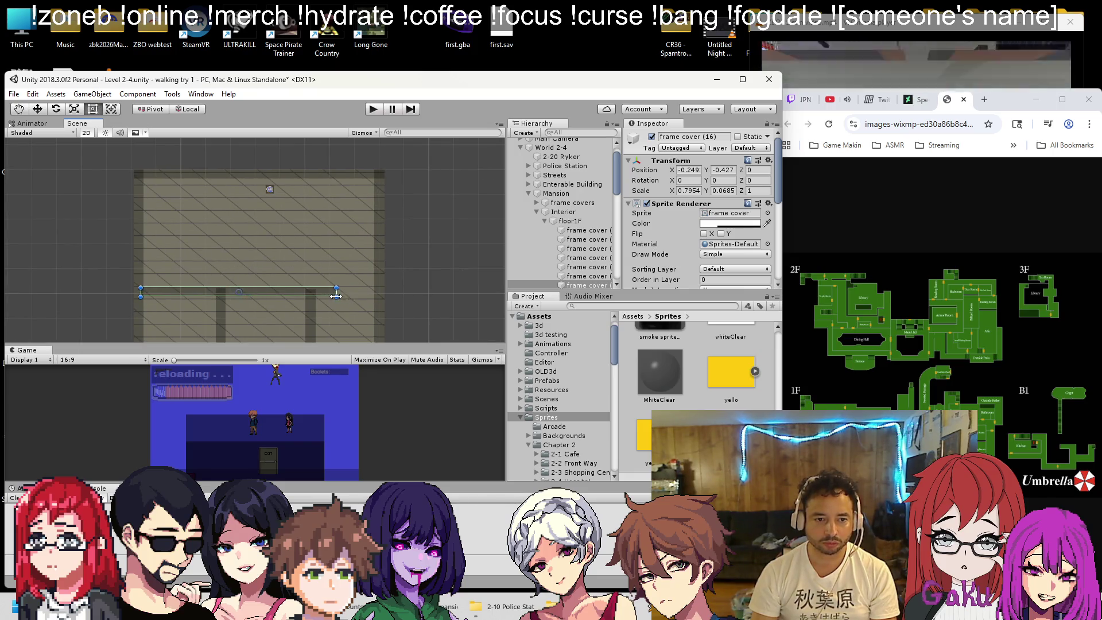
click(377, 250)
click(37, 109)
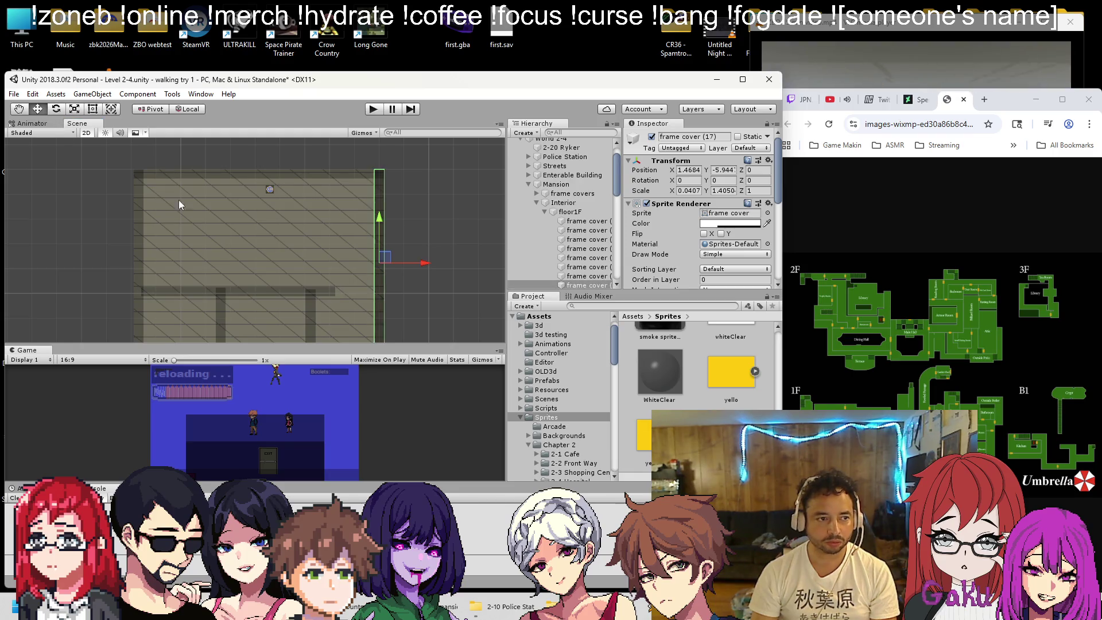
Move frame cover (17) left into the room and shorten it from its bottom edge
drag(178, 200, 184, 161)
drag(435, 228, 388, 226)
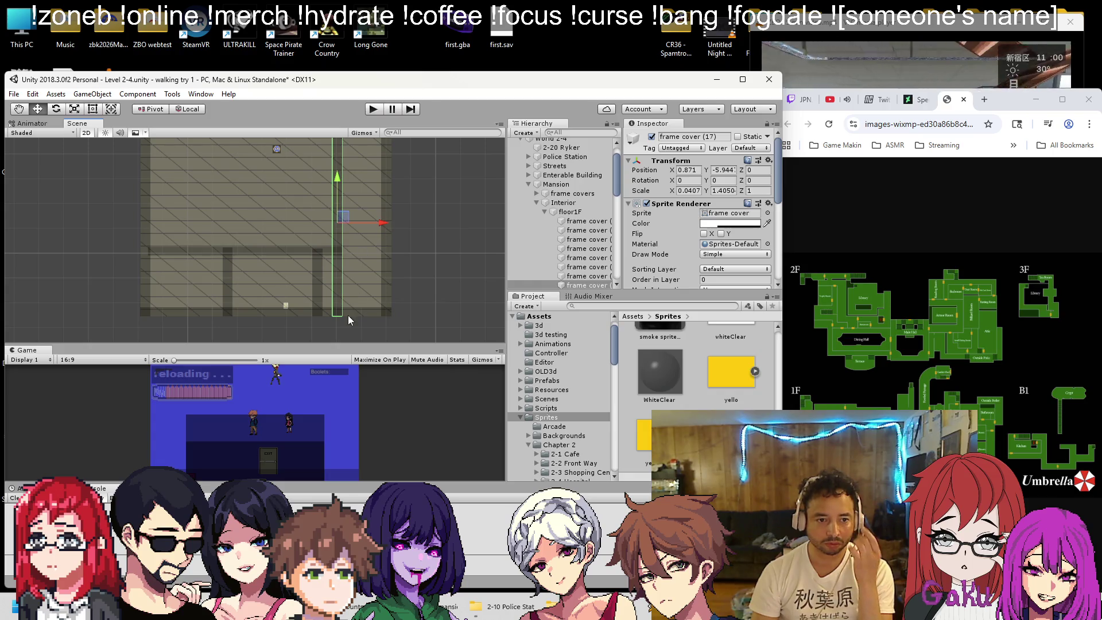
click(92, 109)
drag(338, 318, 333, 255)
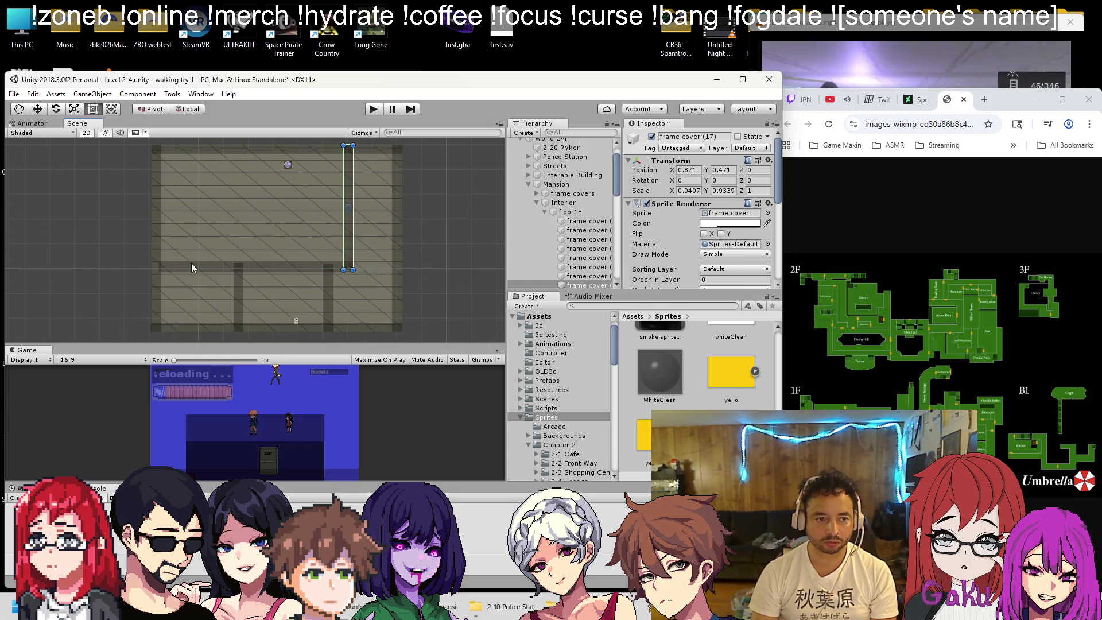
Shorten the lower right vertical wall slightly from its bottom
click(195, 266)
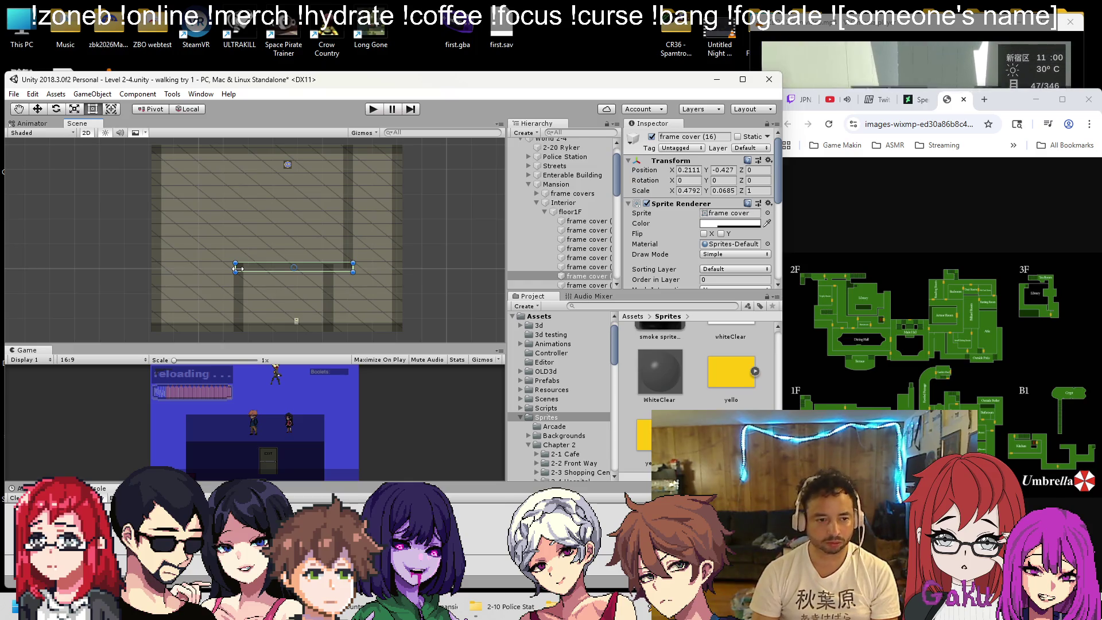
click(240, 314)
click(238, 317)
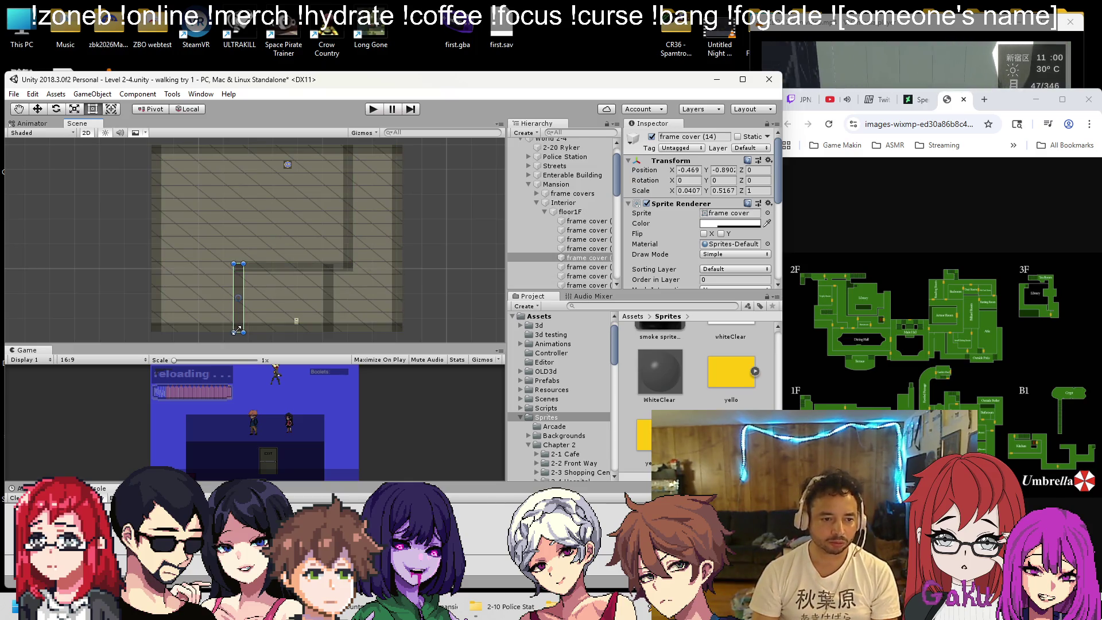
click(324, 305)
drag(329, 315, 329, 308)
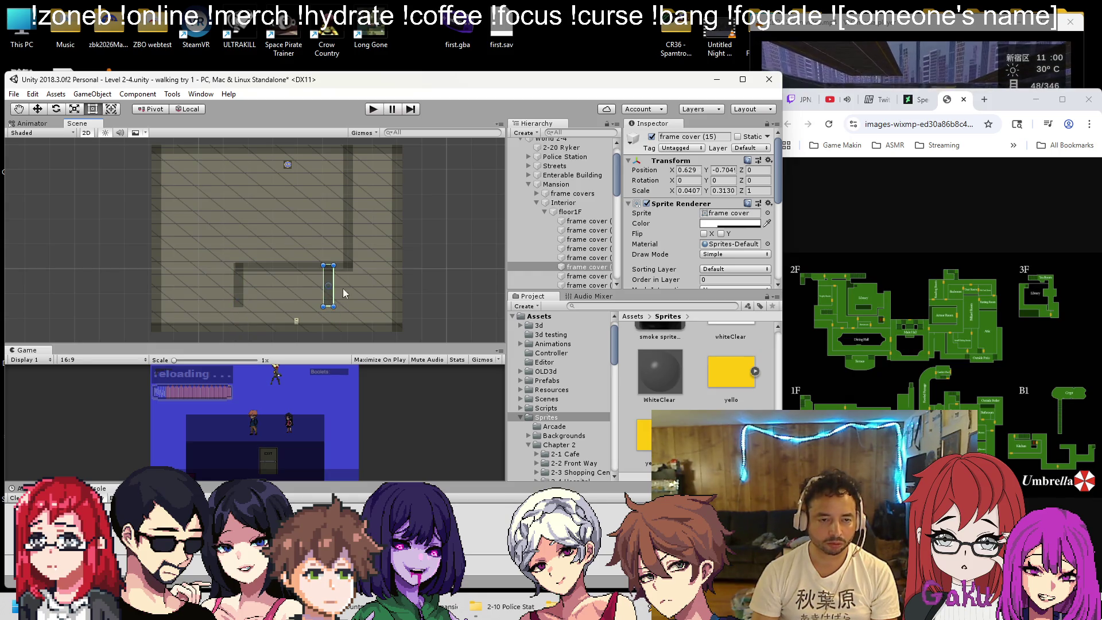
Move the overlapping copy of the upper vertical wall up and to the left
click(349, 165)
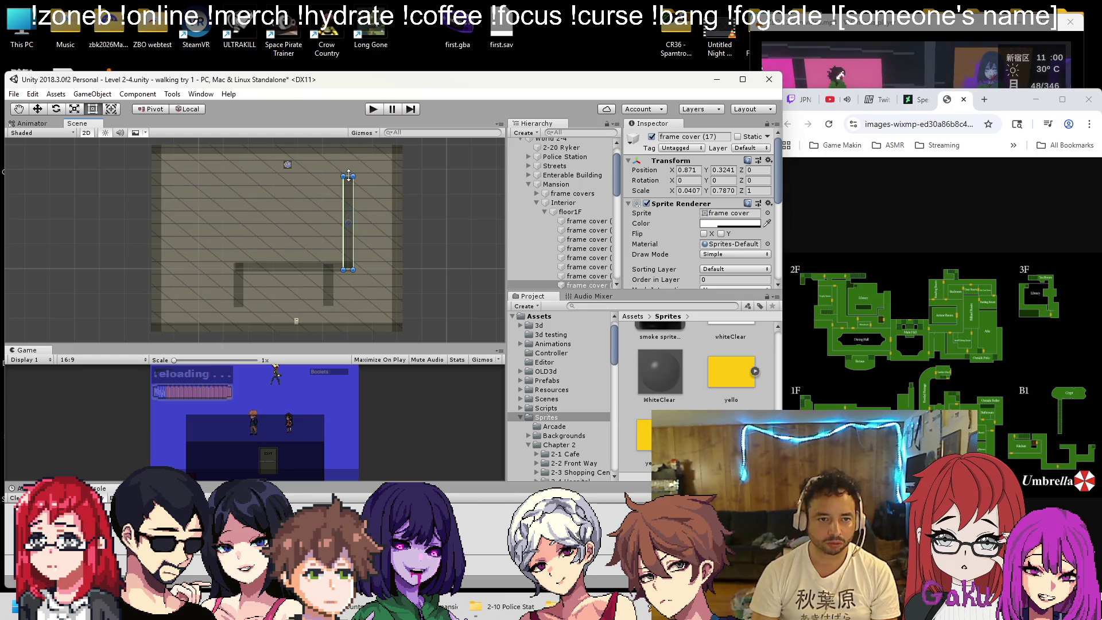
click(348, 171)
click(37, 108)
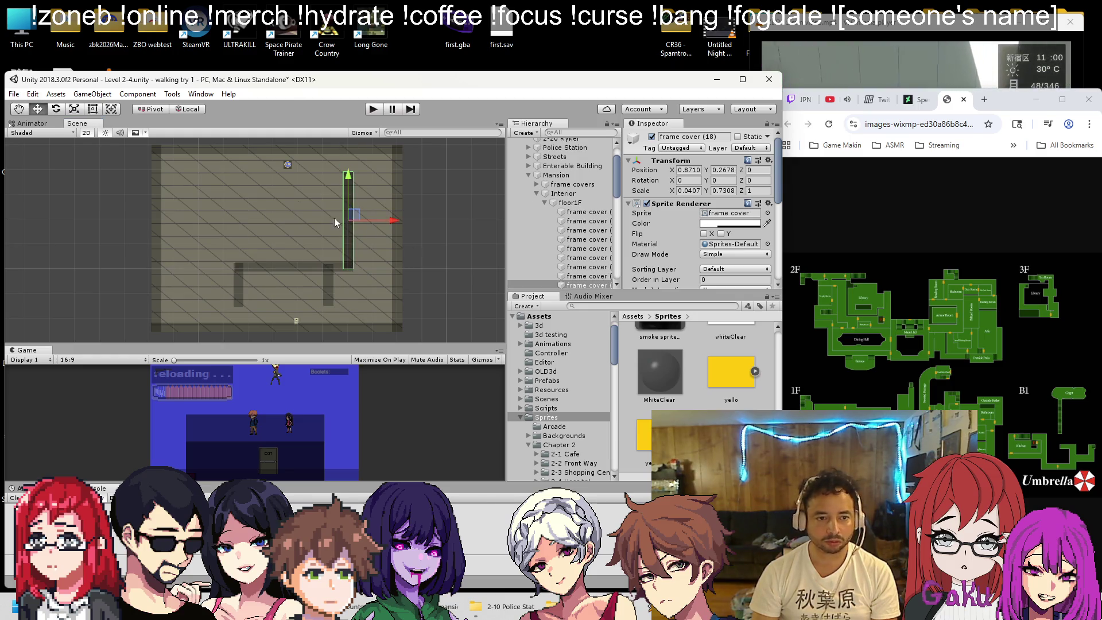
drag(395, 224, 356, 224)
drag(309, 180, 309, 160)
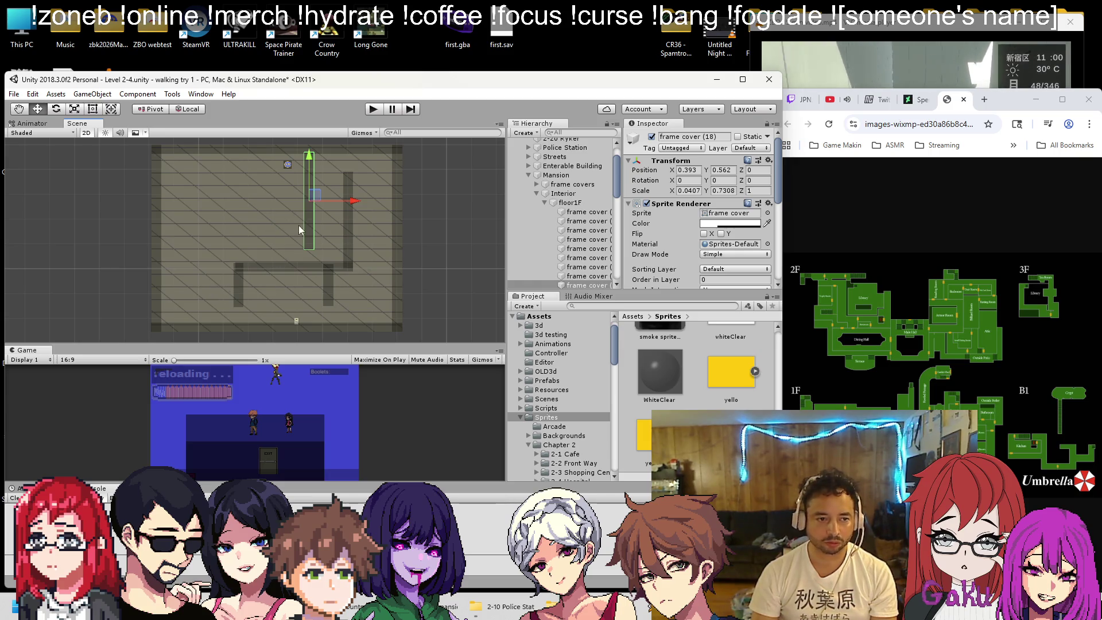
Duplicate the wall twice, place one copy at lower left and shorten the last to a top-left stub
key(ctrl+d)
mouse_move(311, 195)
mouse_down()
mouse_move(227, 270)
mouse_move(202, 269)
mouse_move(234, 192)
mouse_move(204, 194)
mouse_up()
key(ctrl+d)
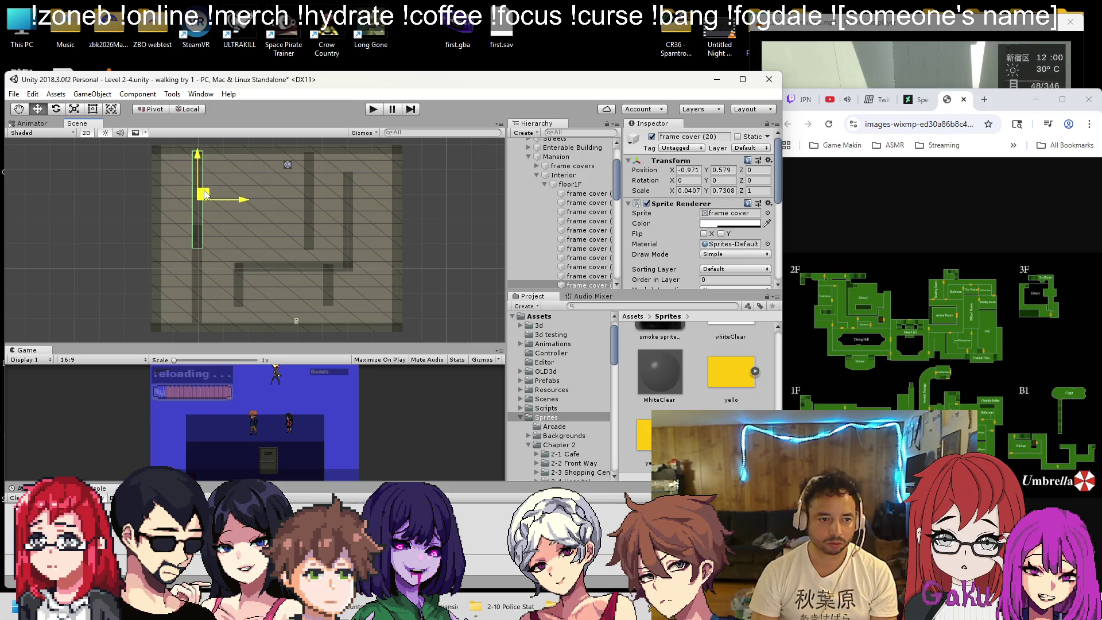
key(t)
drag(191, 251, 199, 183)
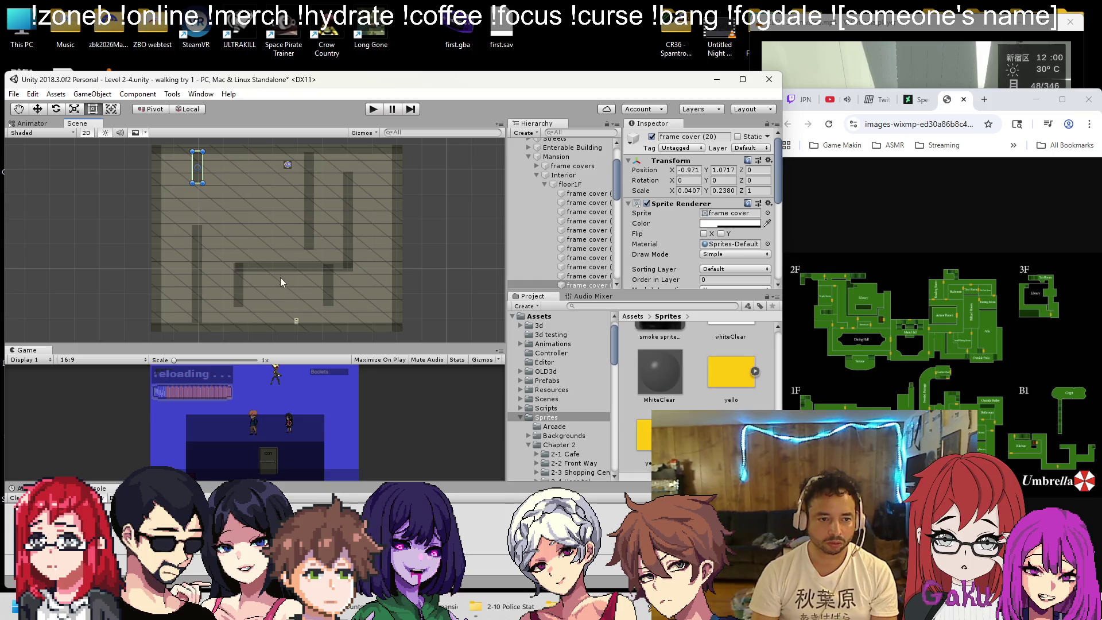
click(303, 268)
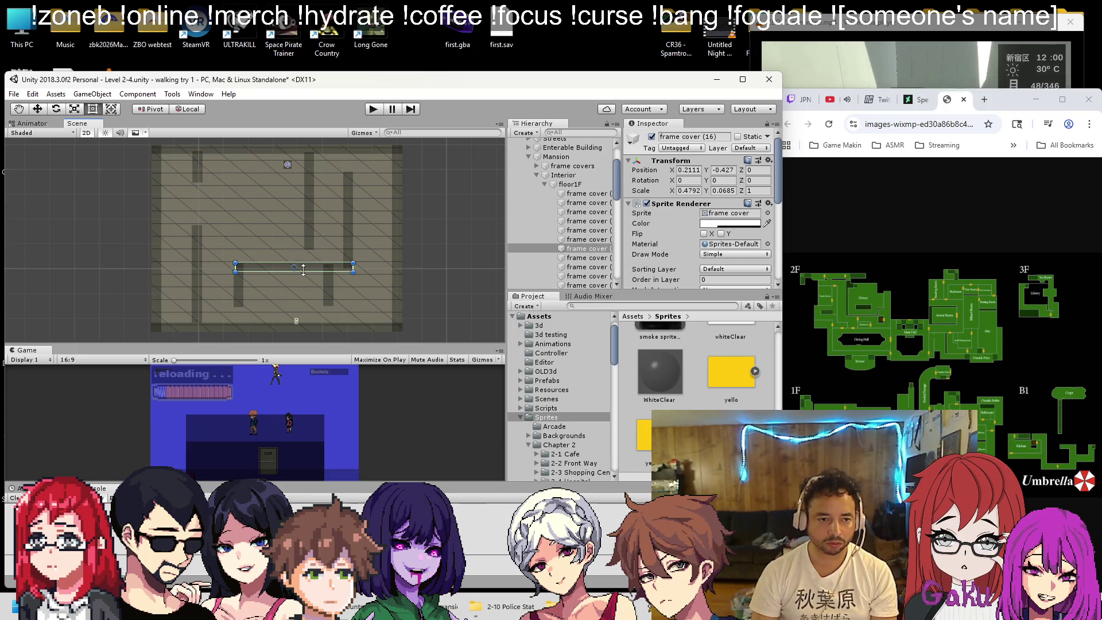
Move the cross wall up and slide the top-left vertical wall bar toward the top centre
click(38, 111)
mouse_move(295, 267)
mouse_down()
mouse_move(280, 205)
mouse_move(285, 226)
mouse_move(333, 230)
mouse_move(305, 230)
mouse_up()
click(92, 109)
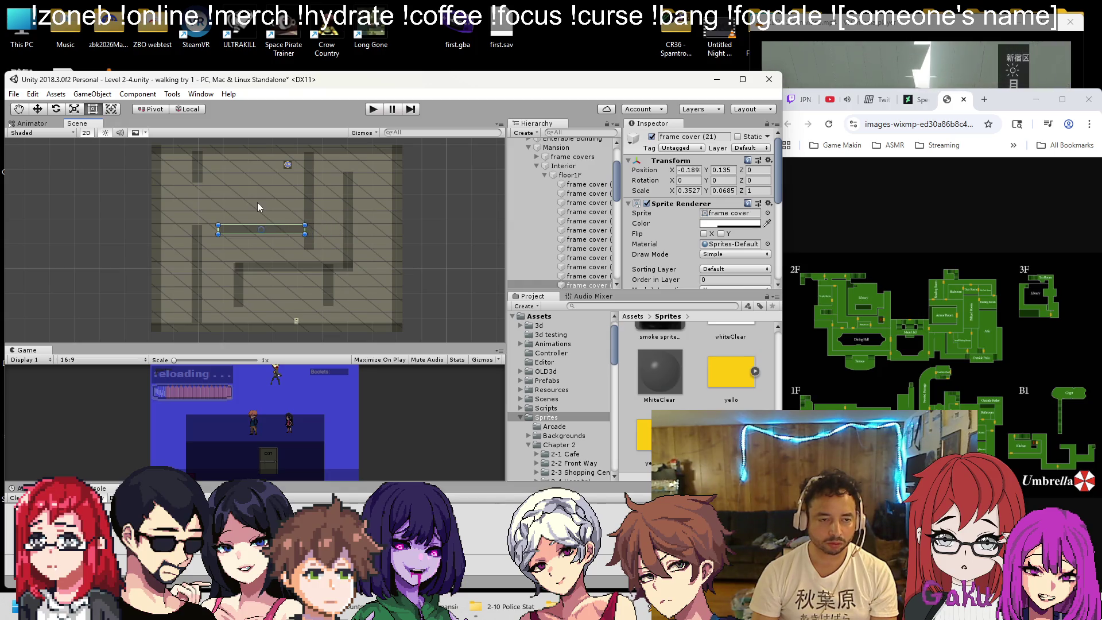
click(198, 170)
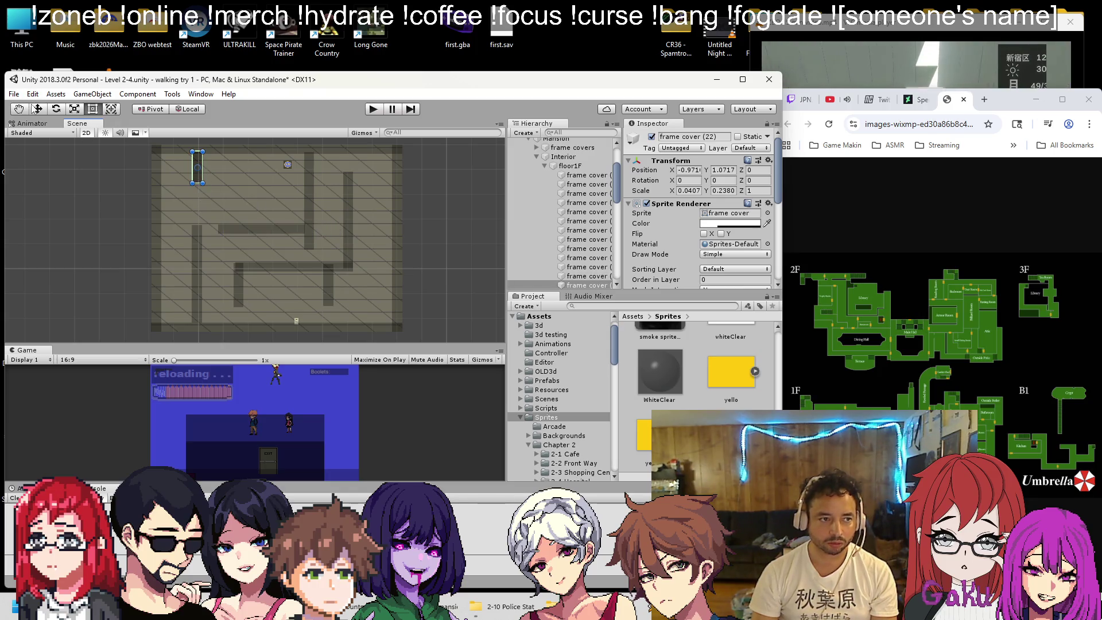
key(w)
drag(237, 167, 302, 162)
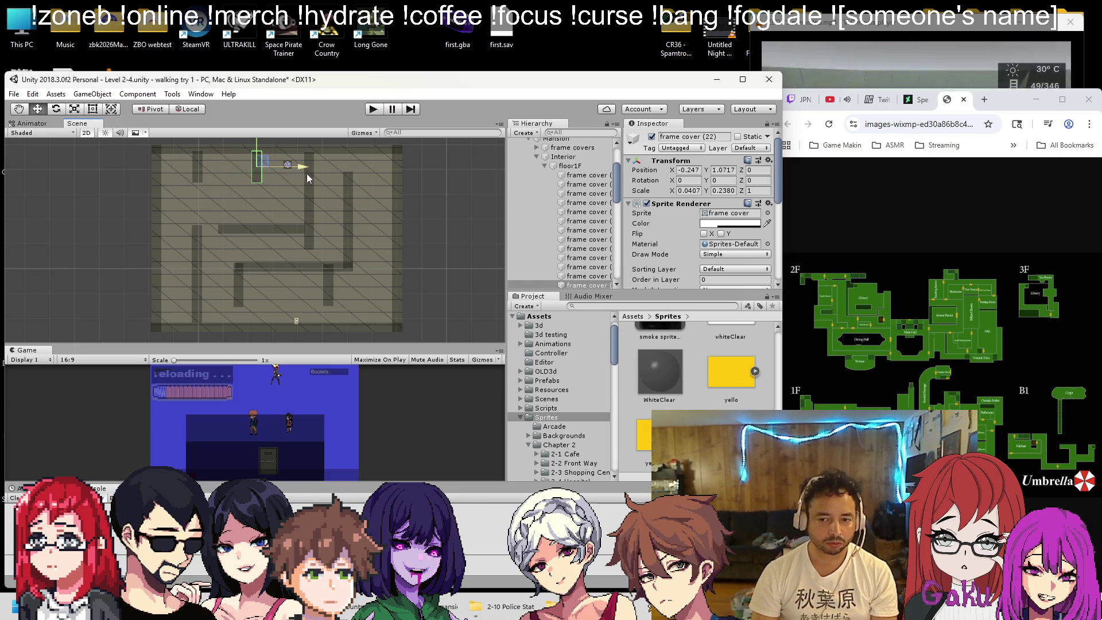
Duplicate the middle horizontal bar near the top, shorten it, and add a second short copy to the right
click(284, 229)
key(ctrl+d)
mouse_move(267, 225)
mouse_down()
mouse_move(285, 180)
mouse_move(249, 185)
mouse_up()
key(t)
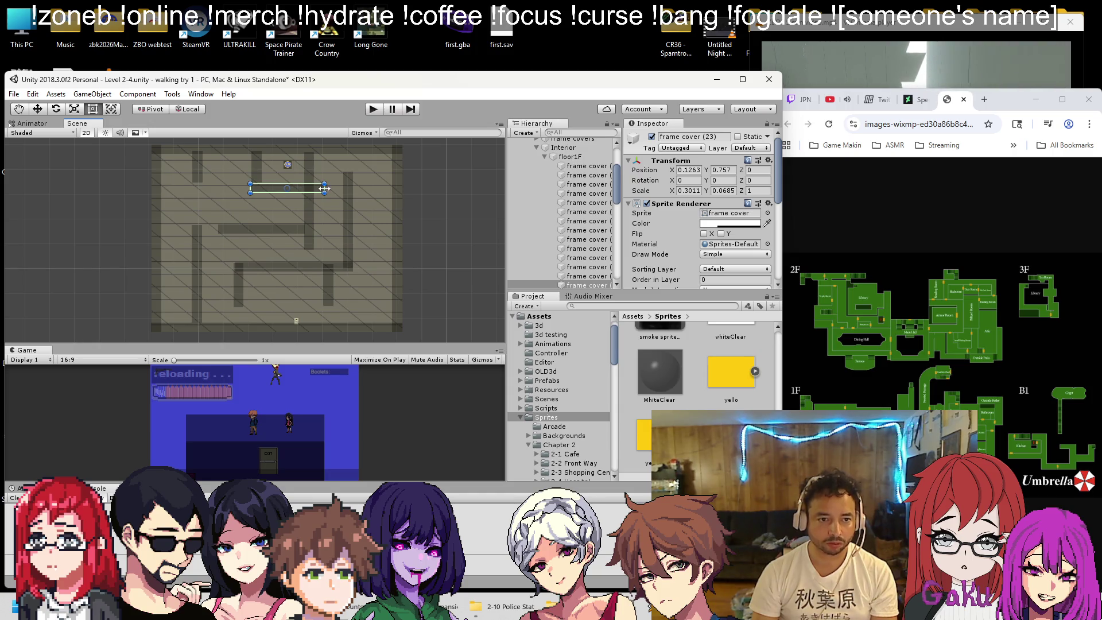
key(ctrl+d)
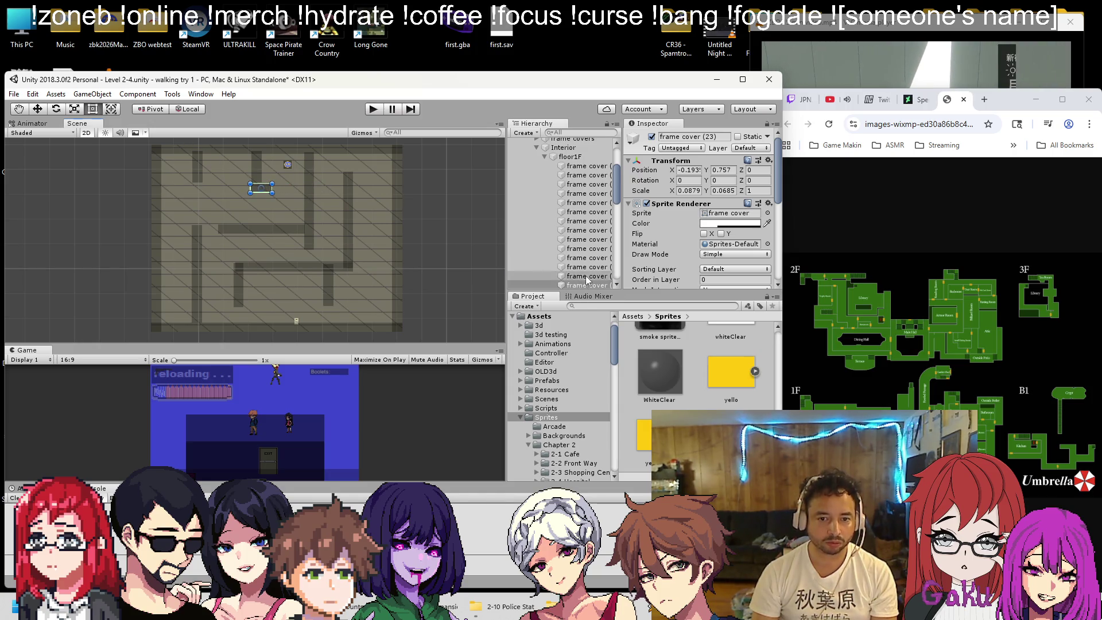
click(76, 124)
click(37, 108)
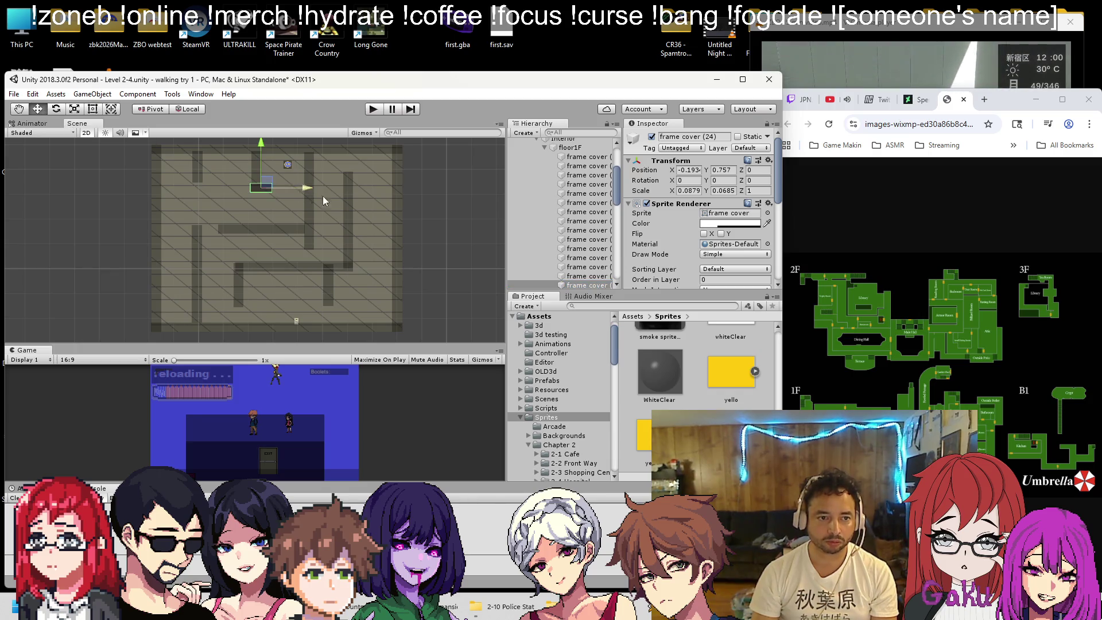
drag(310, 192, 346, 190)
Lower the top vertical wall bar slightly and save the scene
click(255, 182)
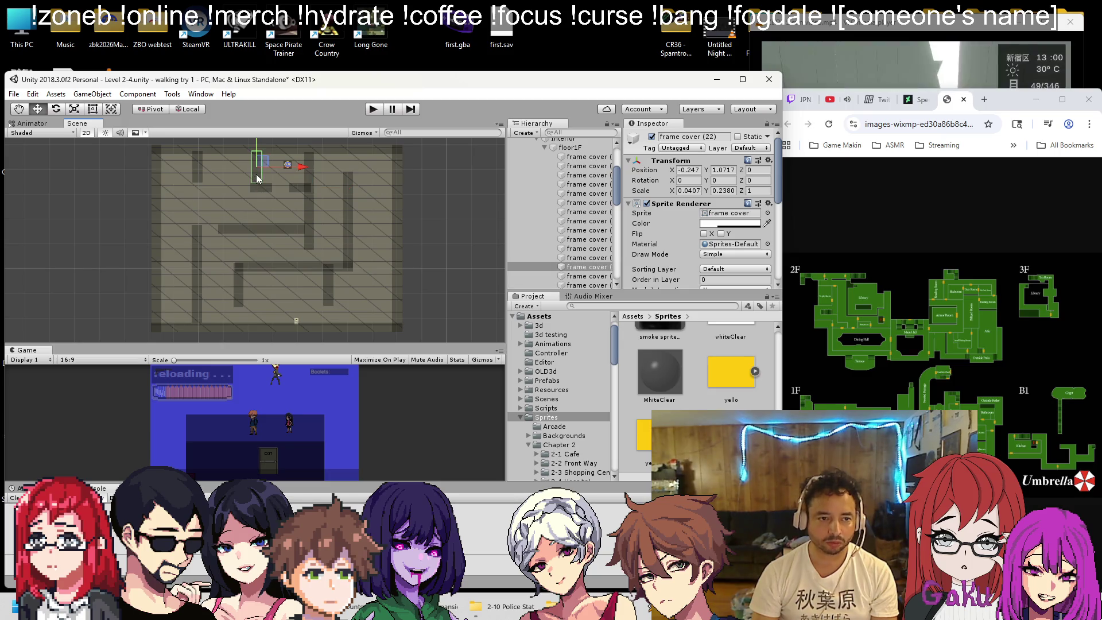
drag(262, 161, 262, 165)
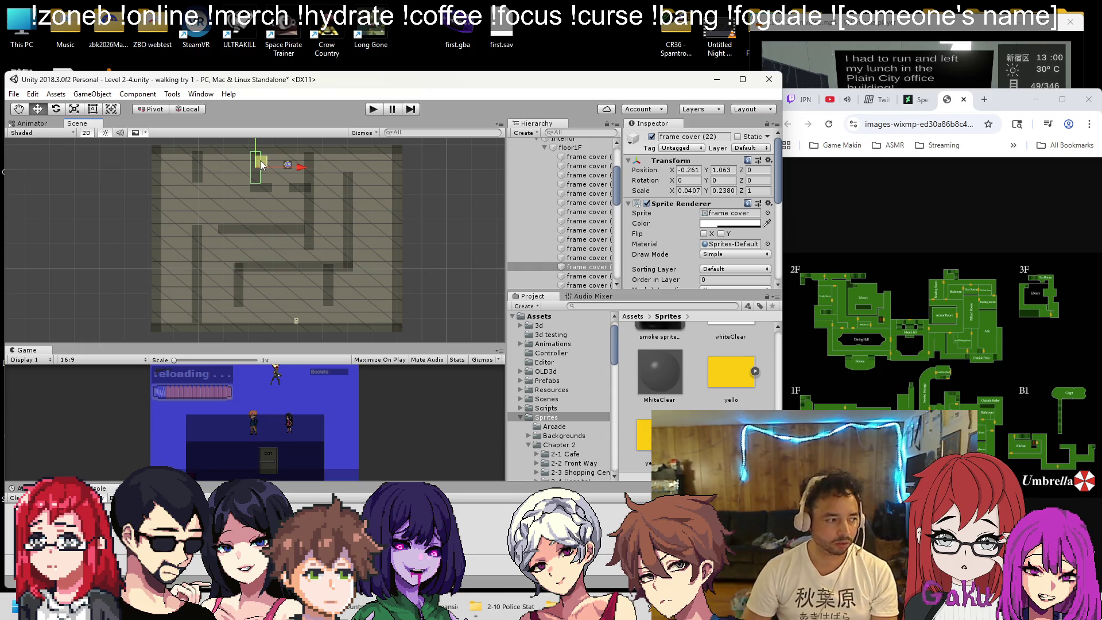
key(ctrl+s)
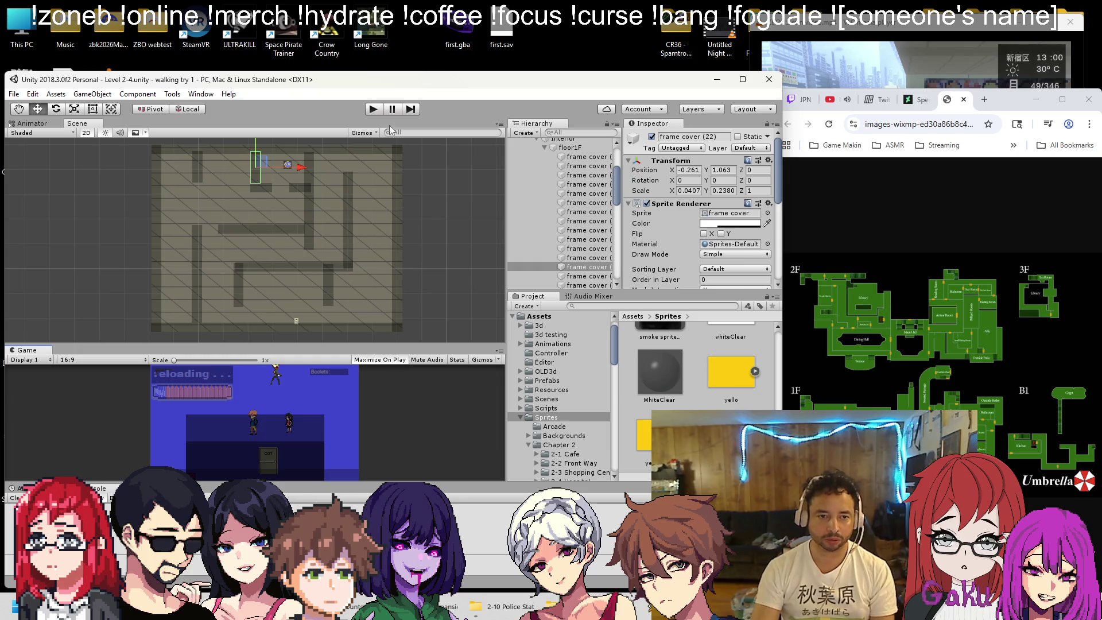
click(373, 110)
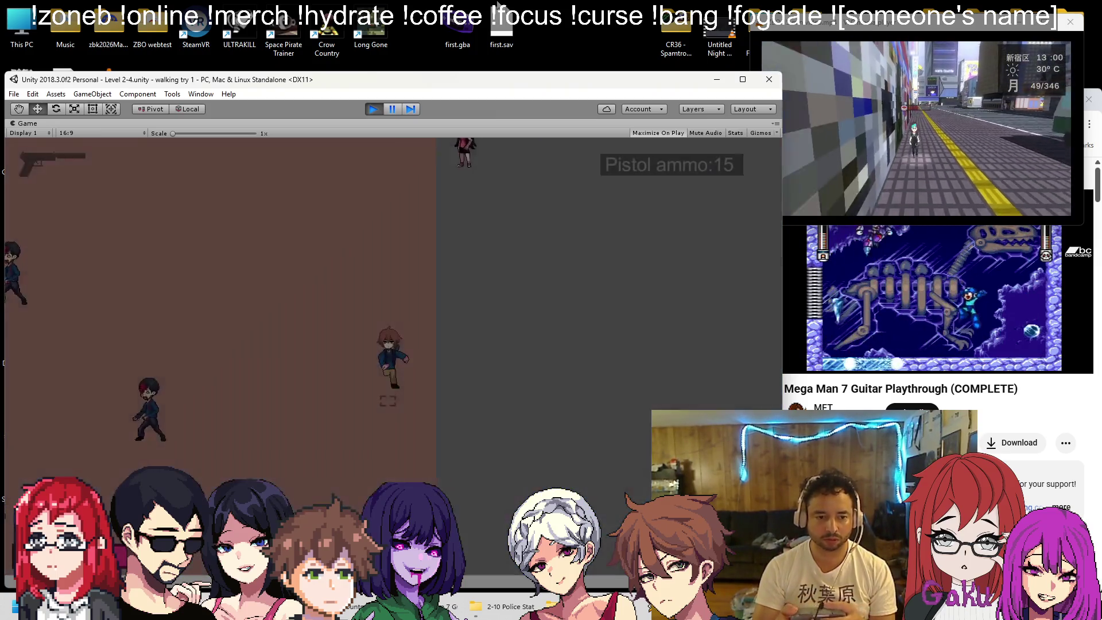
Fire the pistol at the swarming zombies until it is empty
click(377, 390)
click(378, 391)
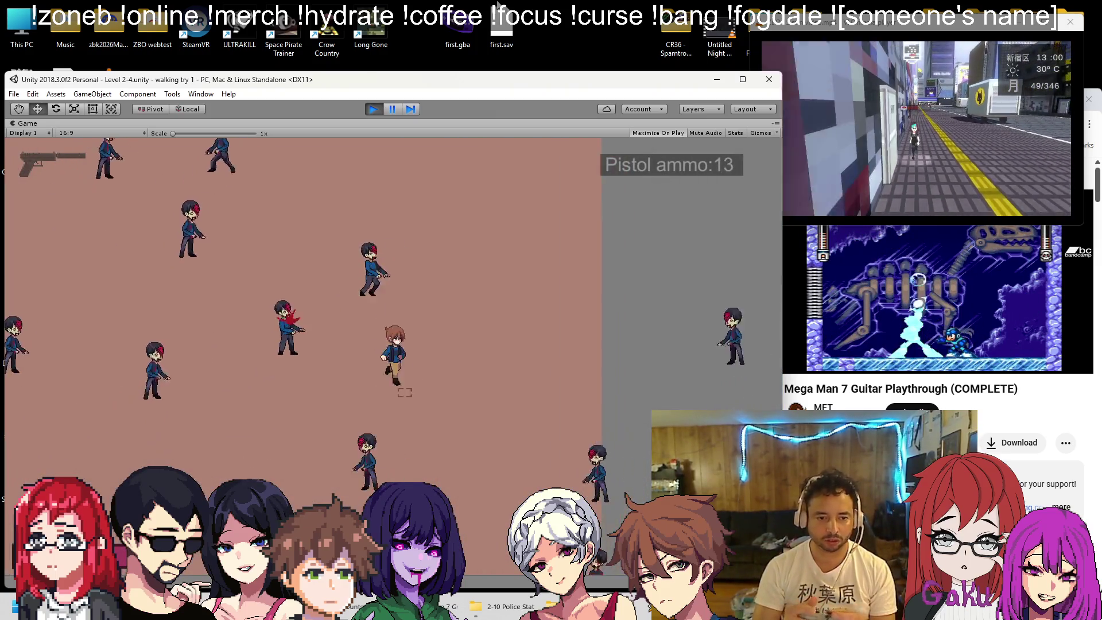
click(382, 393)
click(383, 394)
click(385, 395)
click(387, 395)
click(388, 393)
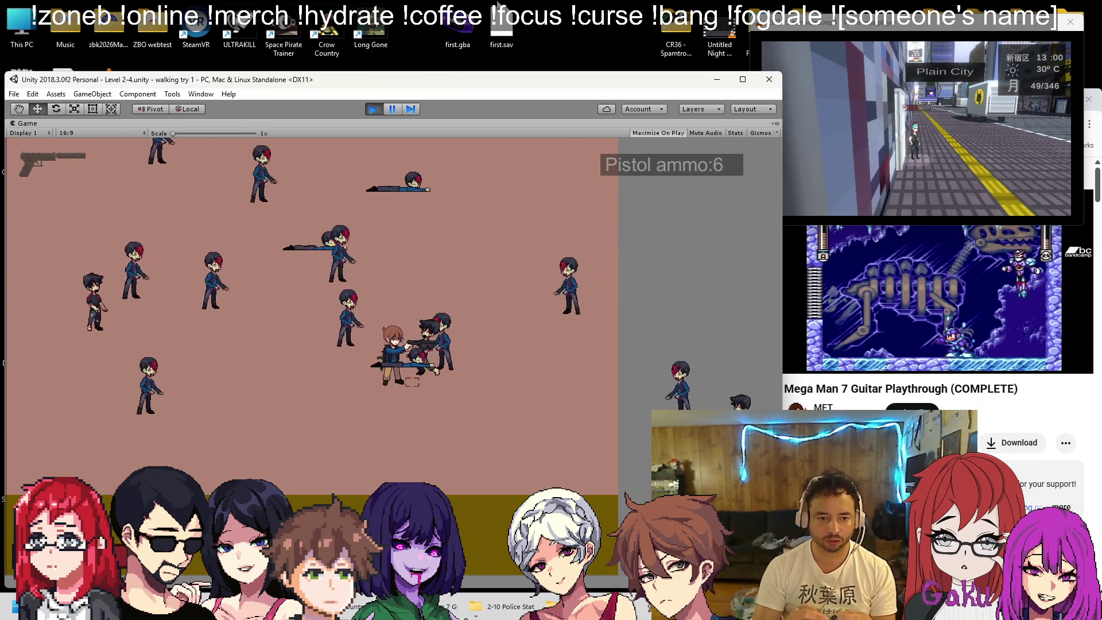
click(389, 389)
click(390, 385)
click(391, 382)
click(395, 380)
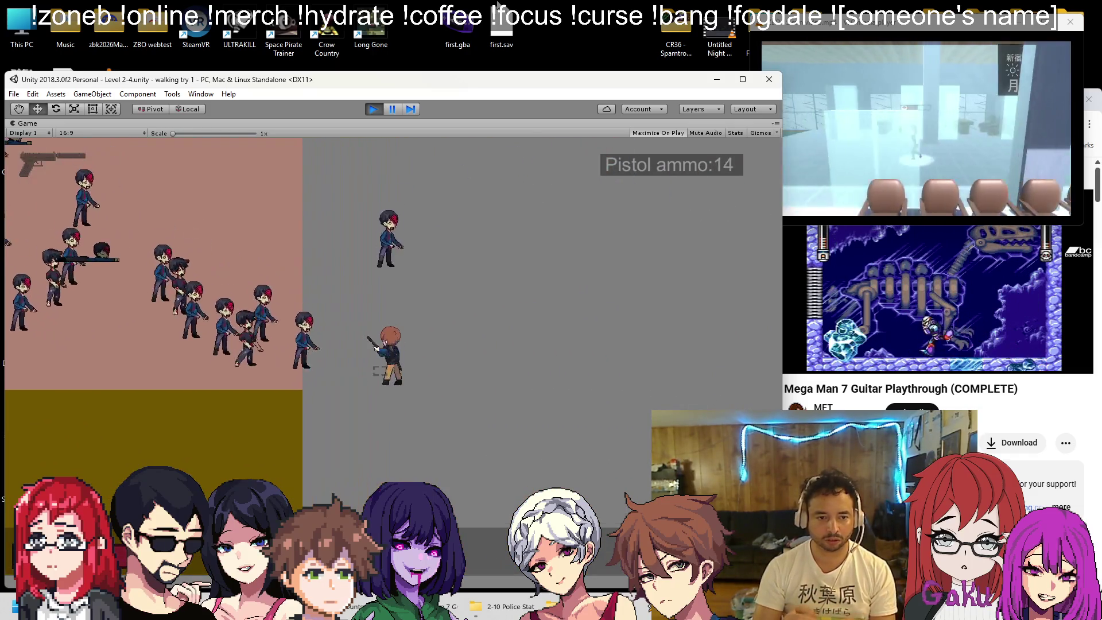
click(397, 380)
click(398, 381)
click(400, 381)
click(403, 381)
click(405, 381)
click(407, 381)
click(411, 382)
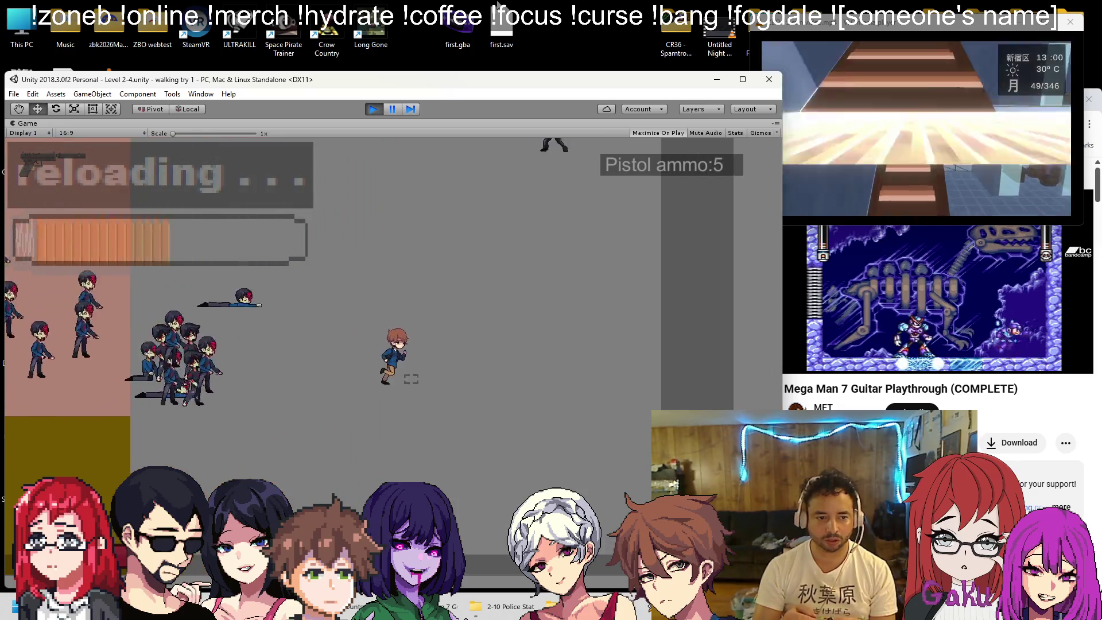
click(374, 381)
click(374, 383)
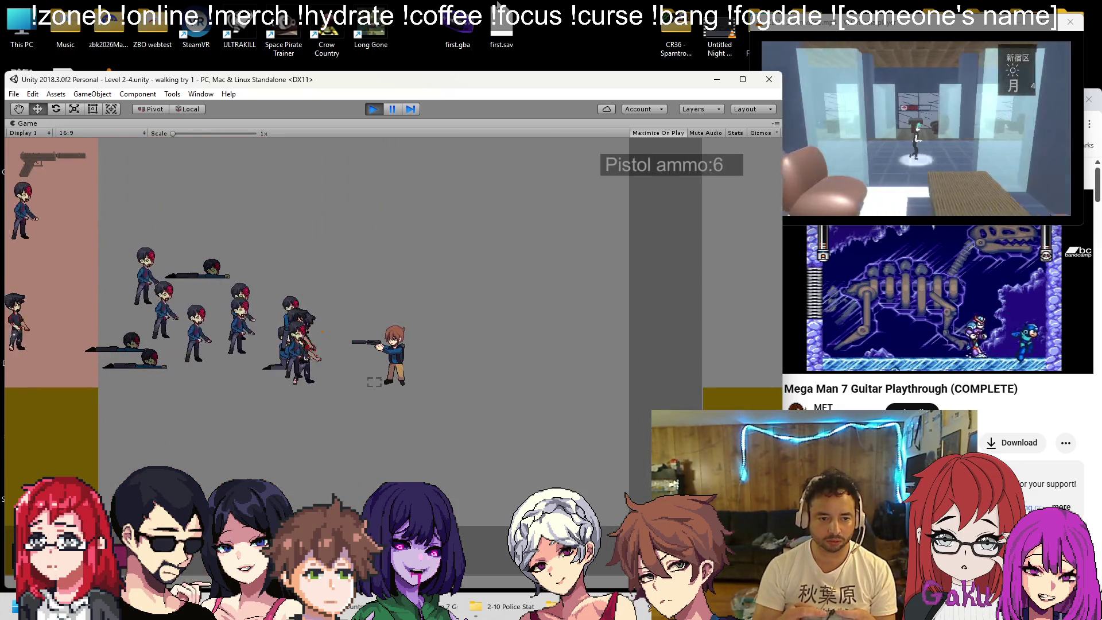
Dodge and shoot the incoming zombies while moving the player through the exit doors
key(w)
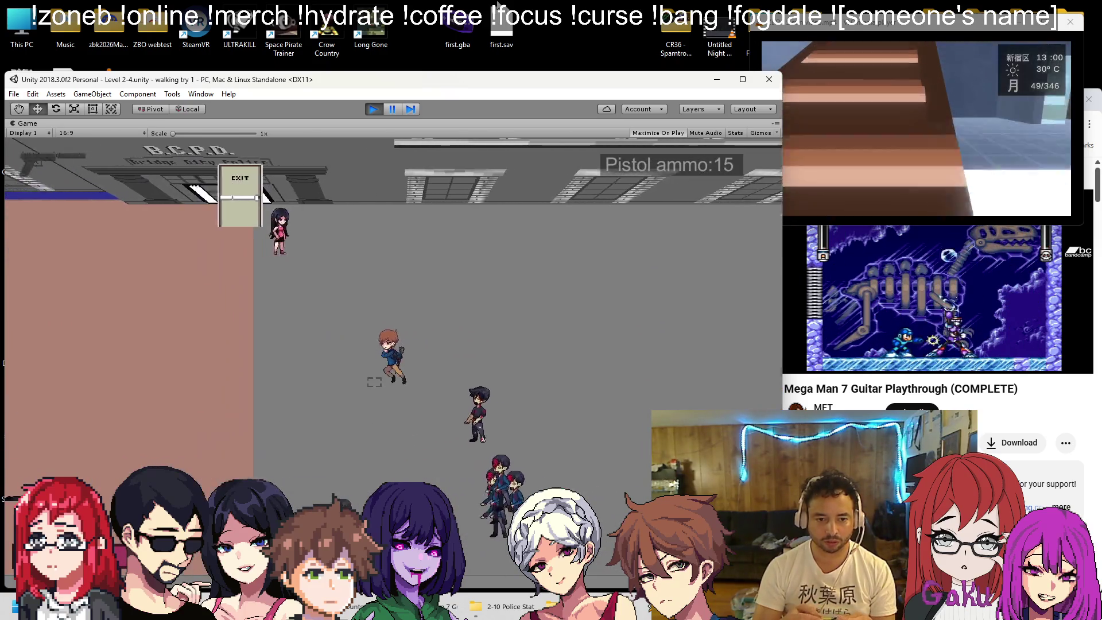
click(376, 377)
click(374, 381)
click(375, 381)
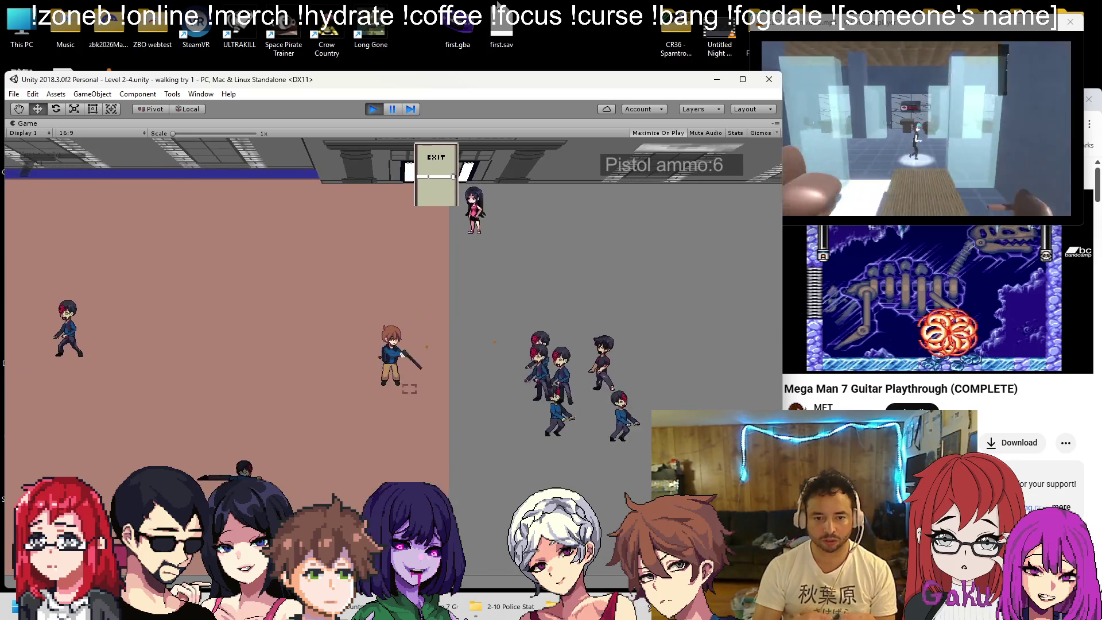
click(379, 386)
click(388, 392)
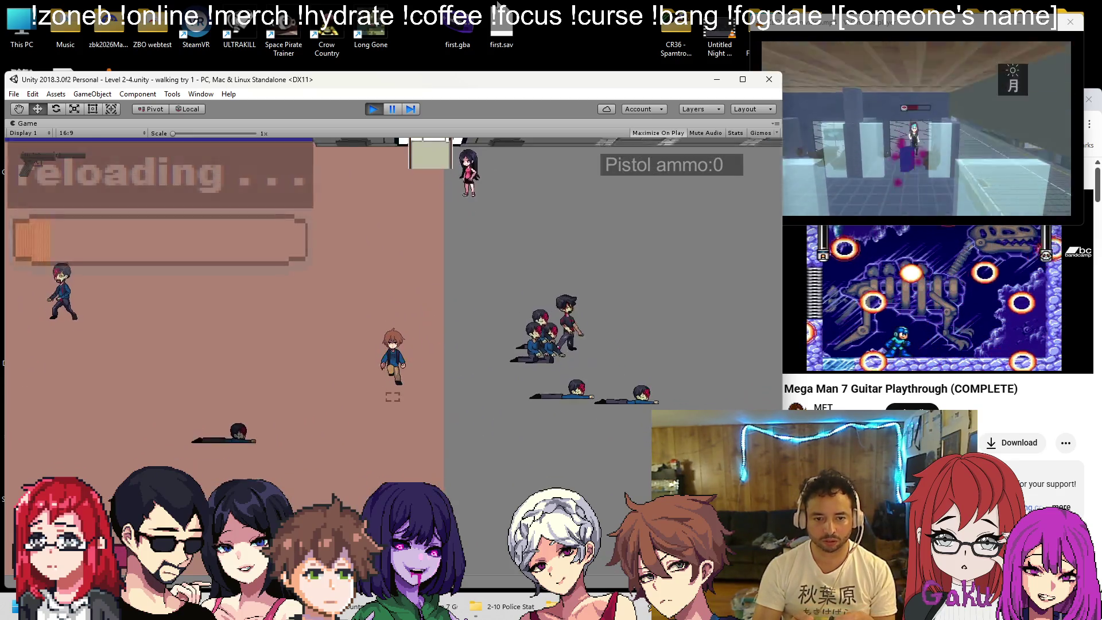
key(s)
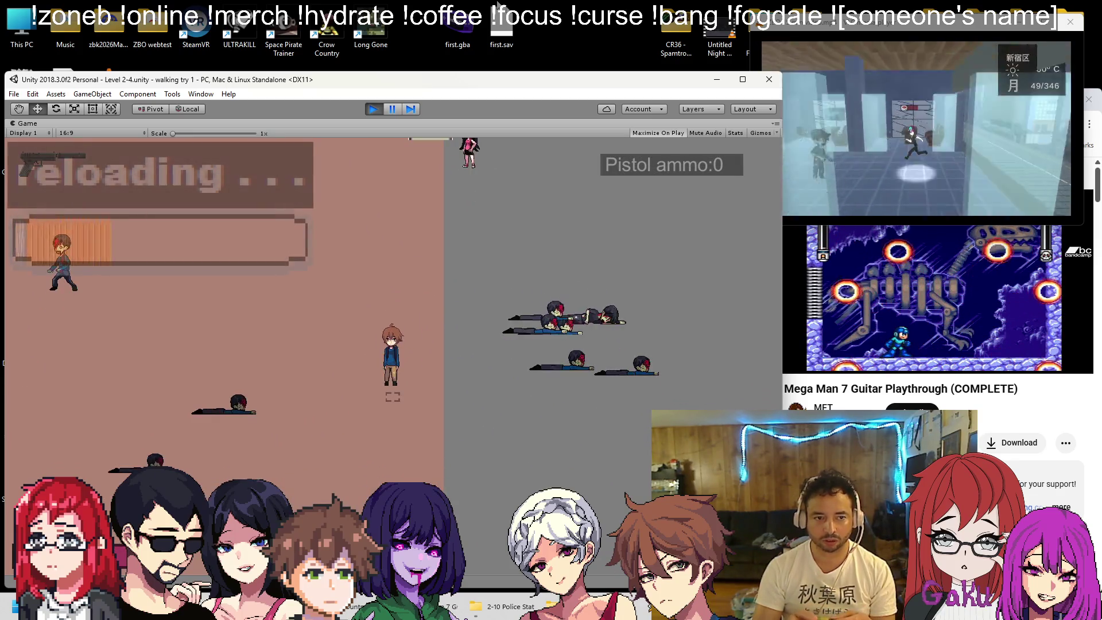
key(w)
key(d)
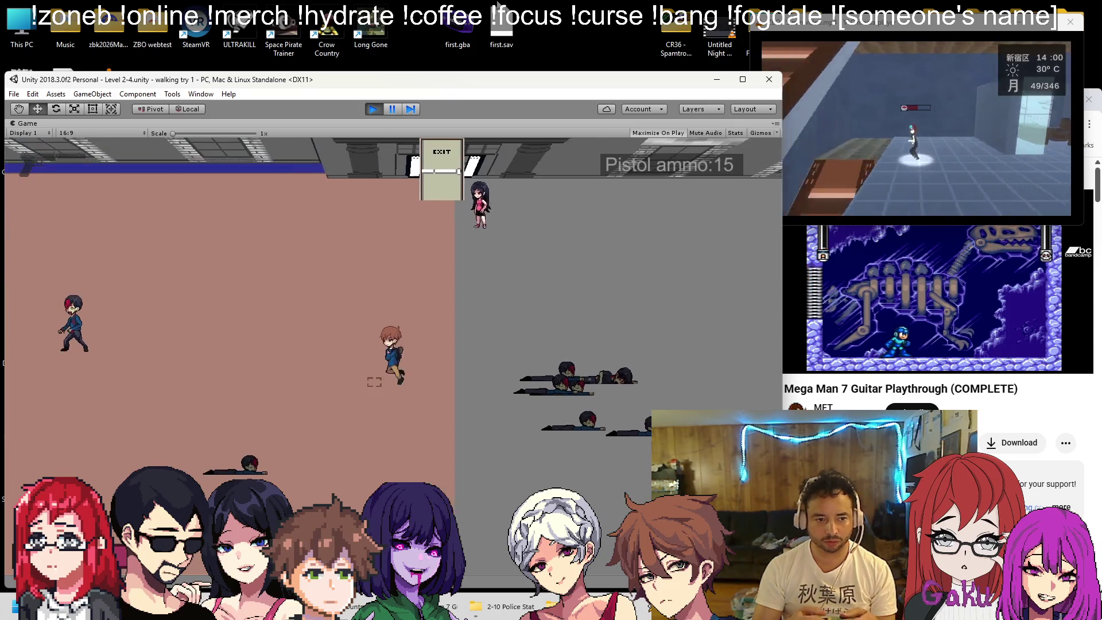
click(404, 387)
key(d)
key(s)
click(396, 386)
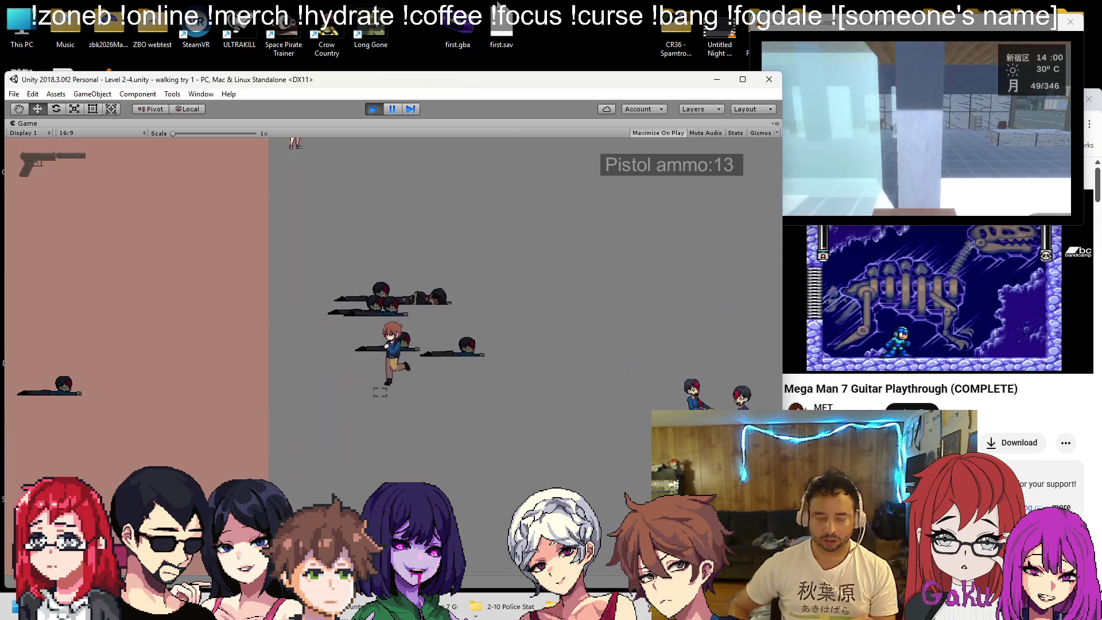
key(a)
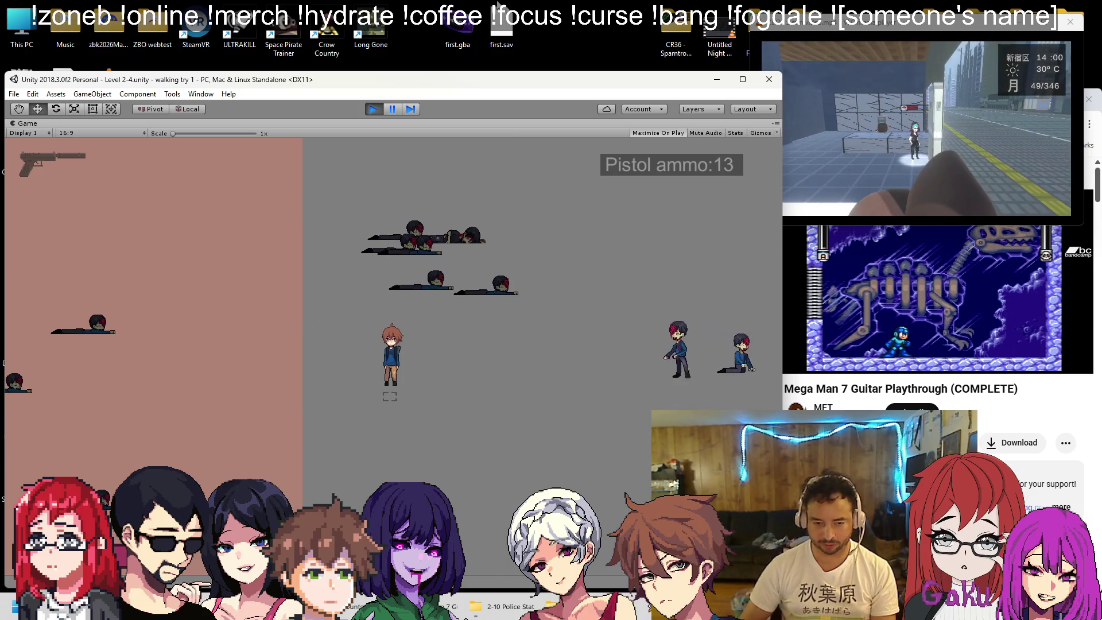
click(387, 393)
key(r)
key(w)
key(a)
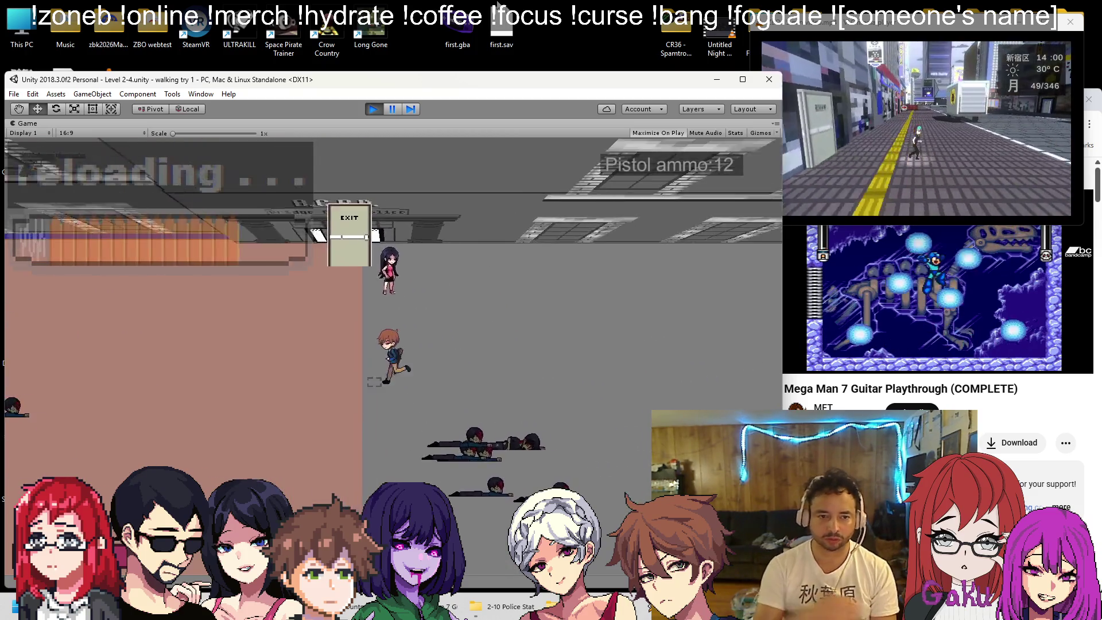
key(a)
key(s)
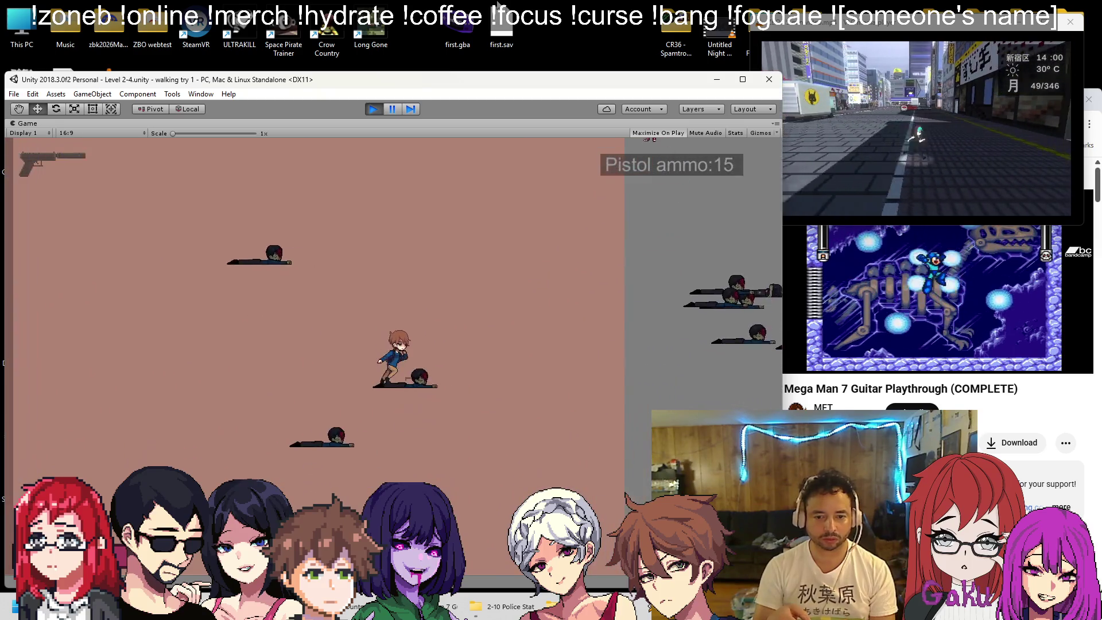
key(w)
key(d)
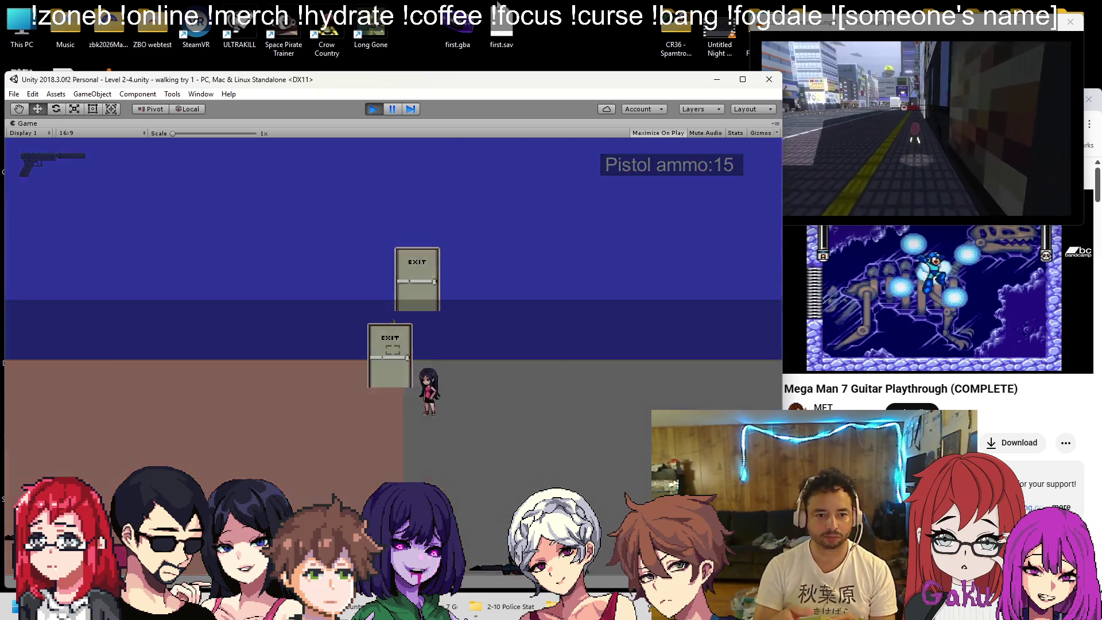
key(w)
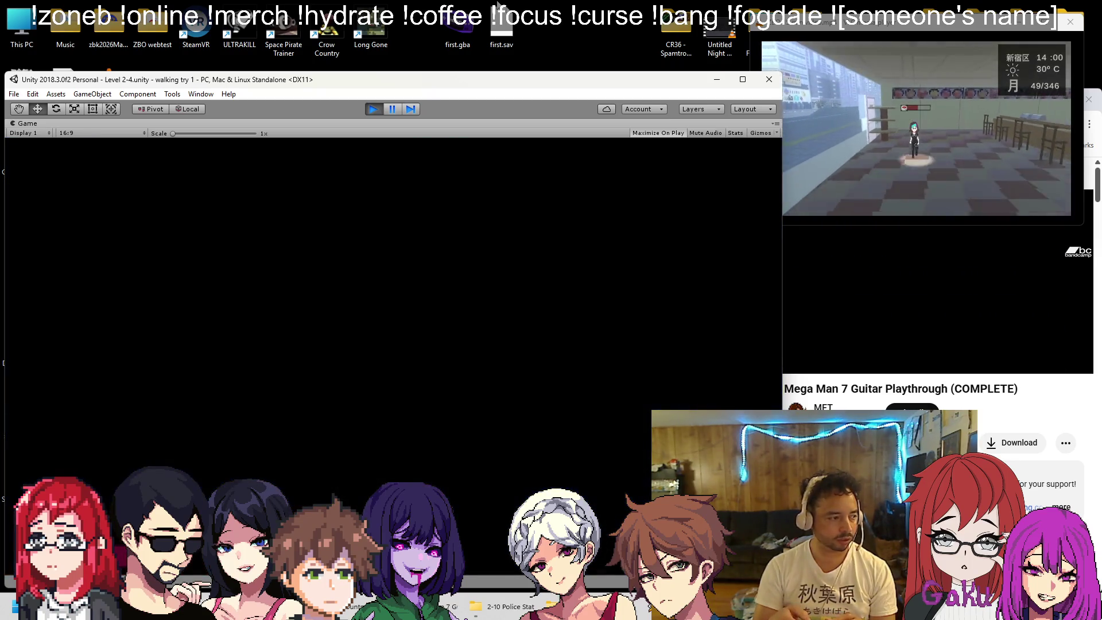
Run through the new room, shoot the enemy, reload, and pause the game
key(a)
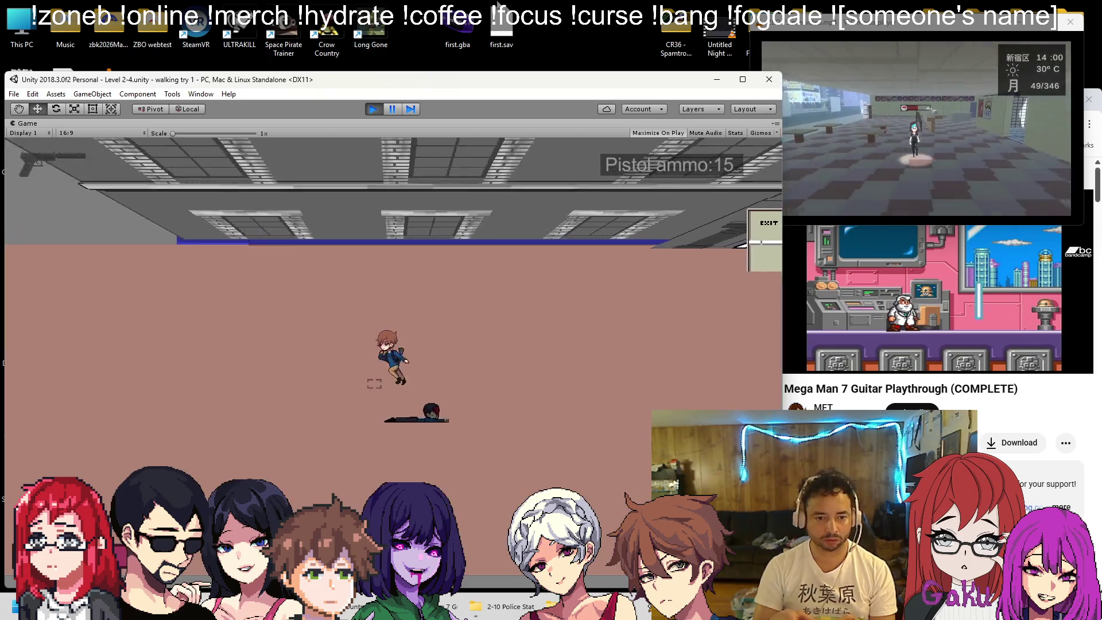
key(a)
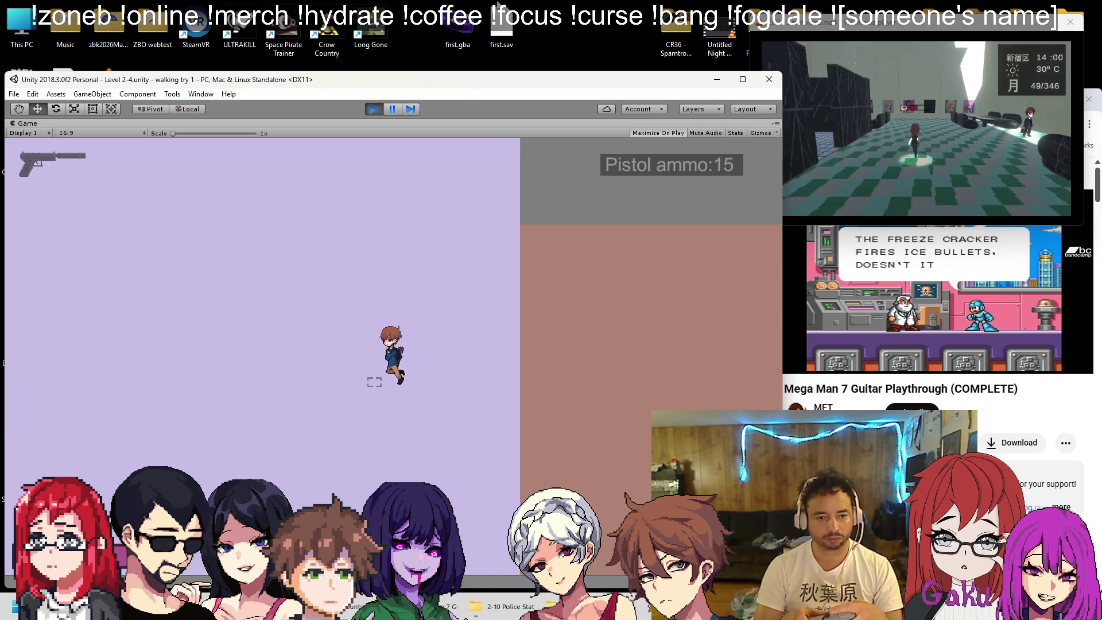
key(a)
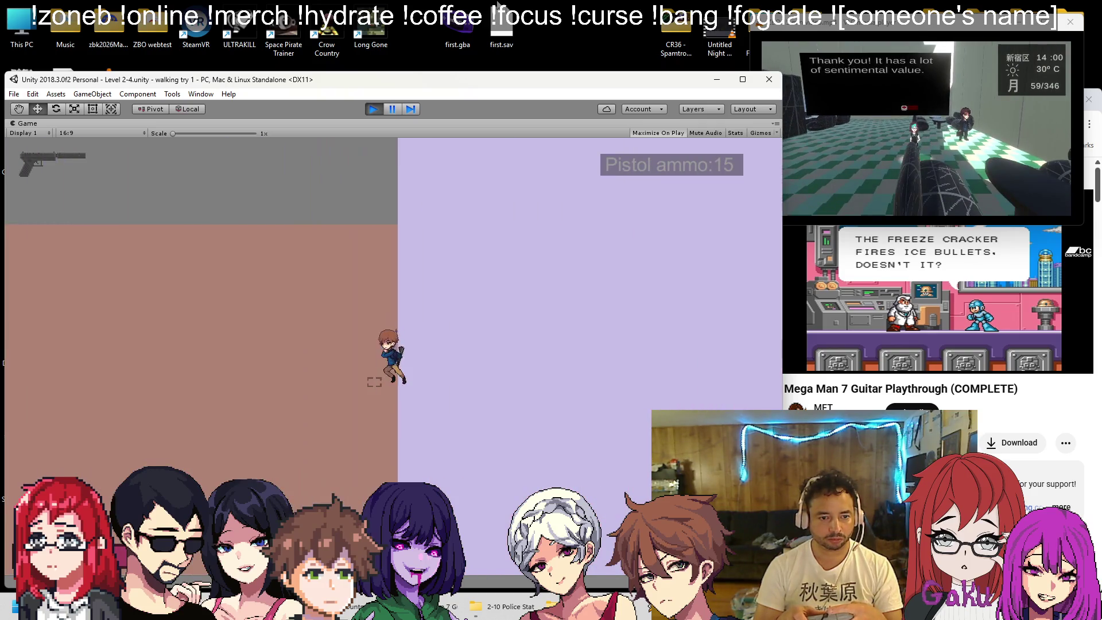
key(a)
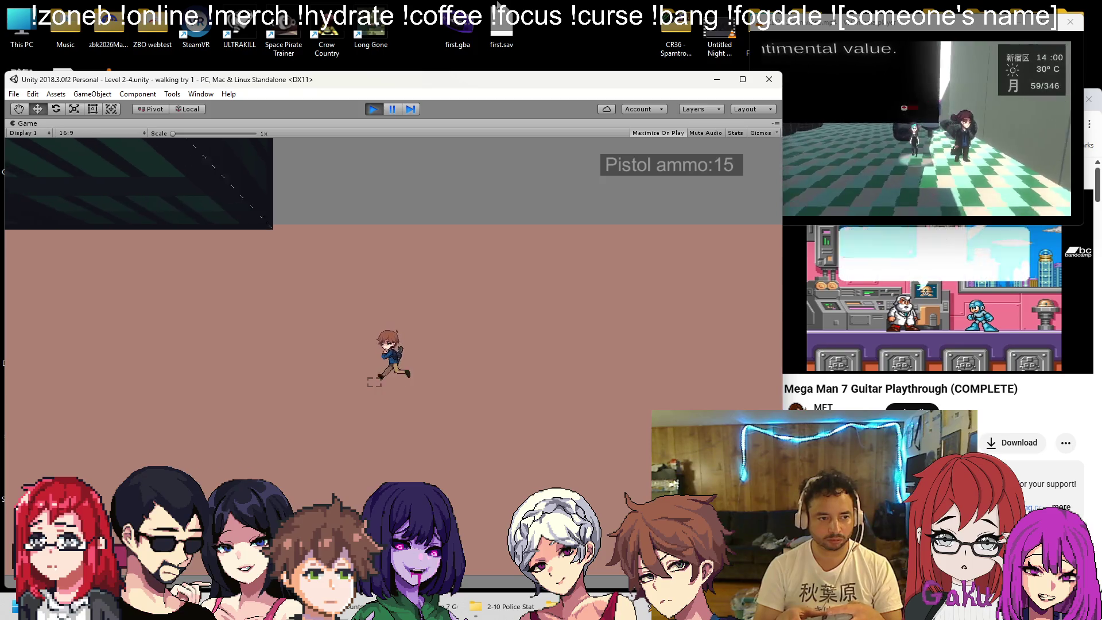
key(a)
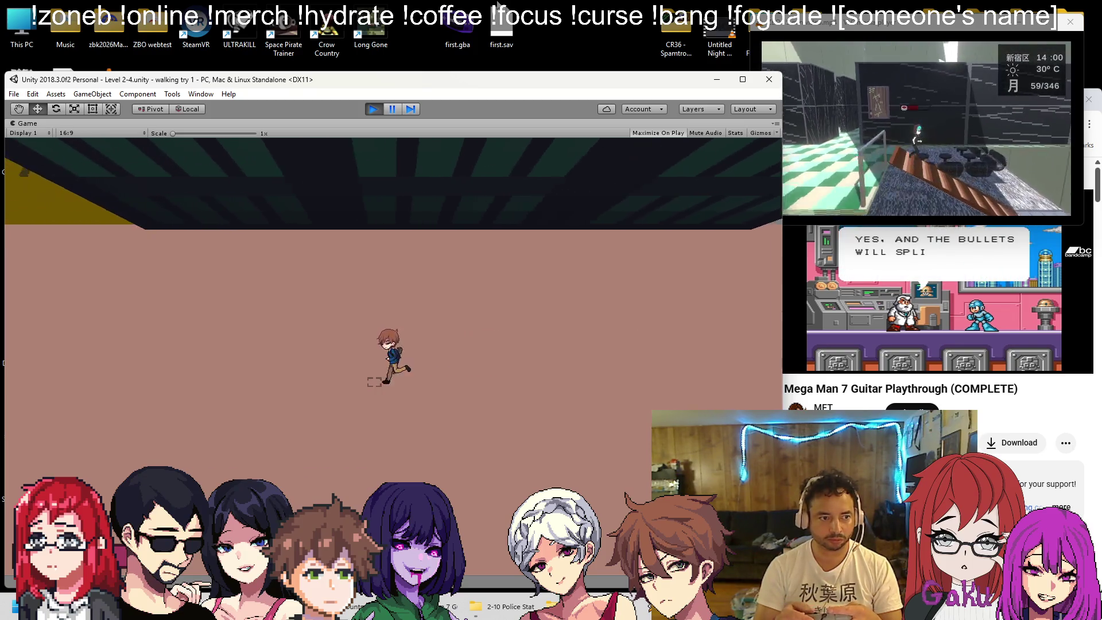
key(a)
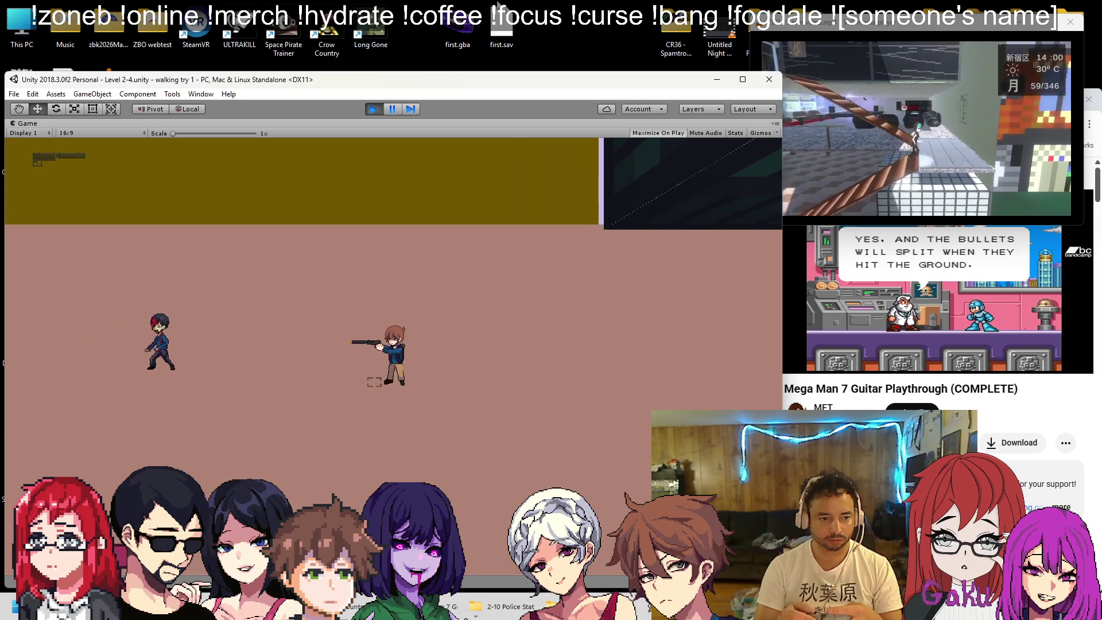
key(a)
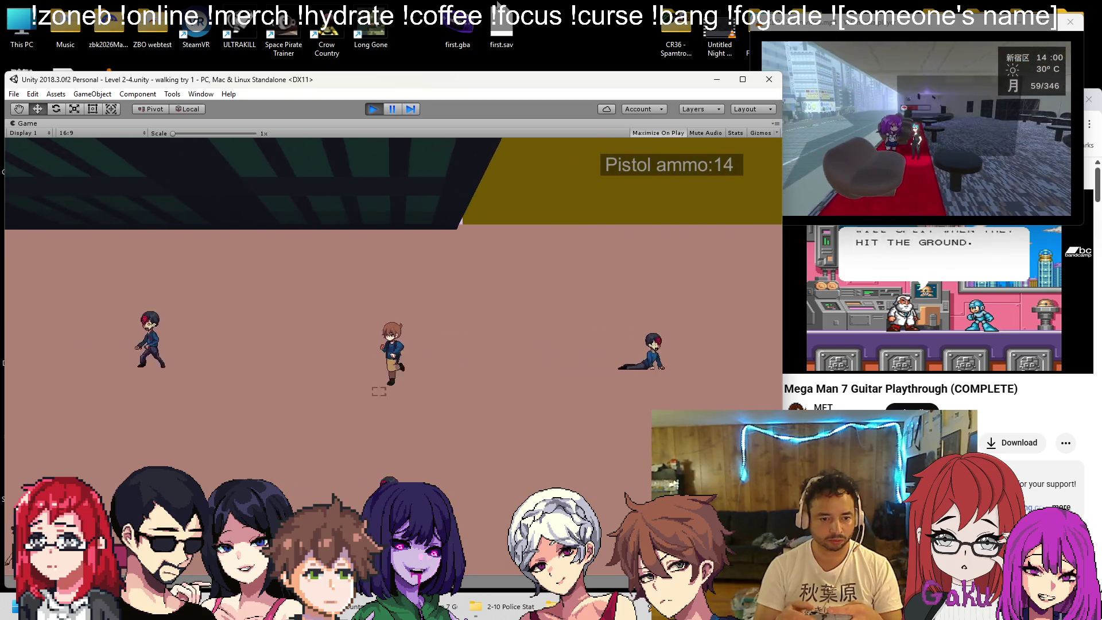
key(space)
key(space)
key(d)
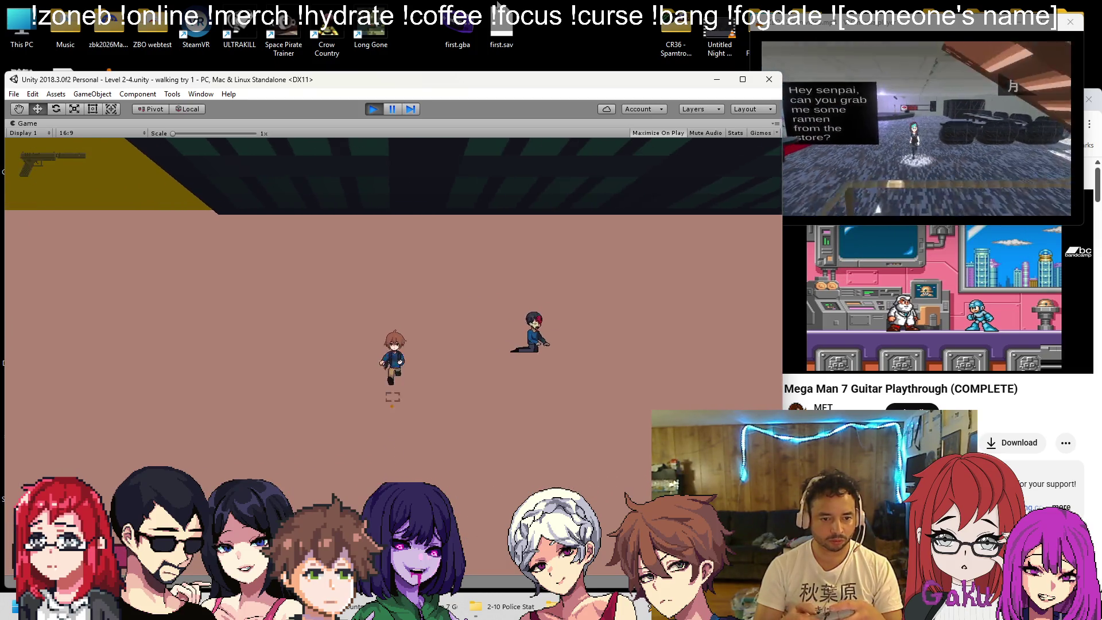
key(d)
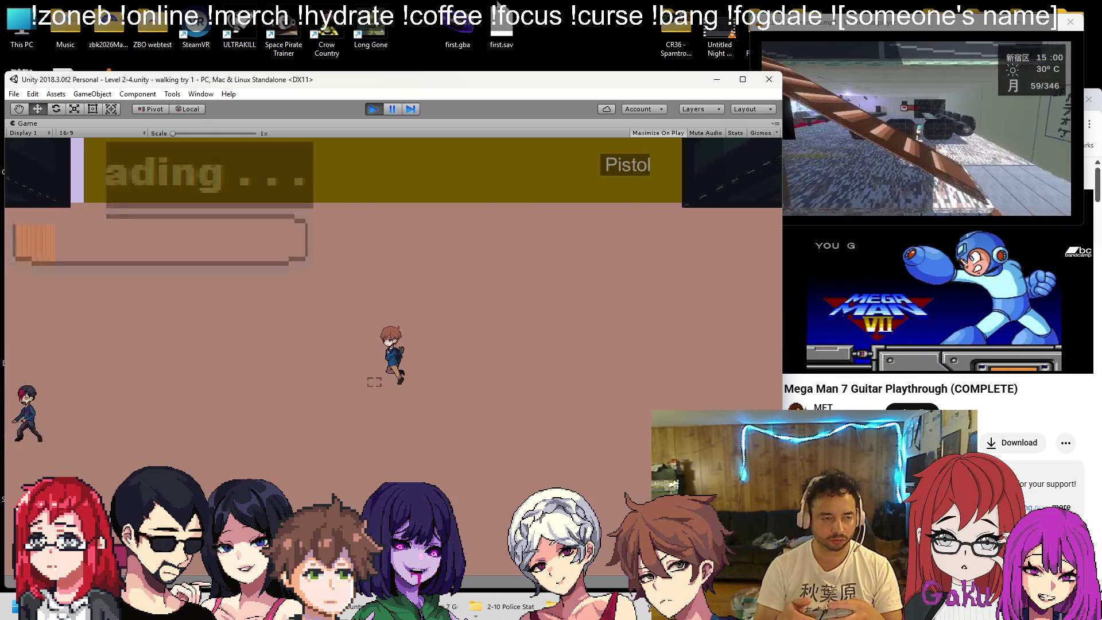
key(r)
key(w)
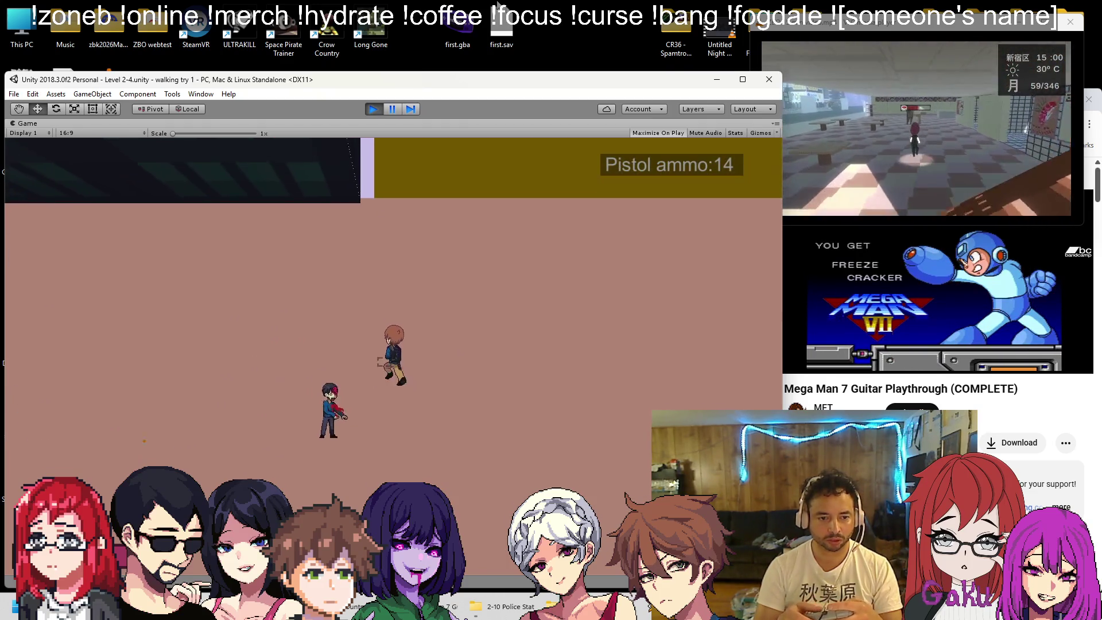
key(Escape)
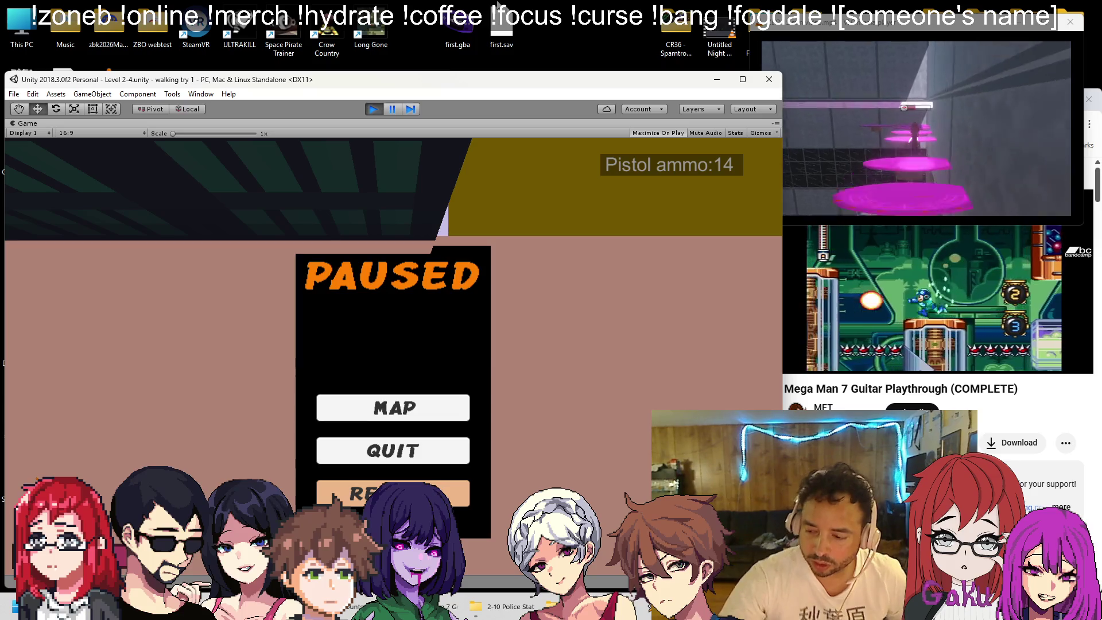
key(Escape)
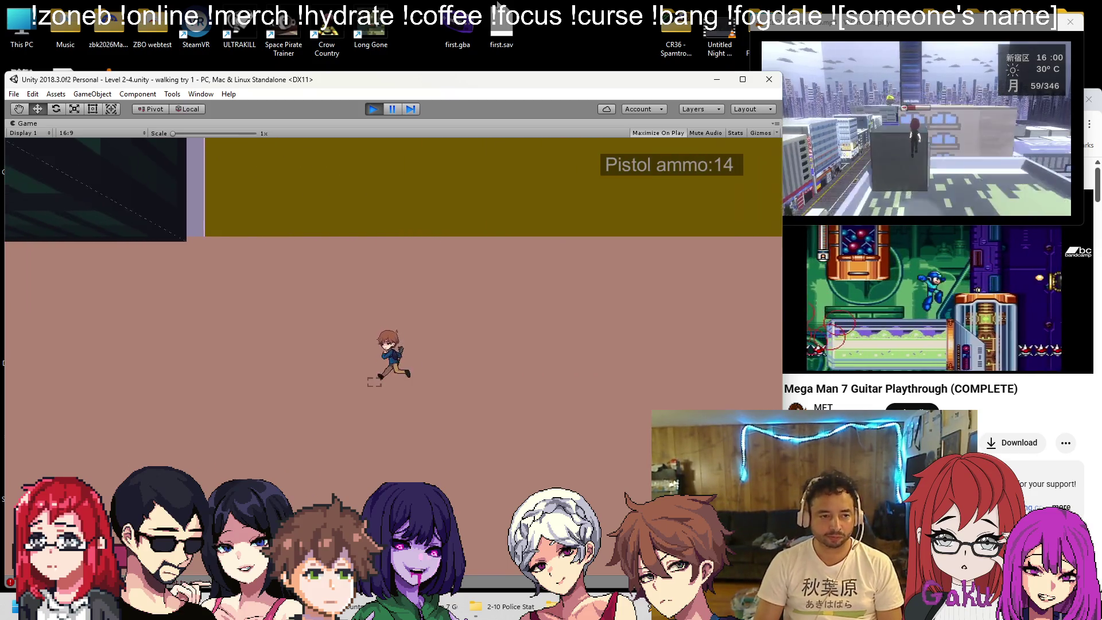
Shoot the approaching enemies while moving the player left through the grey area
key(ctrl)
key(ctrl)
key(ctrl)
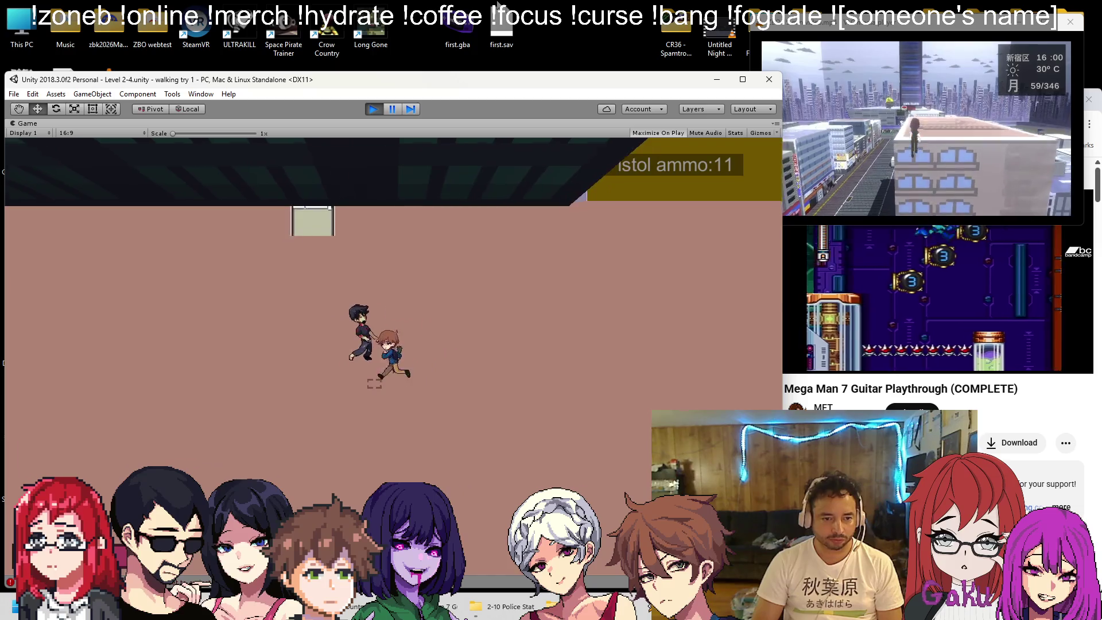
key(Left)
key(r)
key(Down)
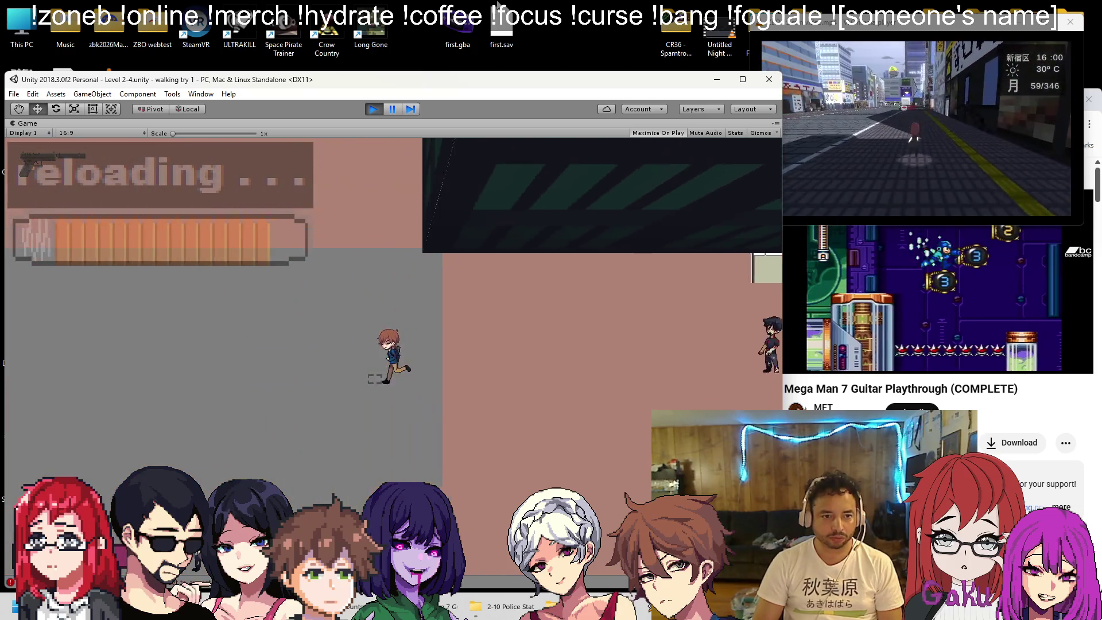
key(Left)
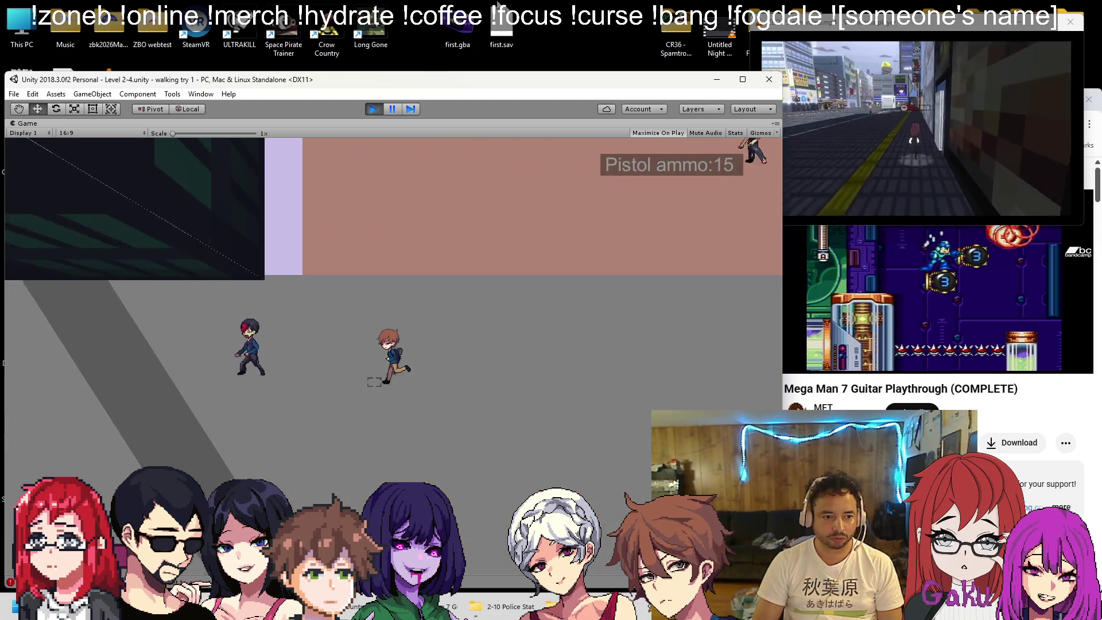
key(ctrl)
key(Up)
key(Up)
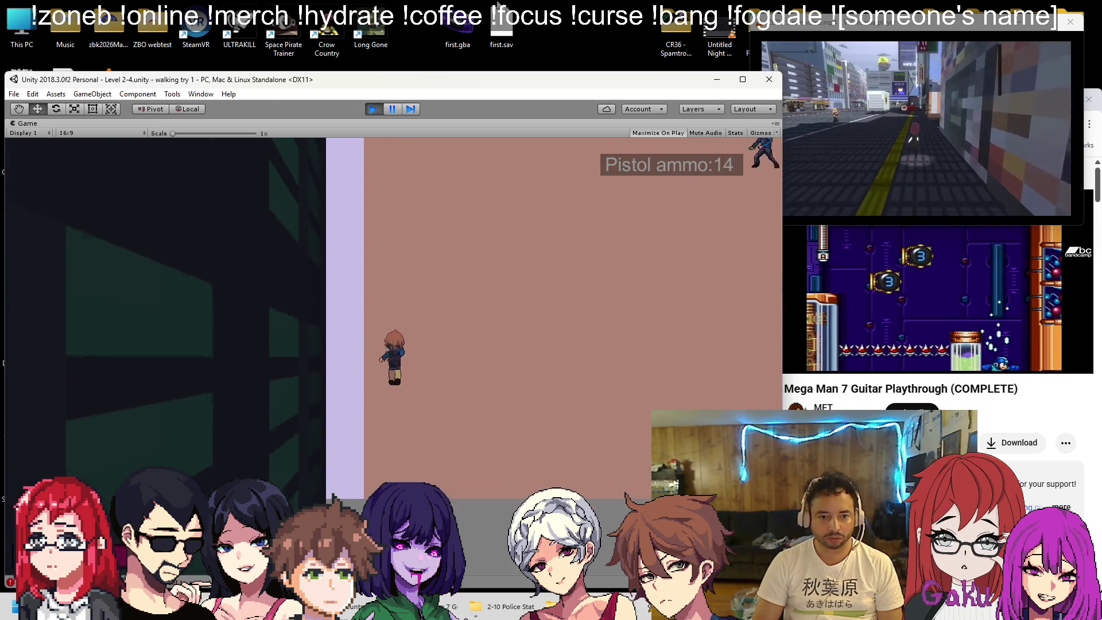
key(Down)
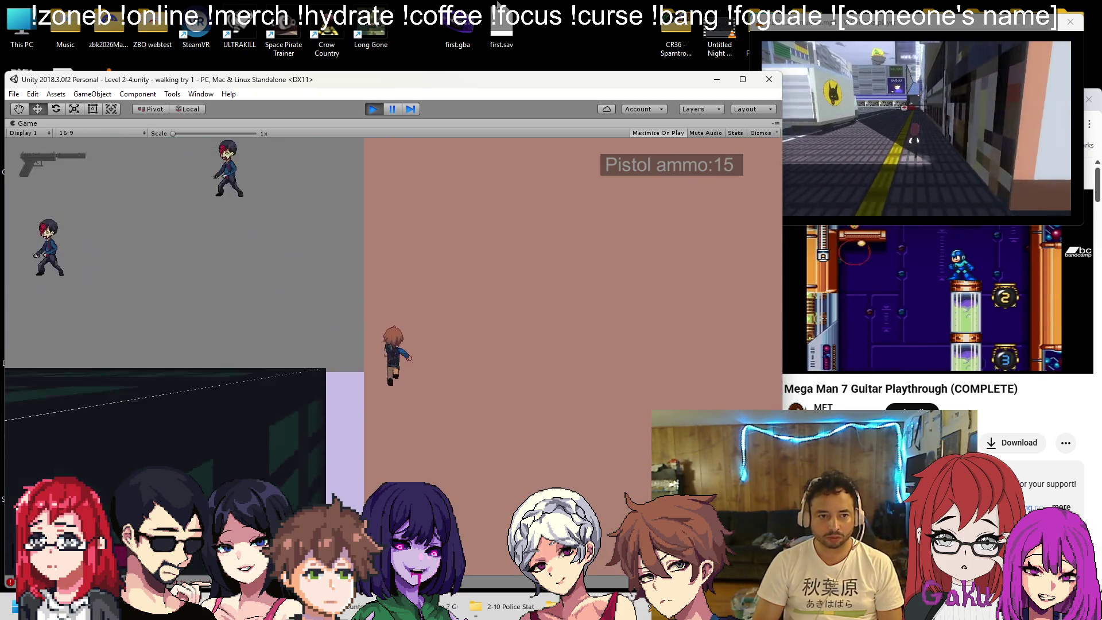
key(Left)
key(ctrl)
key(Left)
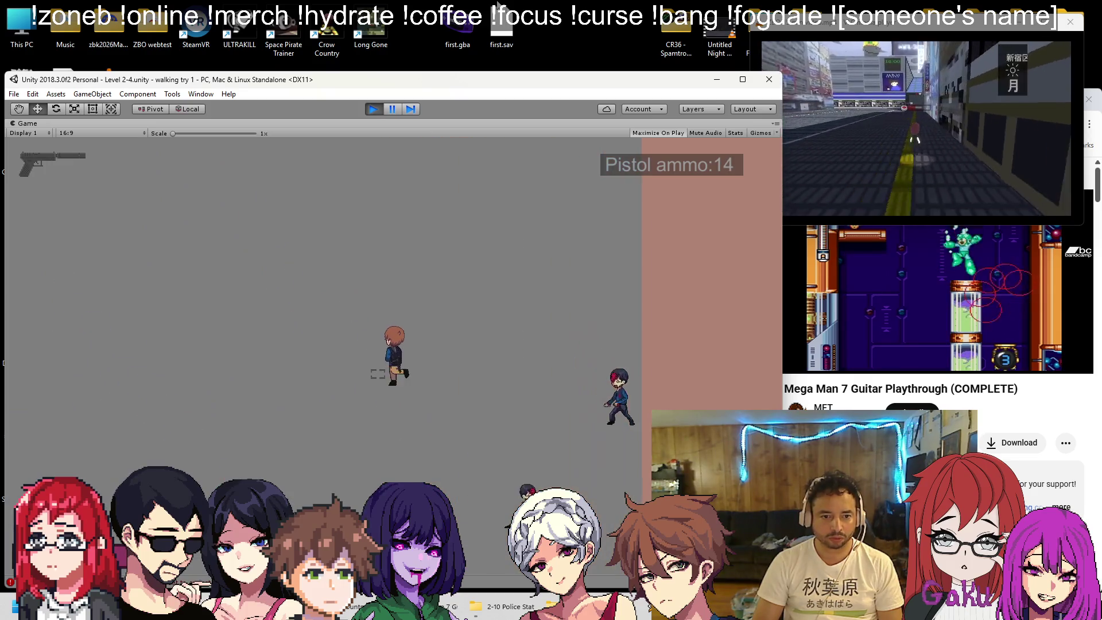
key(Up)
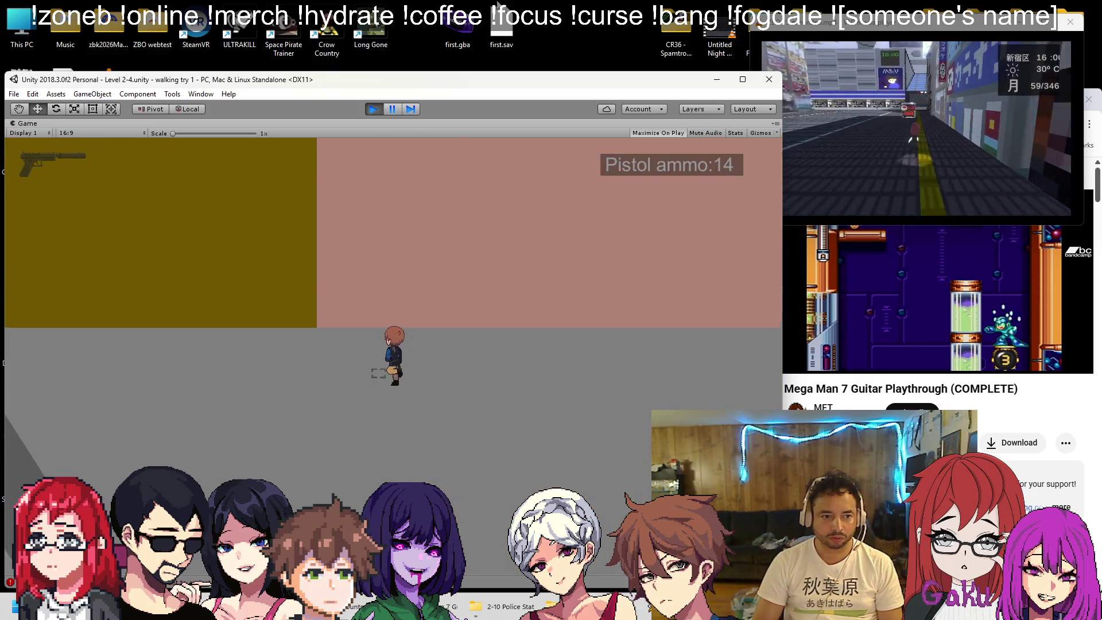
key(Up)
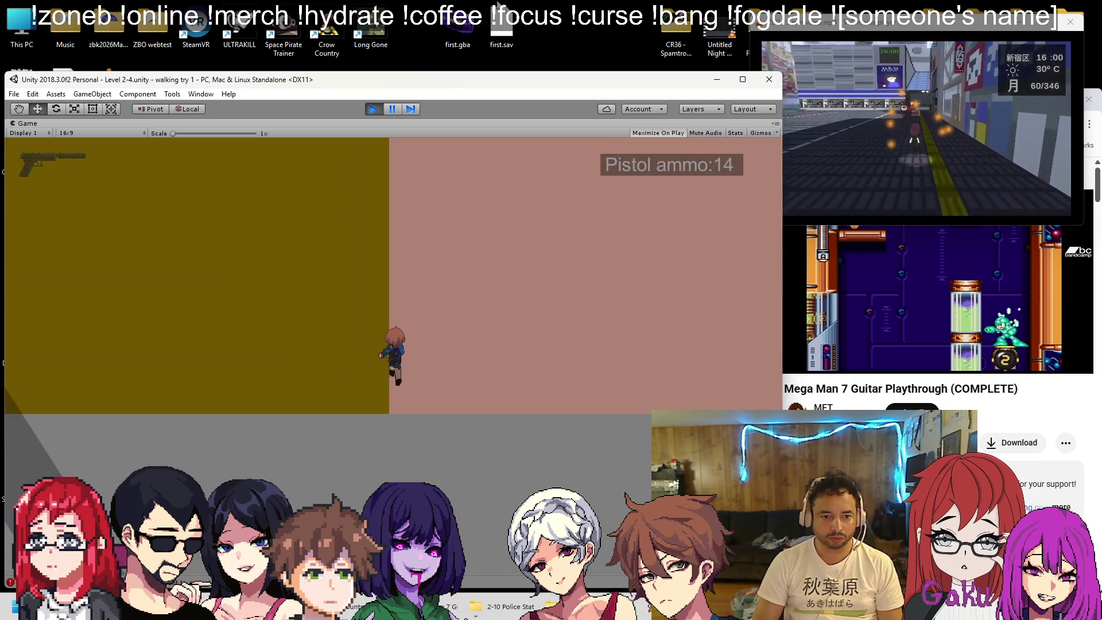
Reload the pistol and walk up past the pink wall through the EXIT door
key(r)
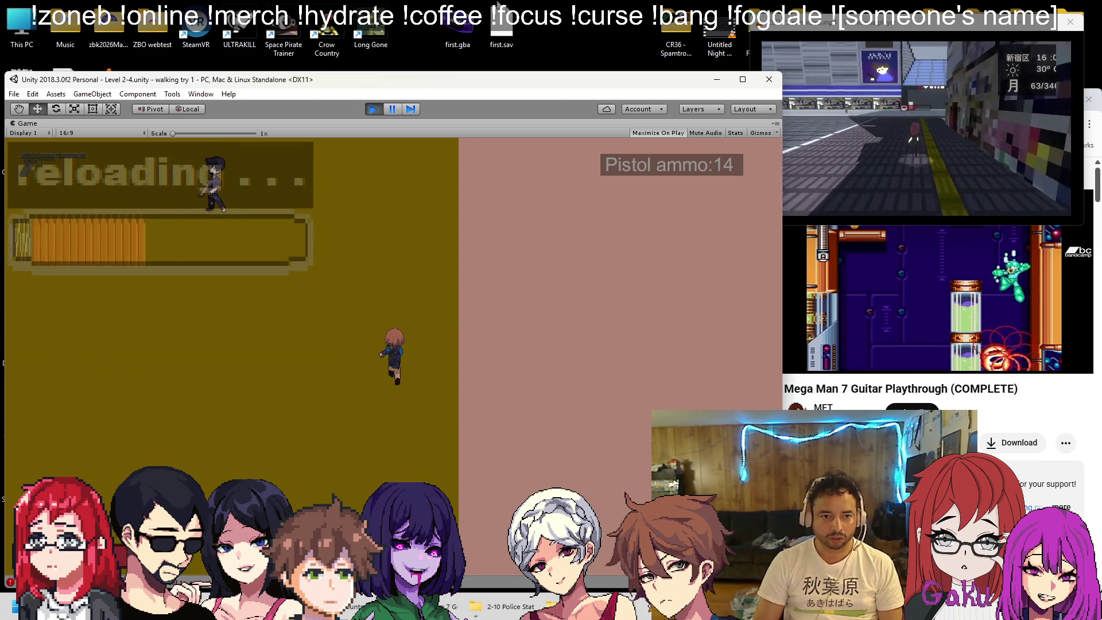
key(r)
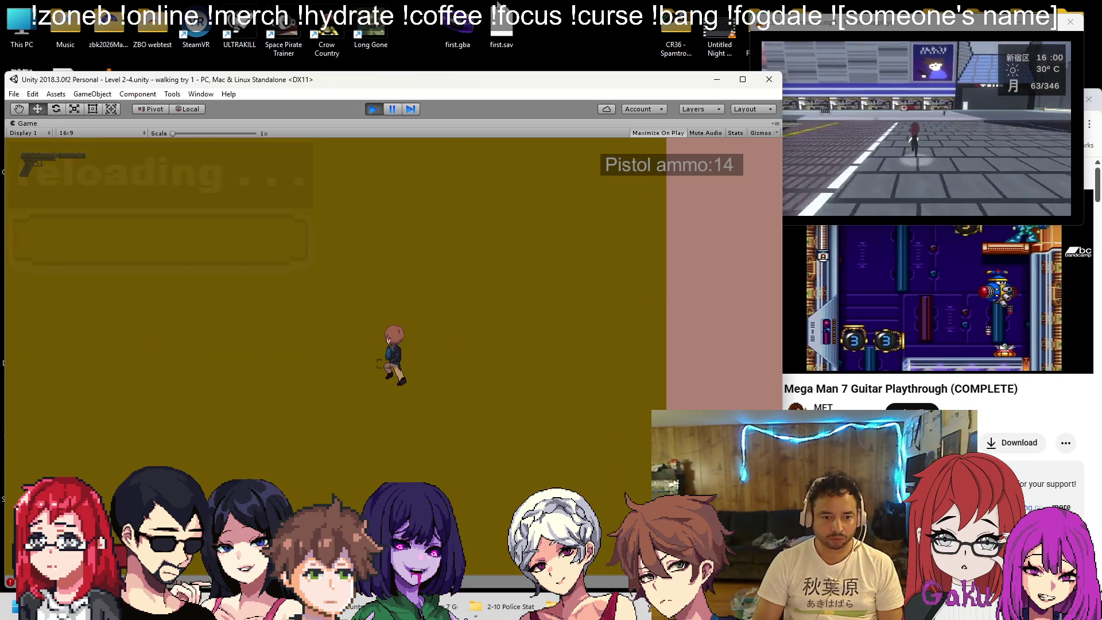
key(Up)
key(Up)
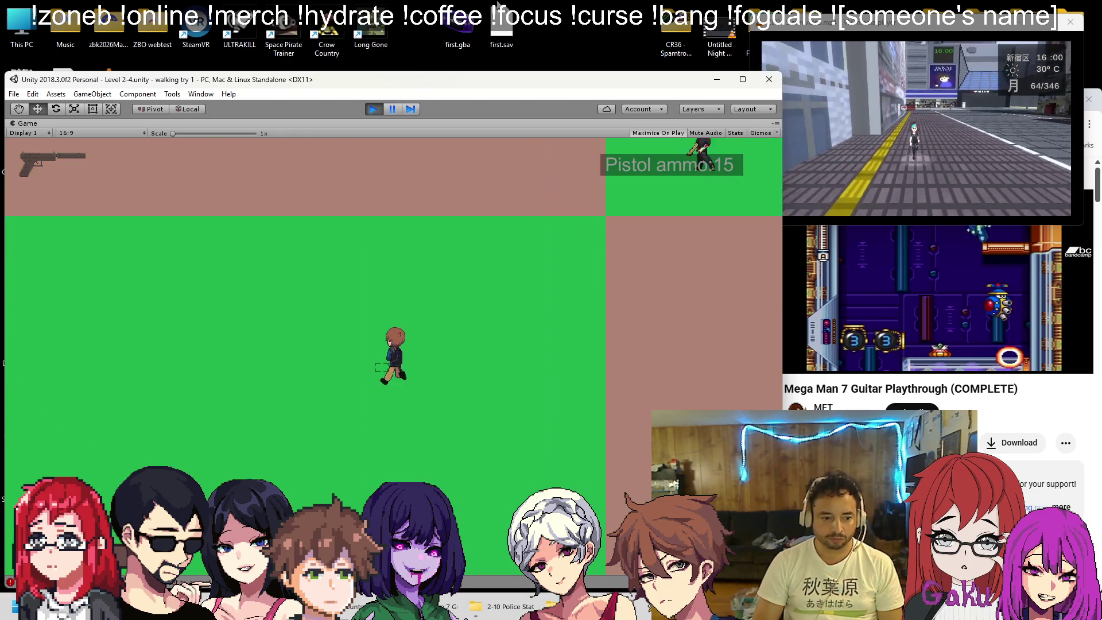
key(Up)
key(r)
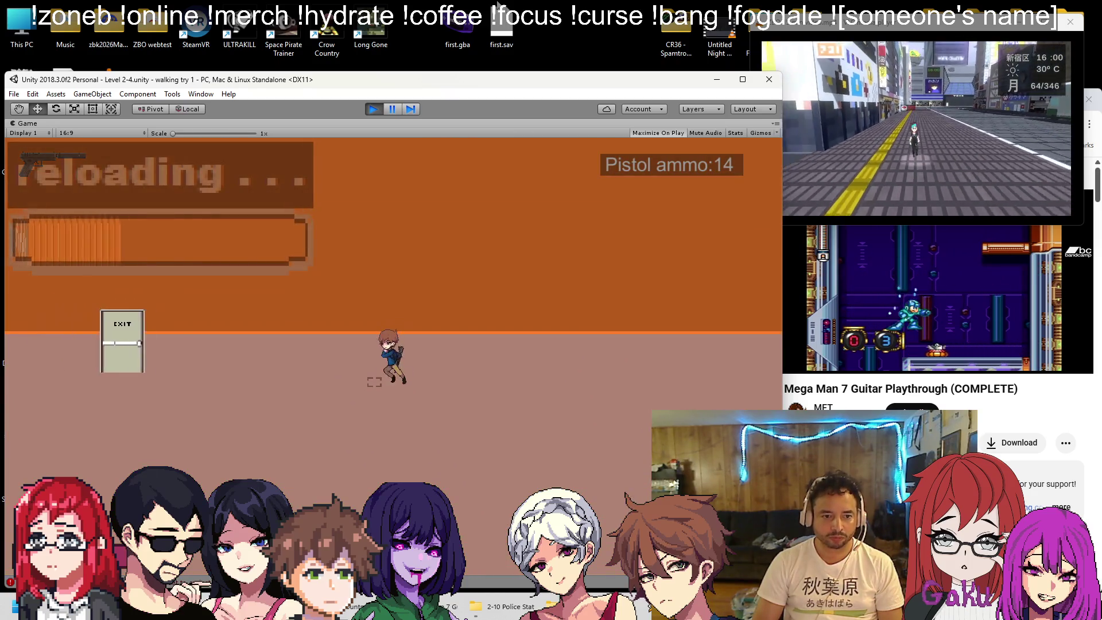
key(Left)
key(Up)
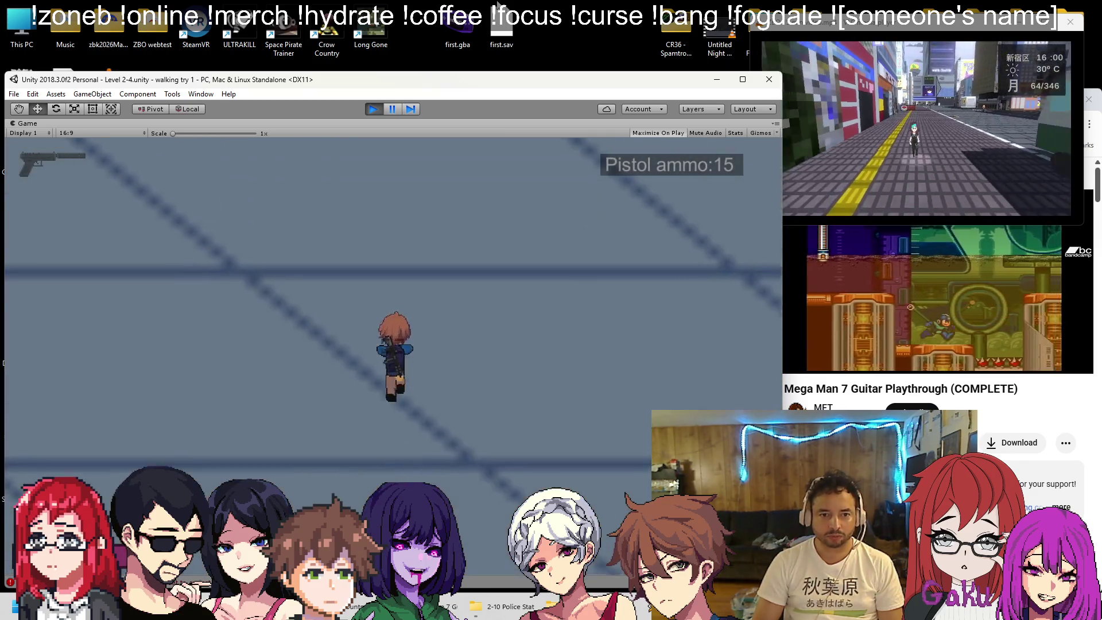
Run the player up, down and sideways across the blue-grey tiled floor
key(Up)
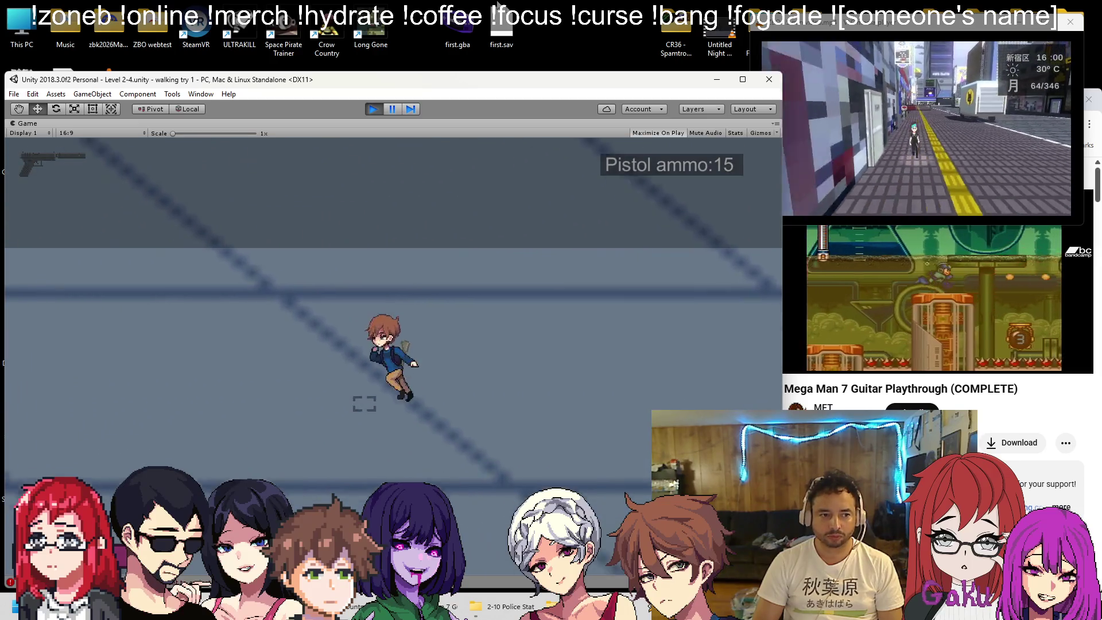
key(Down)
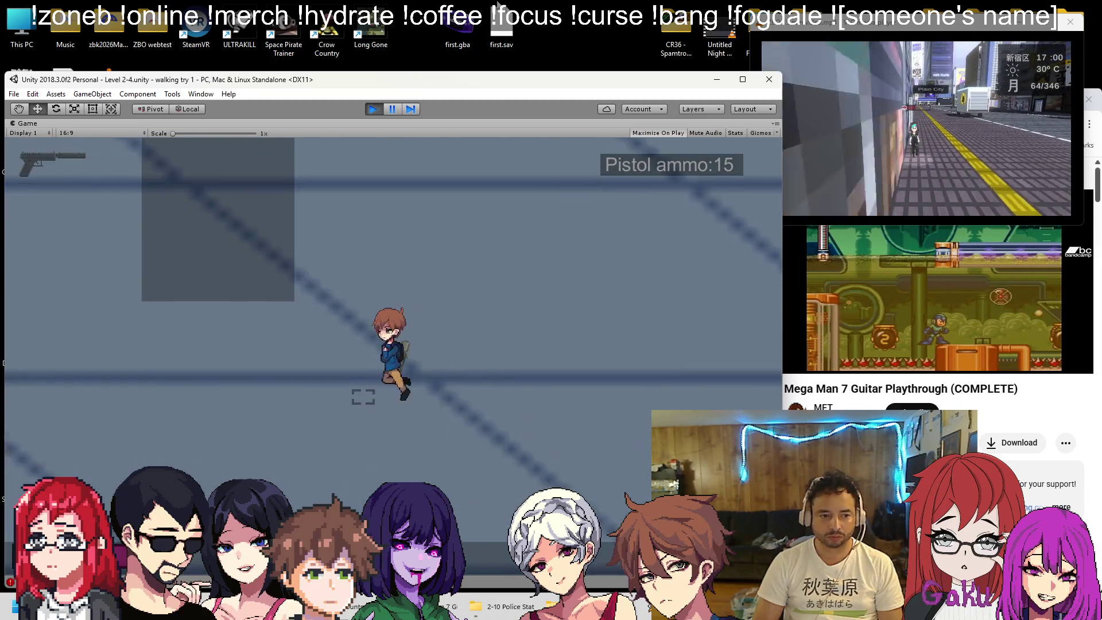
key(Up)
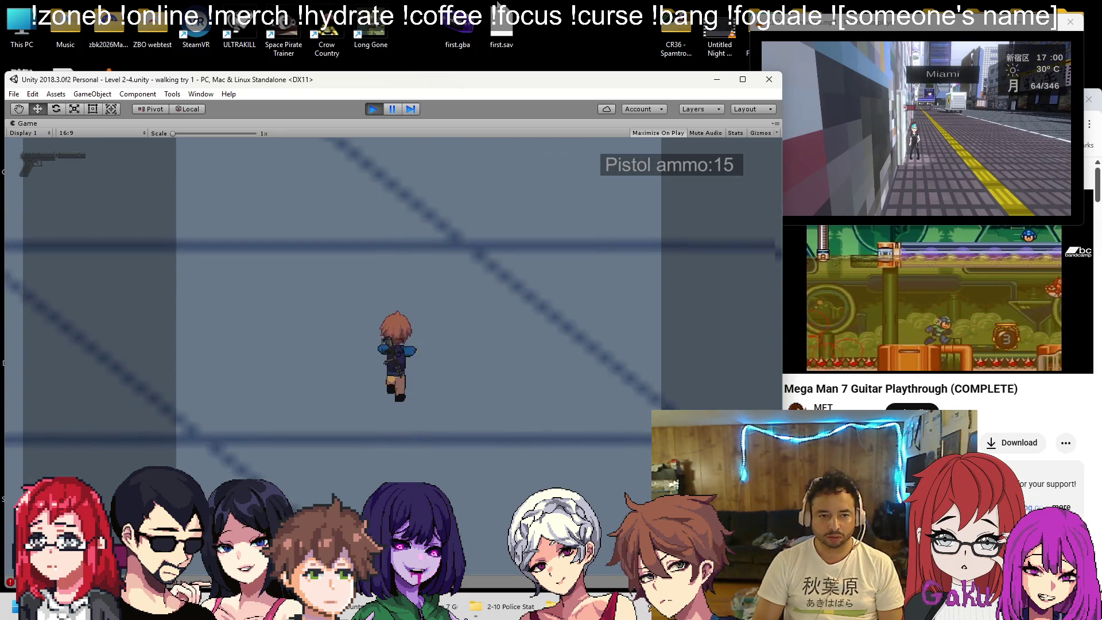
key(Down)
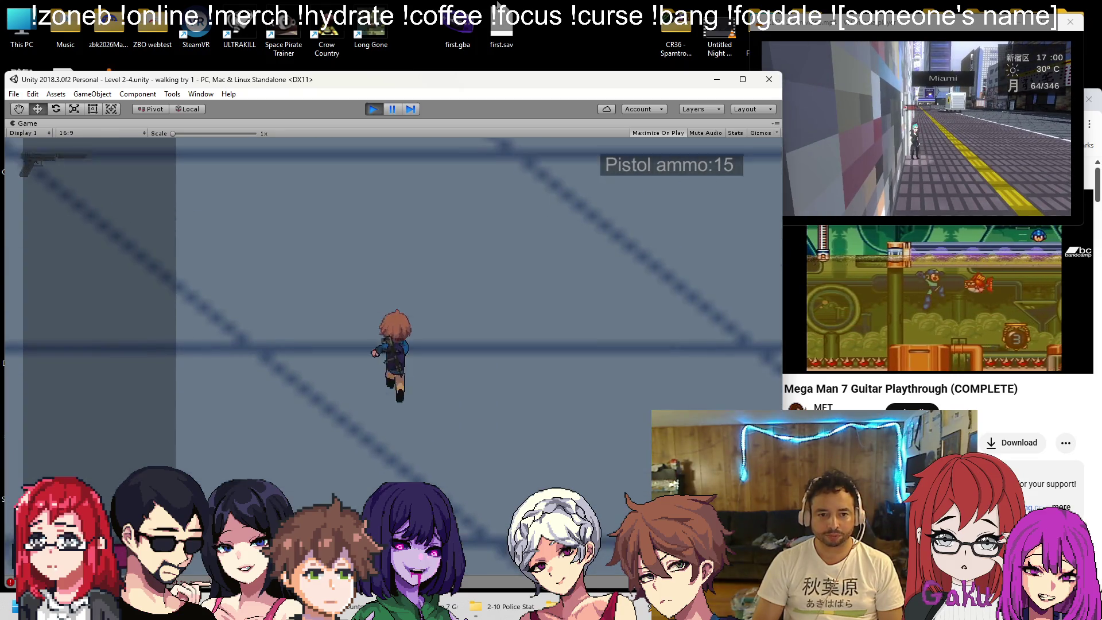
key(Right)
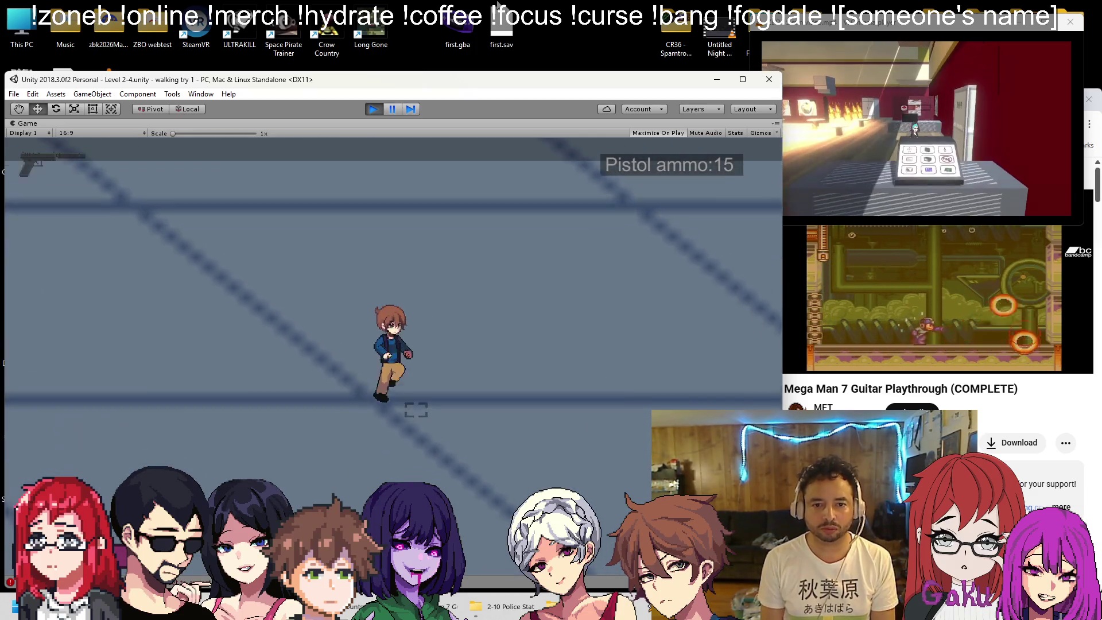
Walk the player around the floor in all directions, then stop the playtest
key(w)
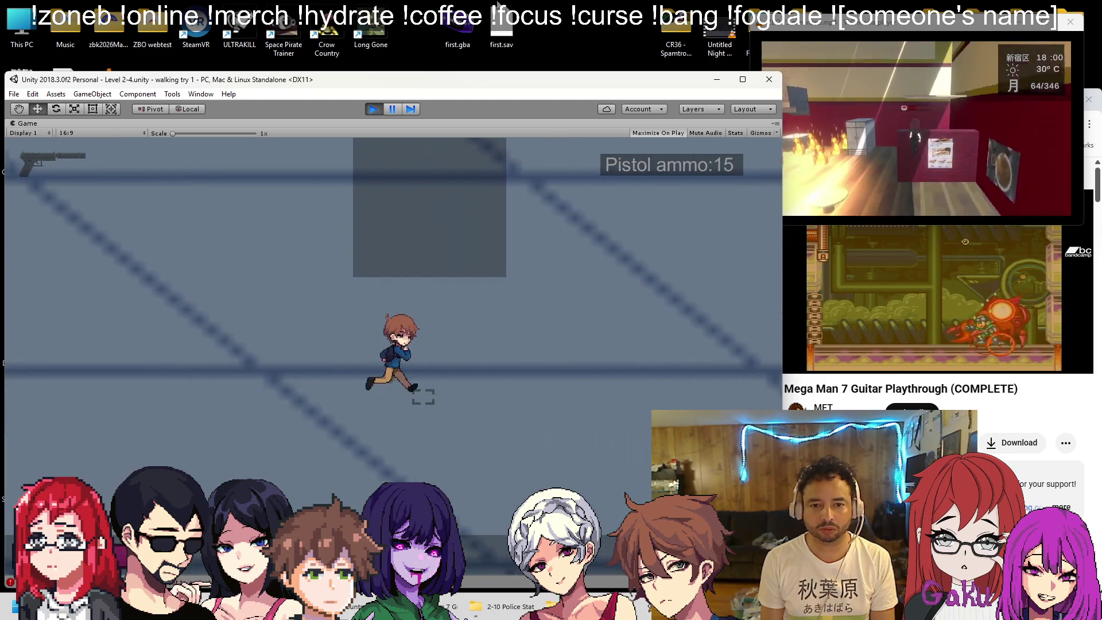
key(s)
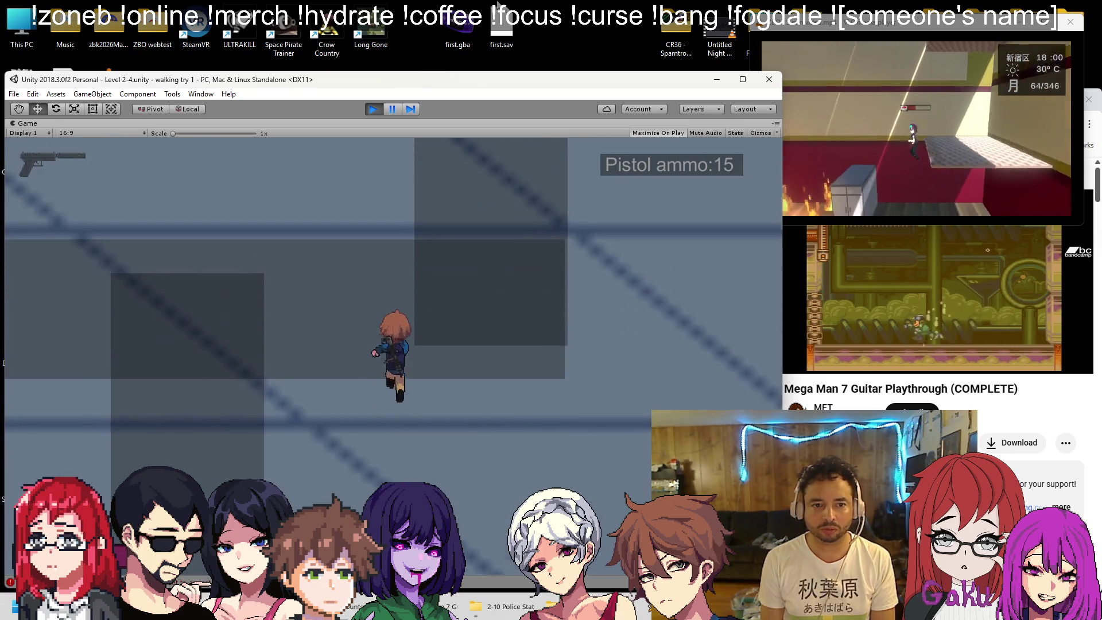
key(w)
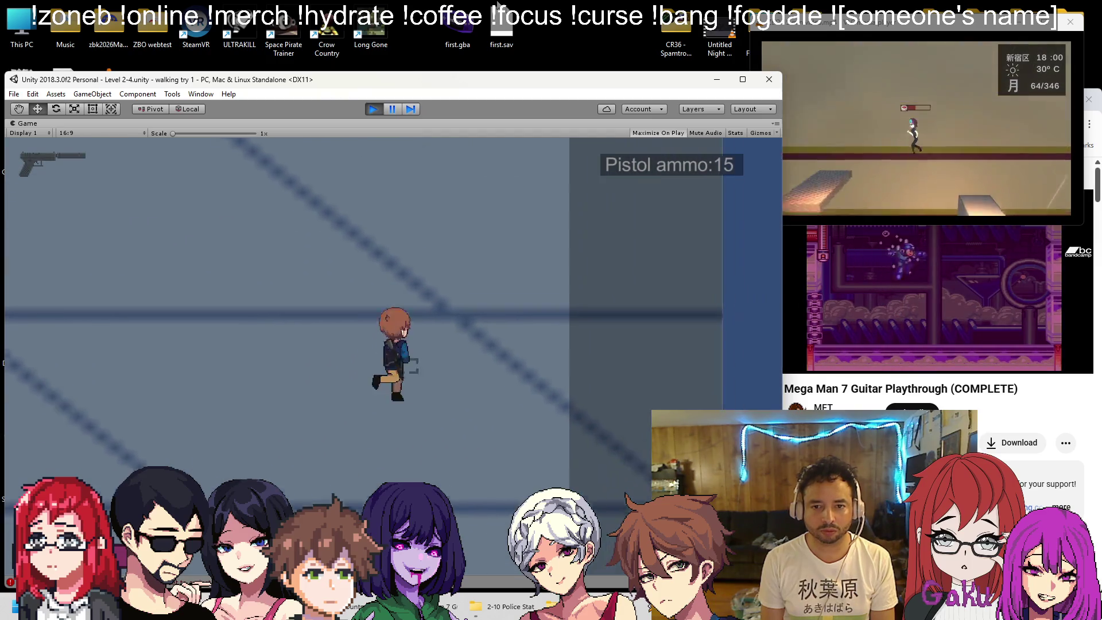
key(d)
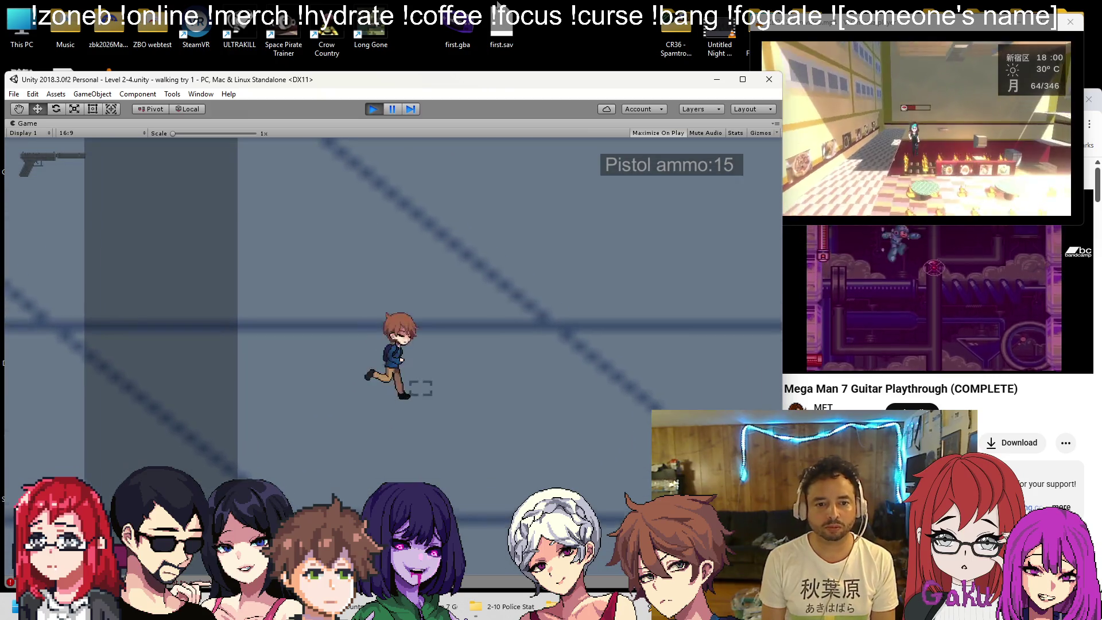
key(s)
key(a)
key(w)
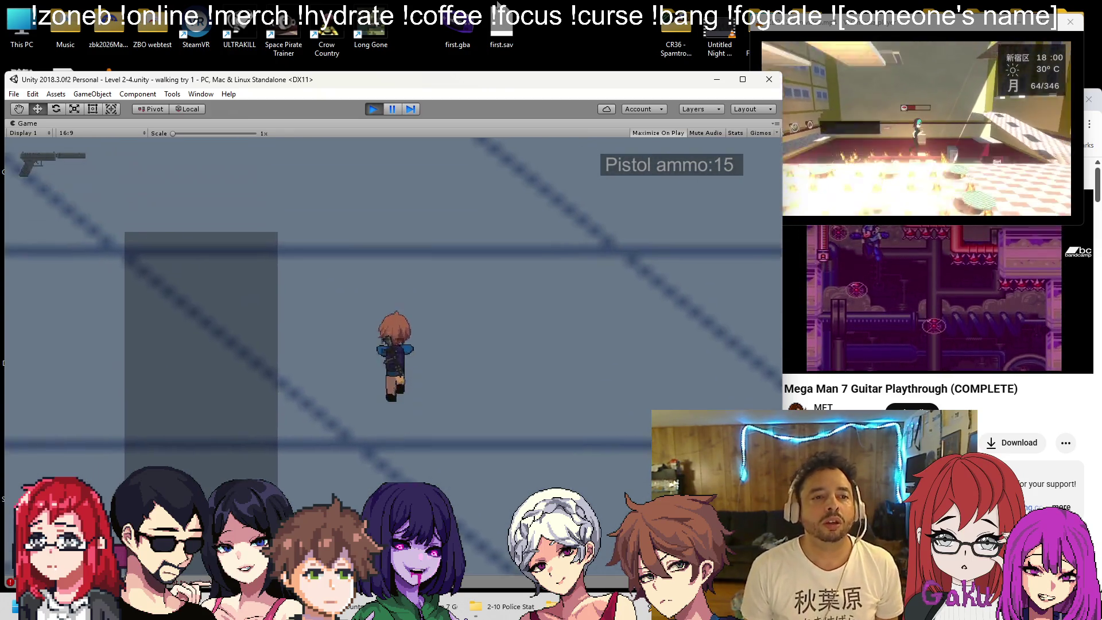
key(s)
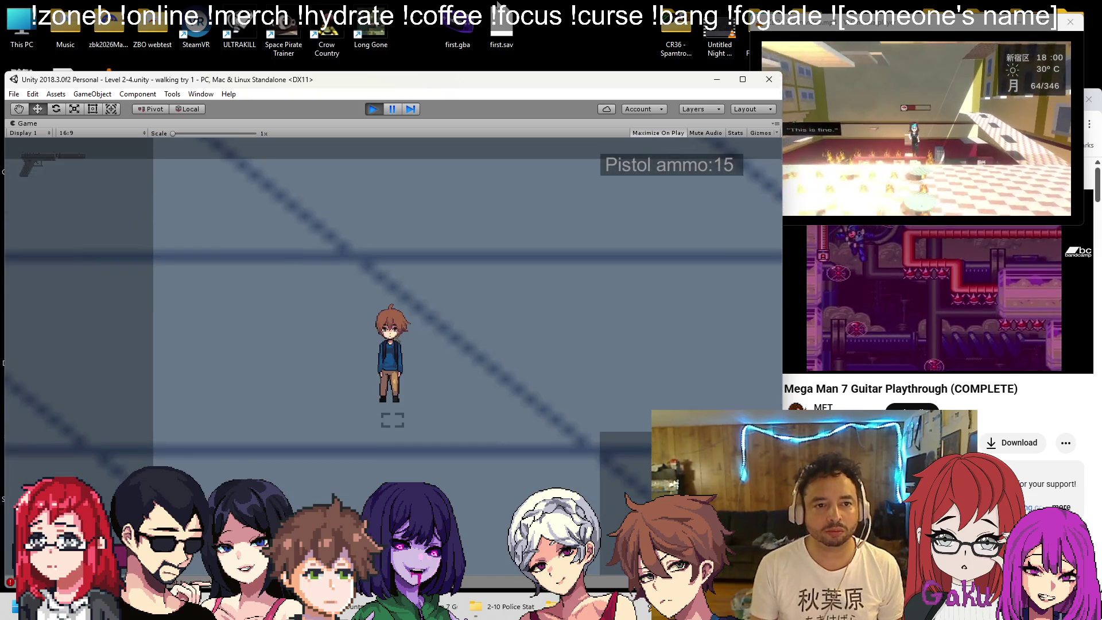
click(373, 109)
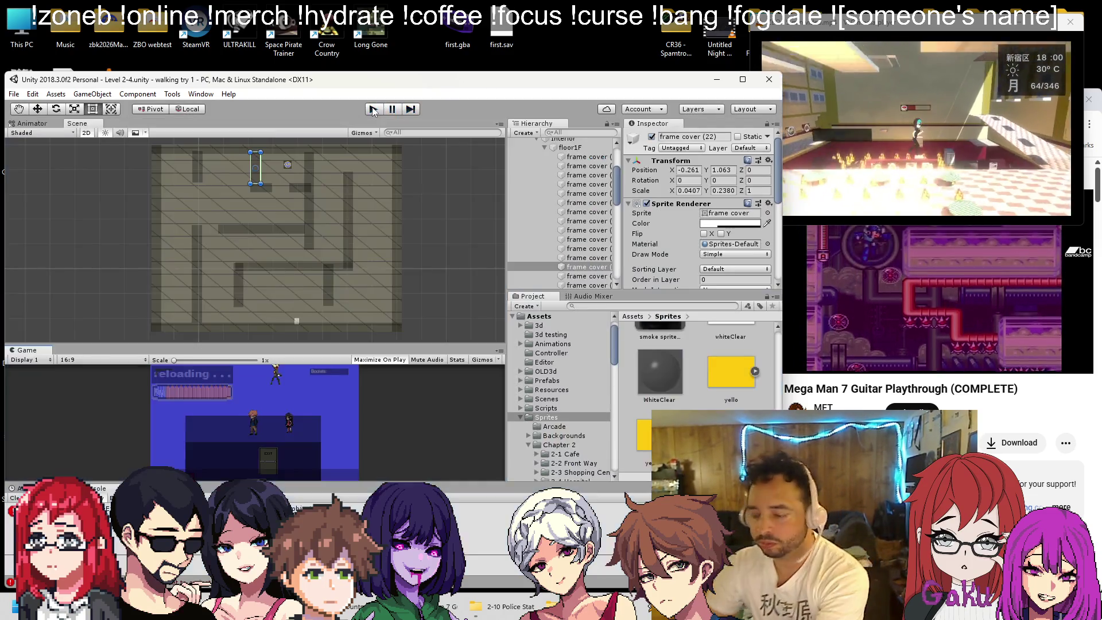
Select floor1F and ping its Sprite Renderer's mall floor sprite in the Project window
scroll(271, 231, up, 2)
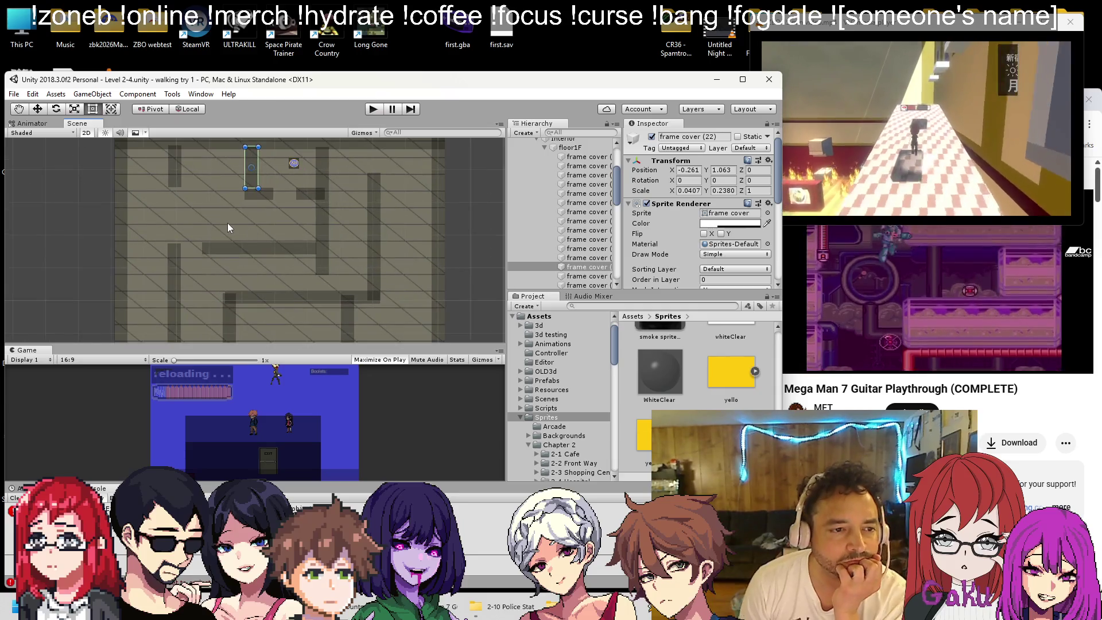
click(227, 223)
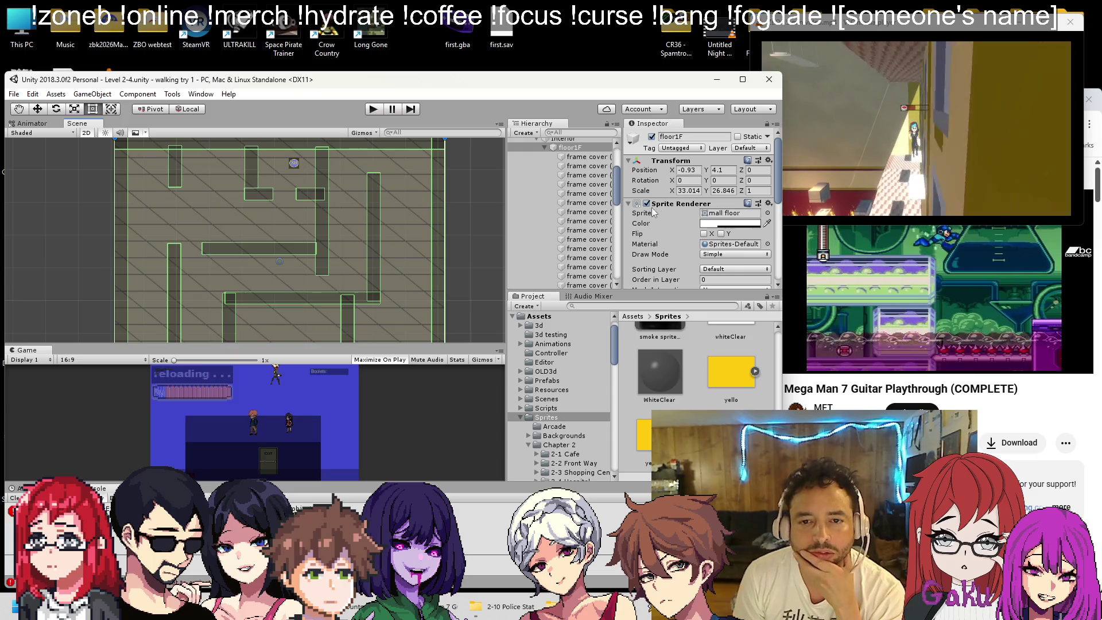
scroll(245, 225, up, 5)
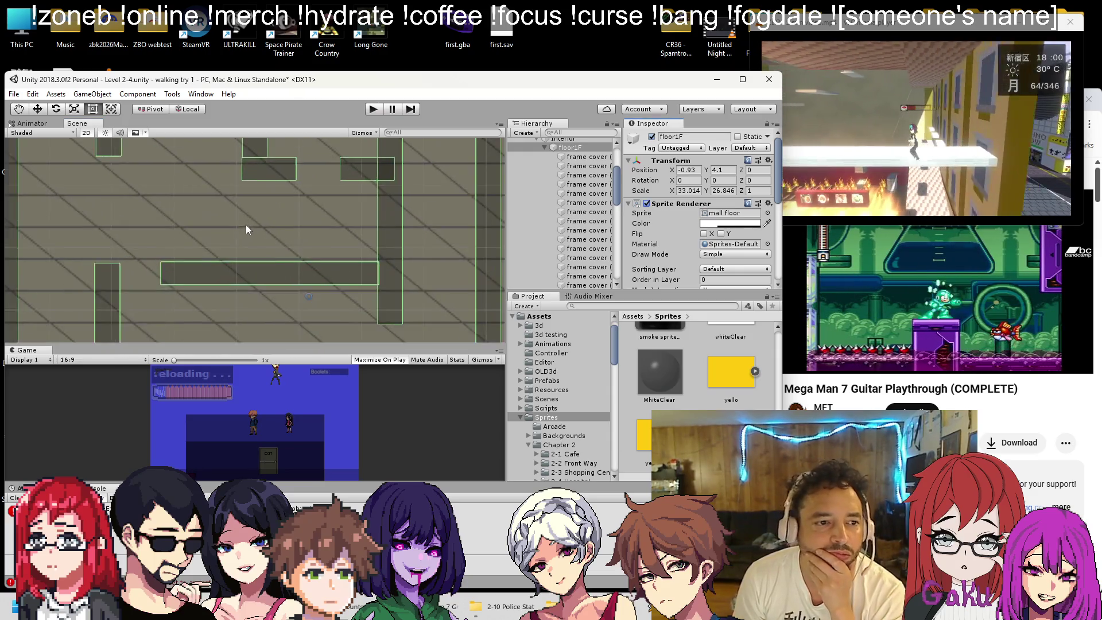
scroll(243, 222, down, 5)
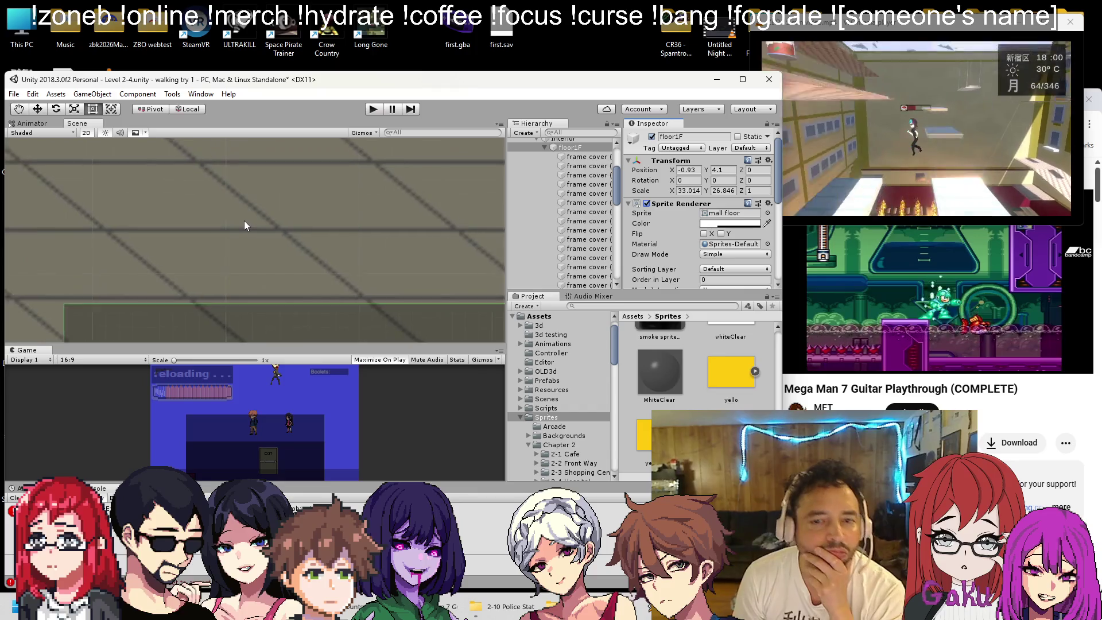
scroll(243, 221, down, 6)
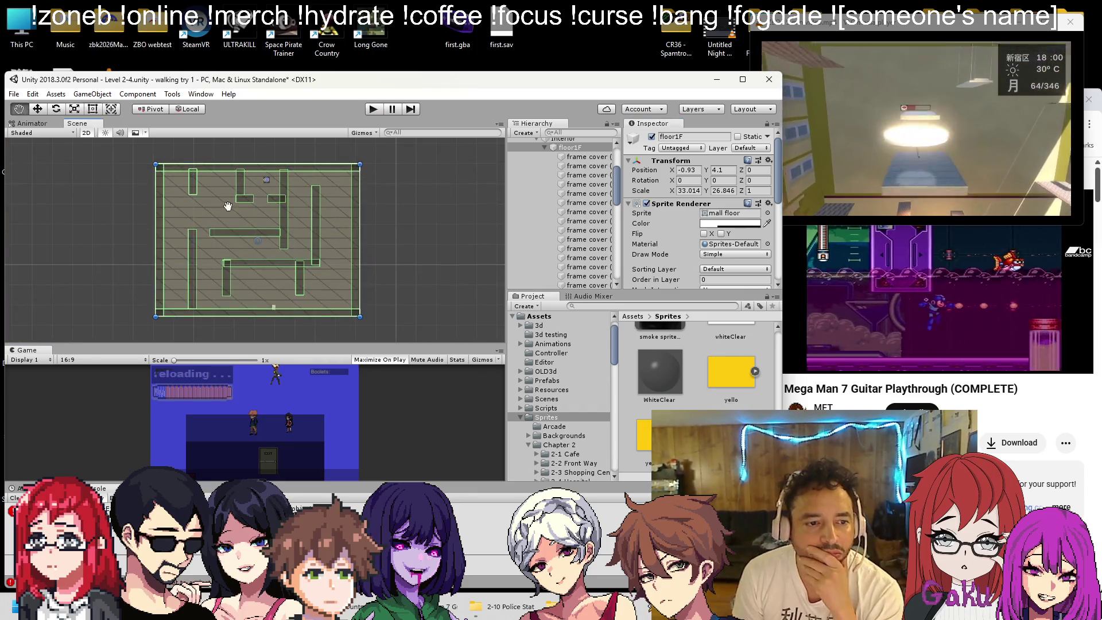
scroll(296, 257, up, 2)
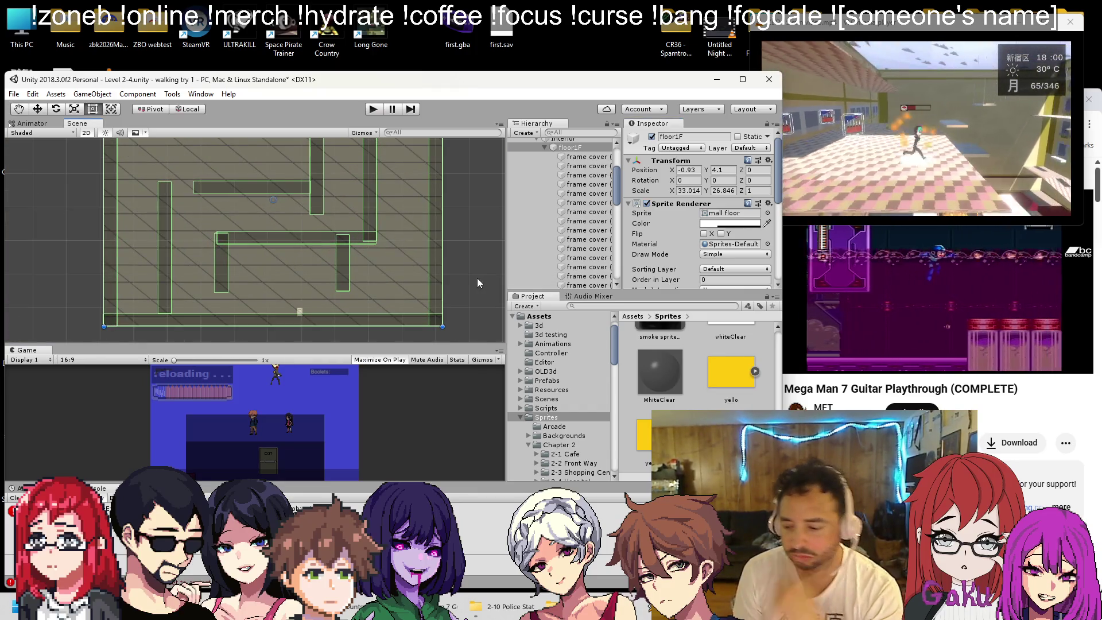
scroll(289, 306, up, 6)
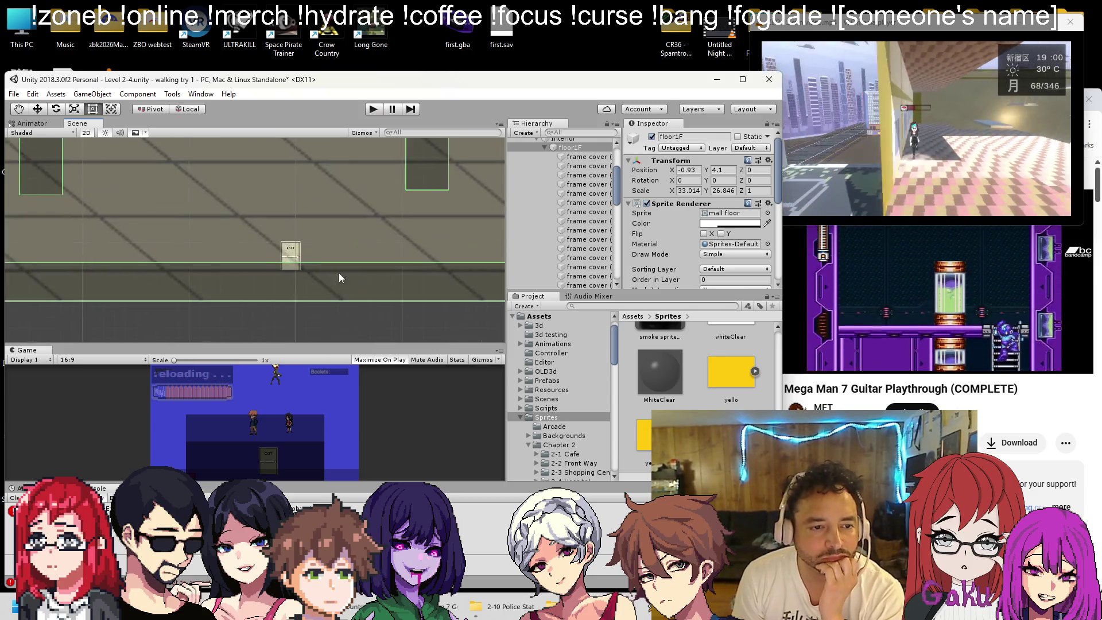
scroll(321, 264, up, 2)
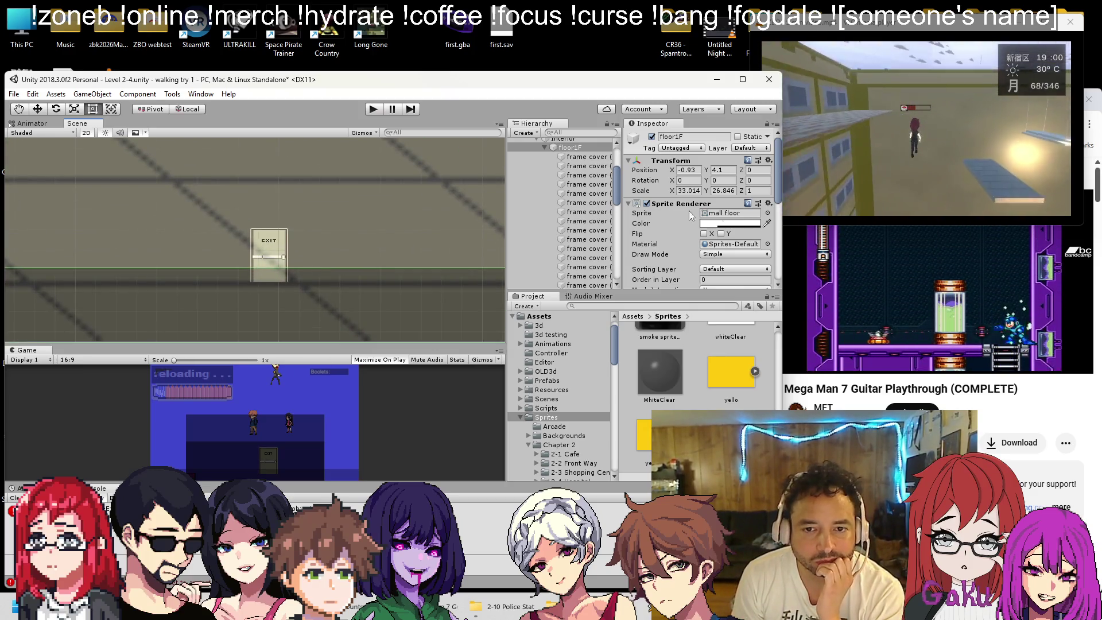
click(739, 214)
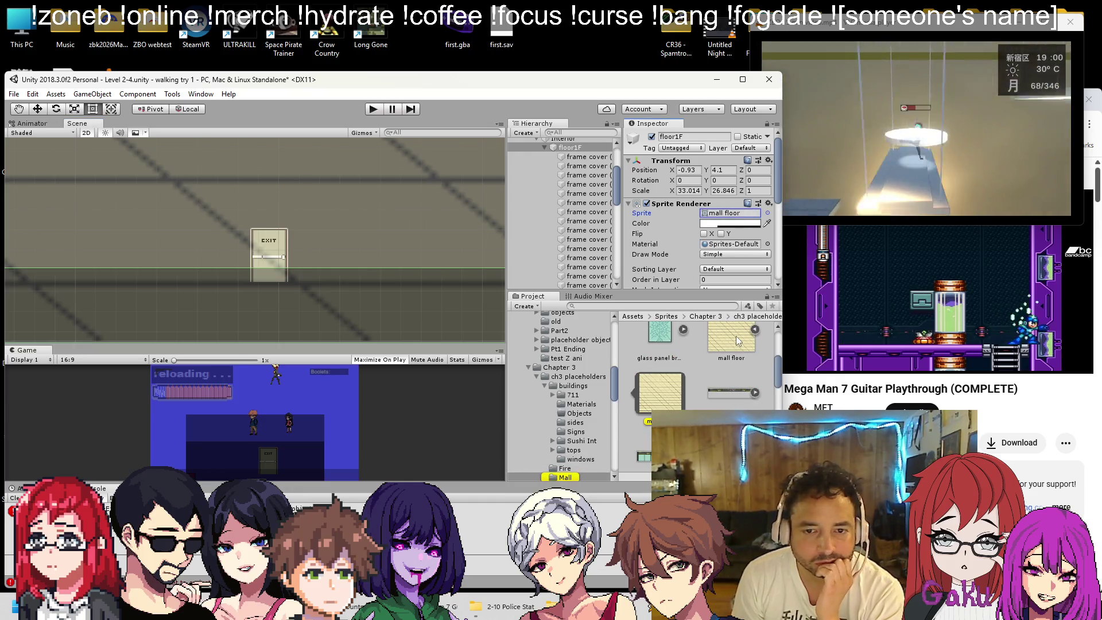
Open the mall floor 1 sprite's import settings in the Chapter 3 Mall placeholder folder
scroll(396, 271, down, 2)
scroll(374, 263, down, 2)
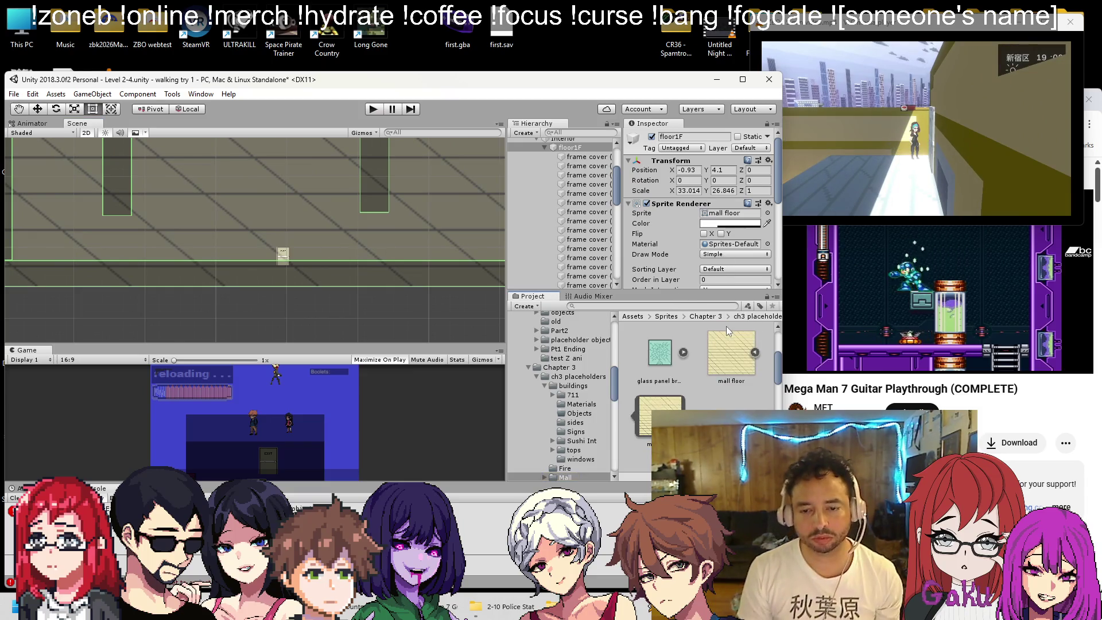
click(733, 370)
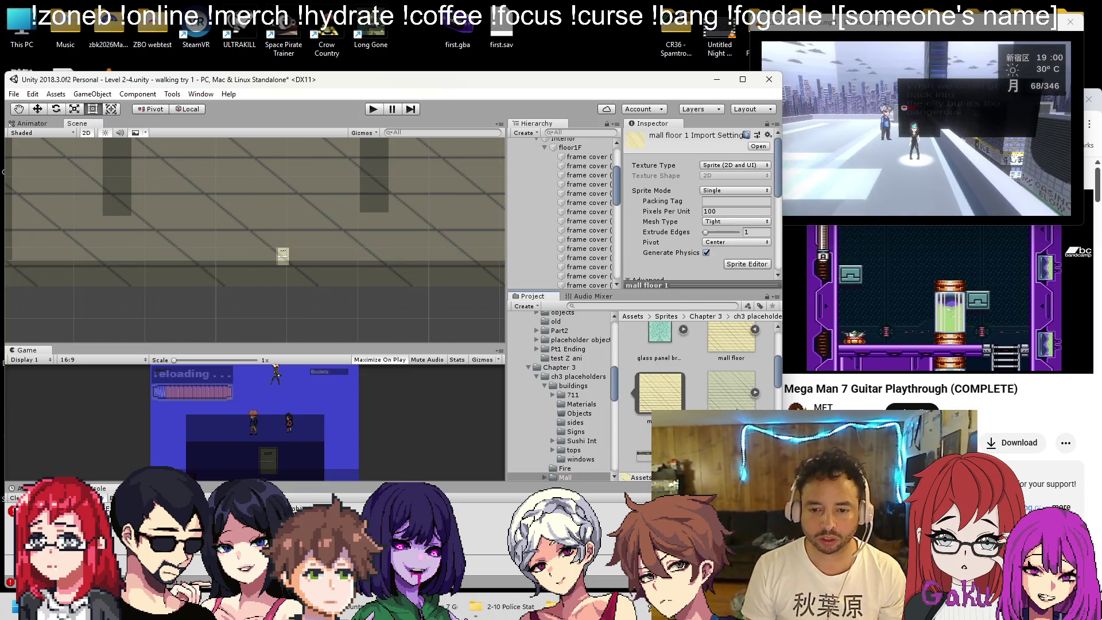
Rename the mall floor 1 texture to MallFloorTiled
right_click(746, 401)
click(786, 184)
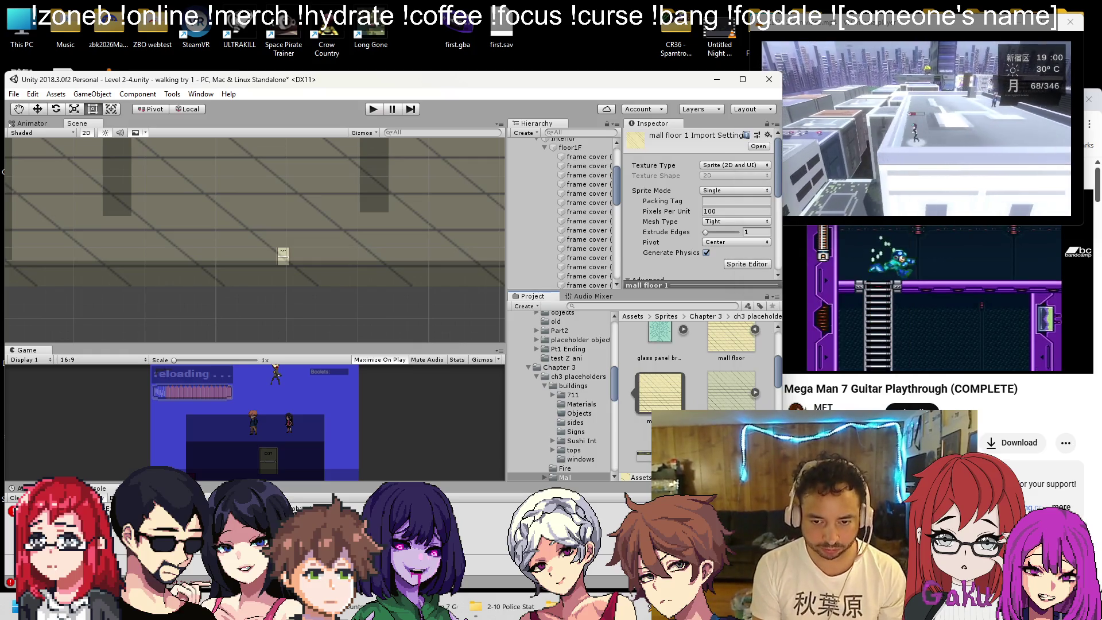
key(Return)
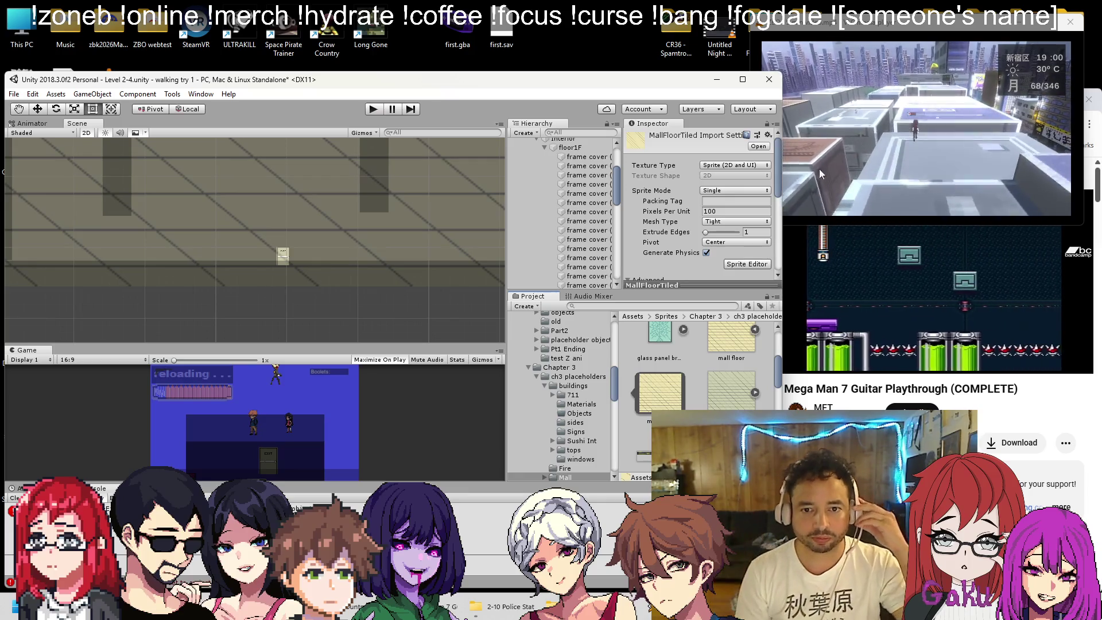
Give MallFloorTiled Point (no filter) filtering and Repeat wrap mode, and apply the import settings
scroll(714, 216, down, 3)
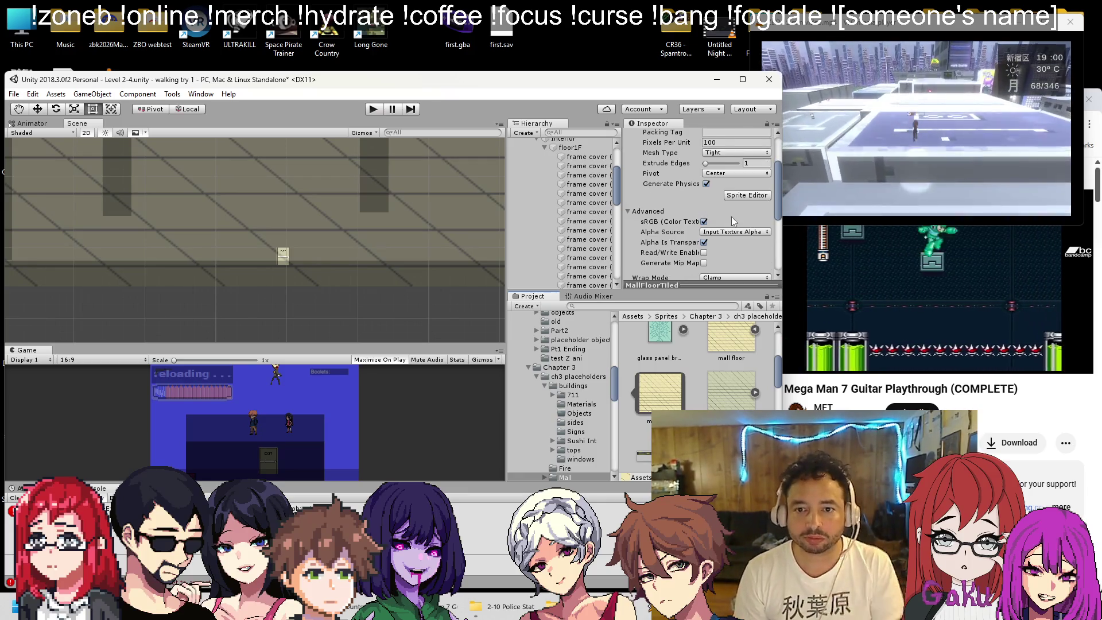
scroll(731, 218, down, 2)
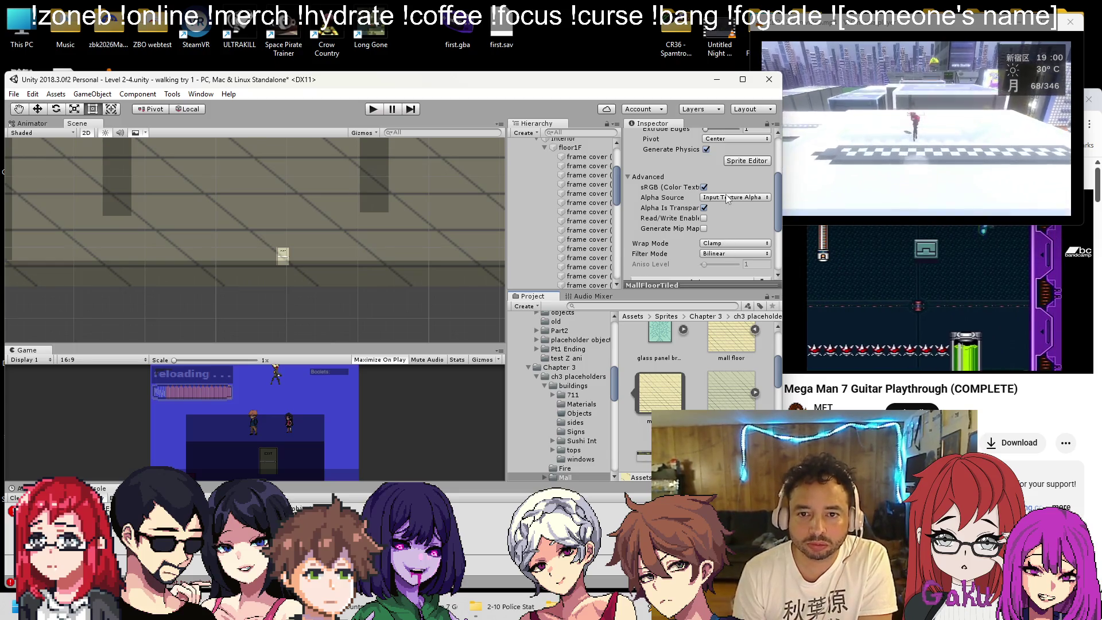
scroll(726, 237, down, 2)
click(732, 219)
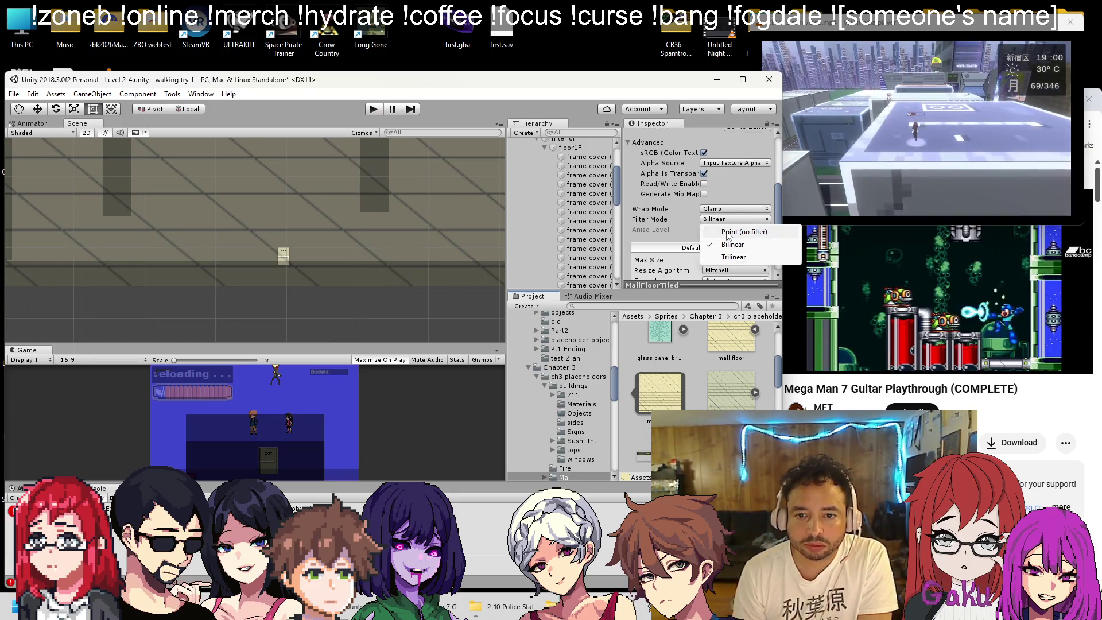
click(730, 232)
click(733, 209)
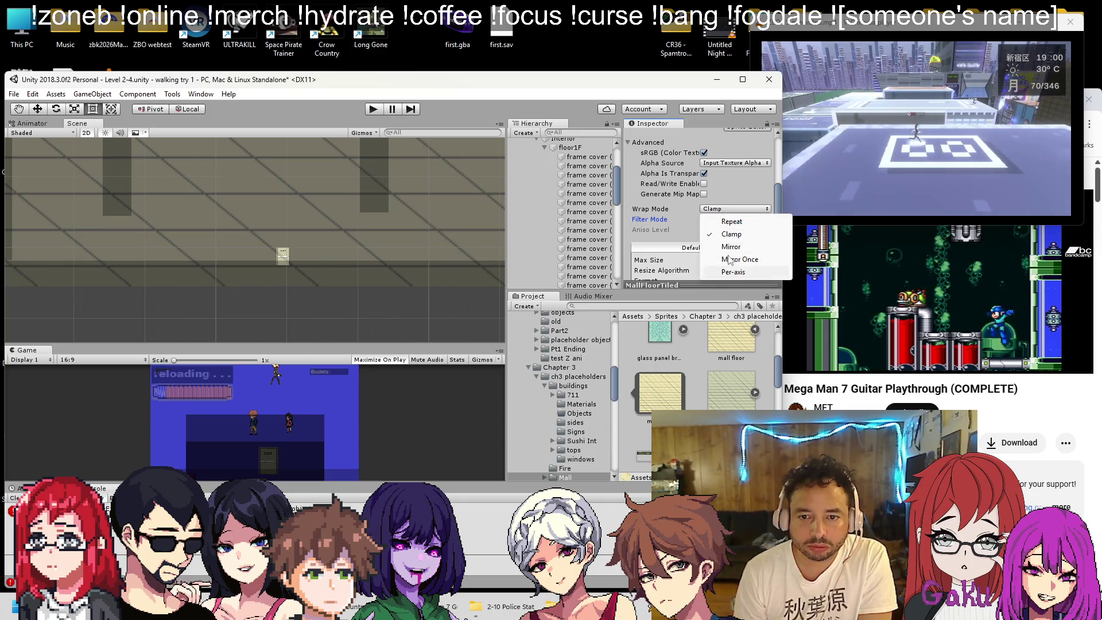
click(732, 222)
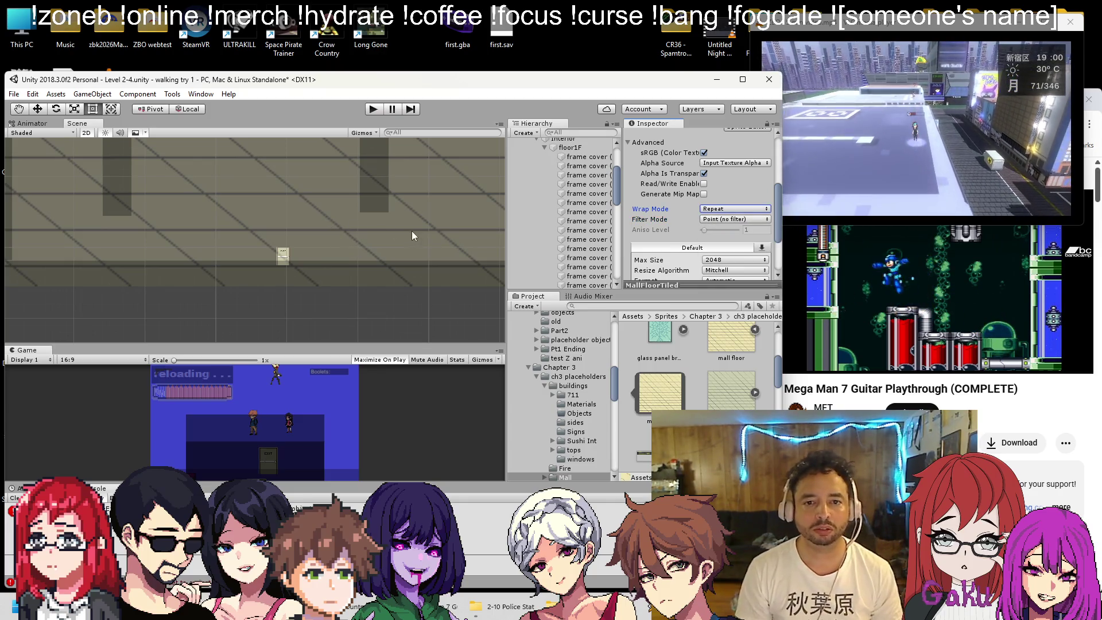
click(271, 211)
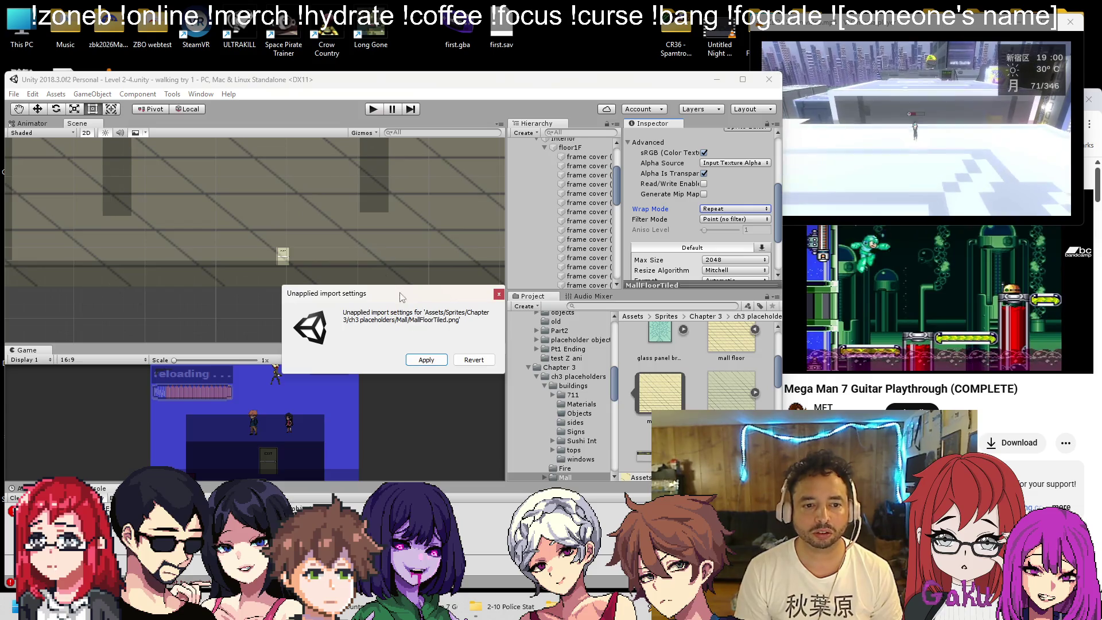
click(427, 358)
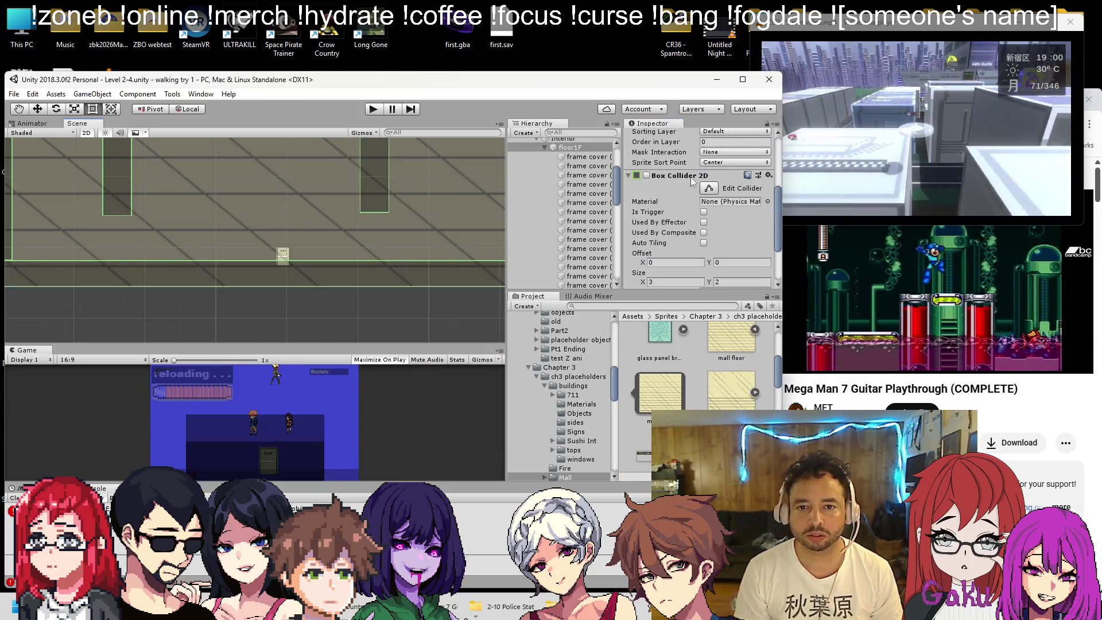
Assign MallFloorTiled as floor1F's sprite with alpha 1 and a darker mid-grey tint
scroll(693, 195, up, 5)
mouse_move(660, 396)
mouse_down()
mouse_move(689, 287)
mouse_move(738, 197)
mouse_up()
click(725, 206)
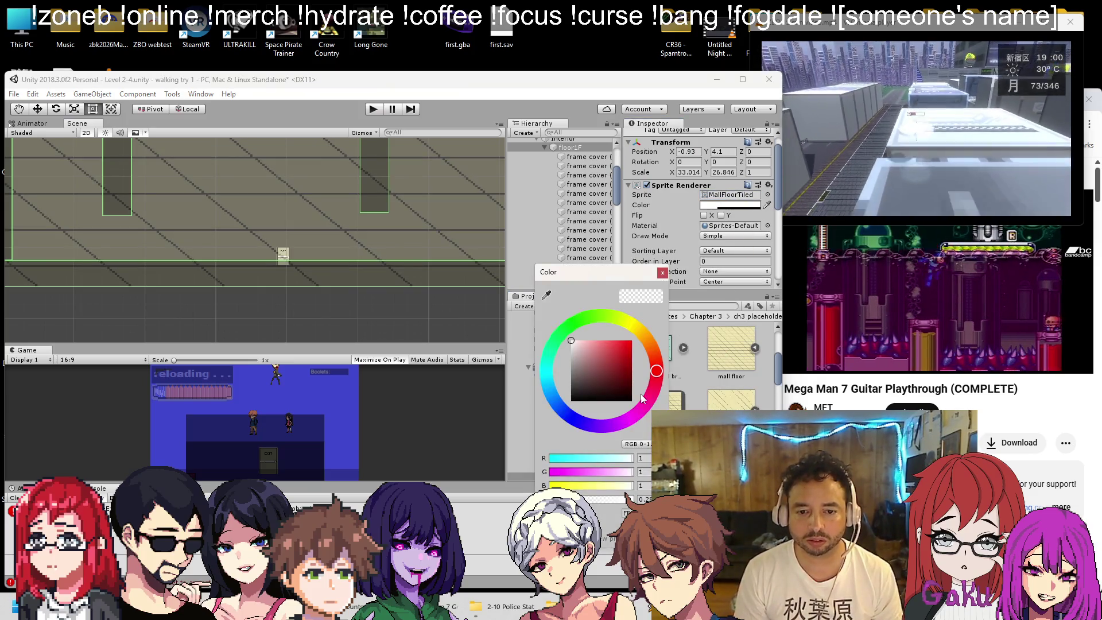
text(1)
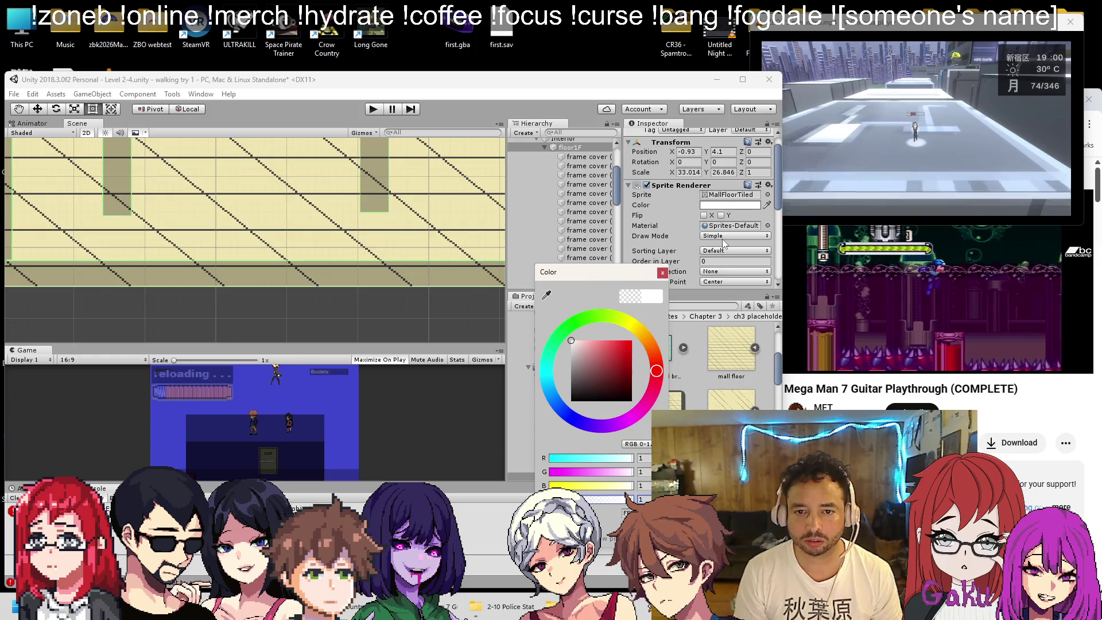
drag(572, 374, 569, 363)
click(662, 272)
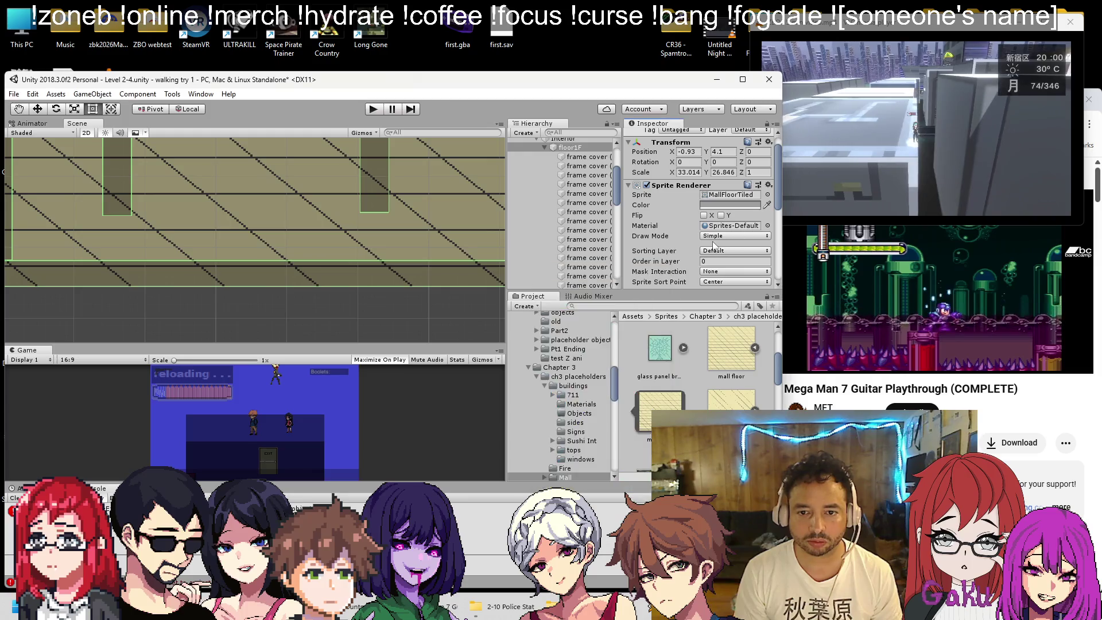
Switch the floor sprite's Draw Mode to Tiled and fit its outline to the tiled area
click(717, 237)
click(728, 273)
scroll(321, 208, down, 10)
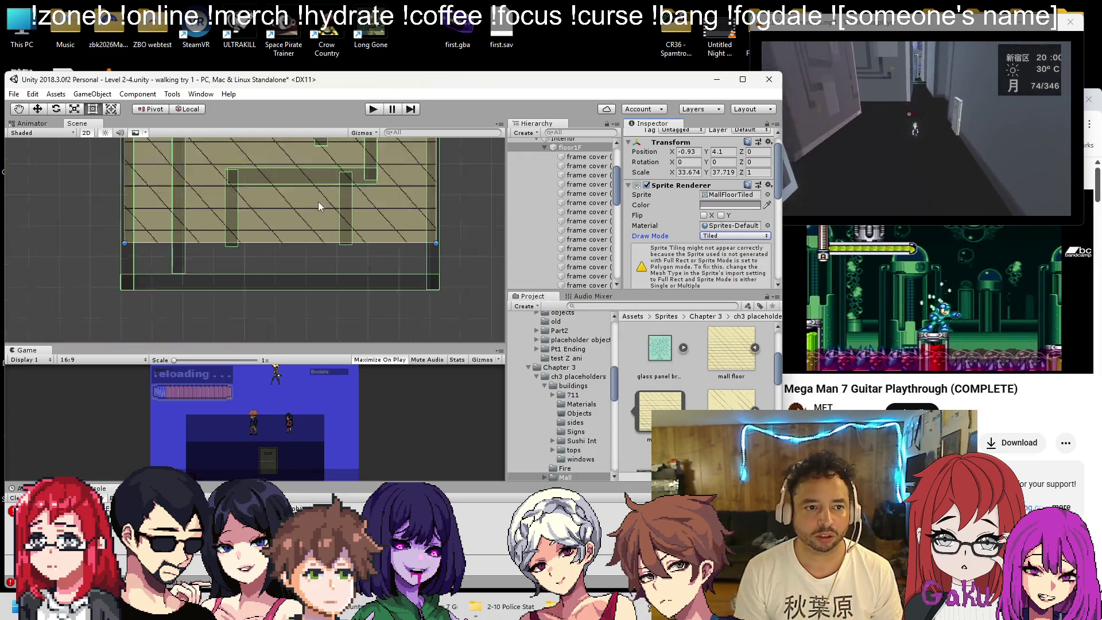
scroll(308, 245, up, 5)
scroll(292, 258, down, 3)
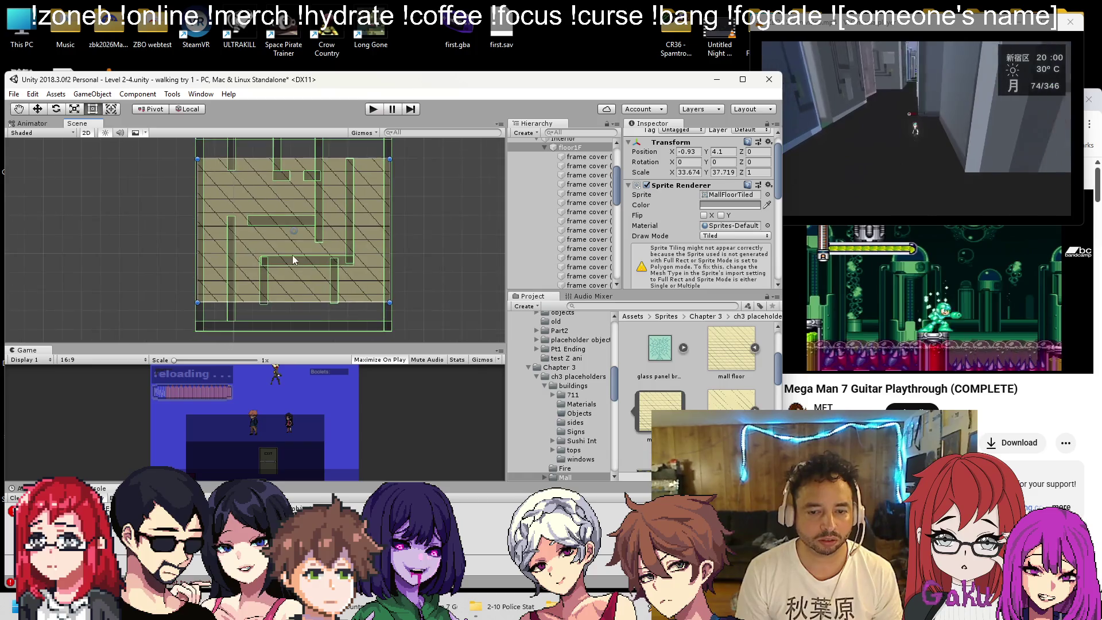
scroll(671, 201, down, 5)
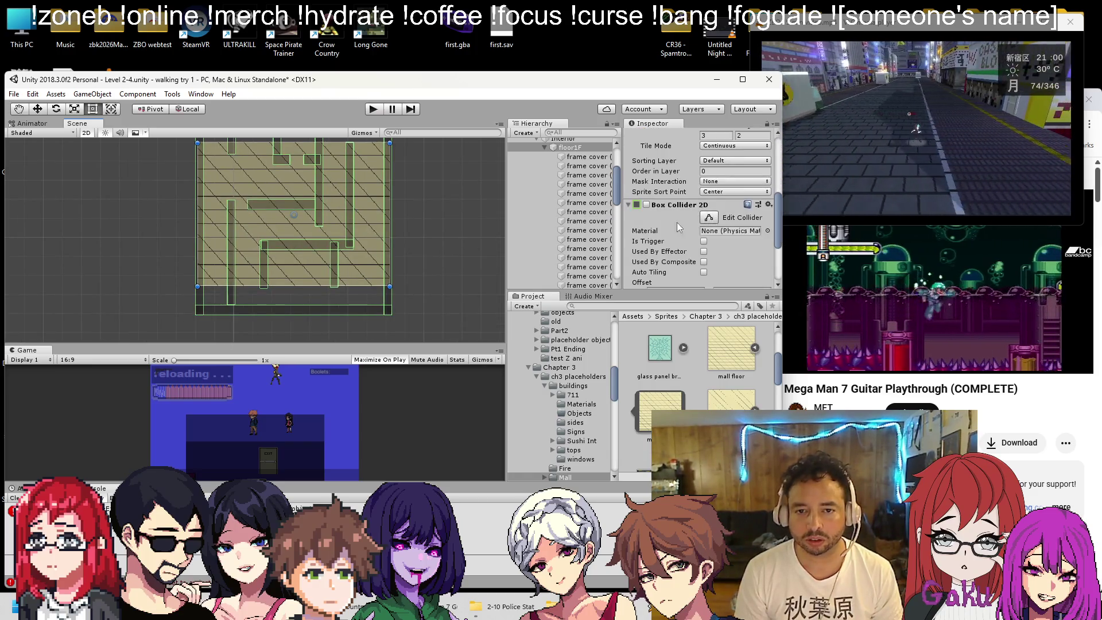
mouse_move(262, 282)
mouse_down()
mouse_move(262, 299)
mouse_move(261, 286)
mouse_up()
scroll(310, 304, up, 2)
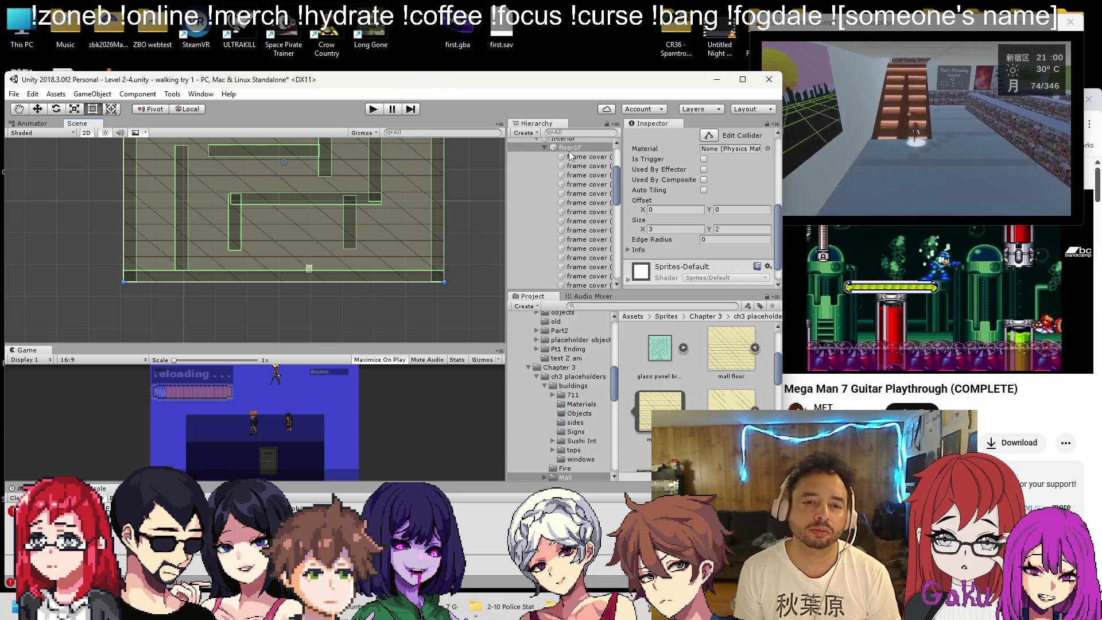
scroll(574, 184, down, 1)
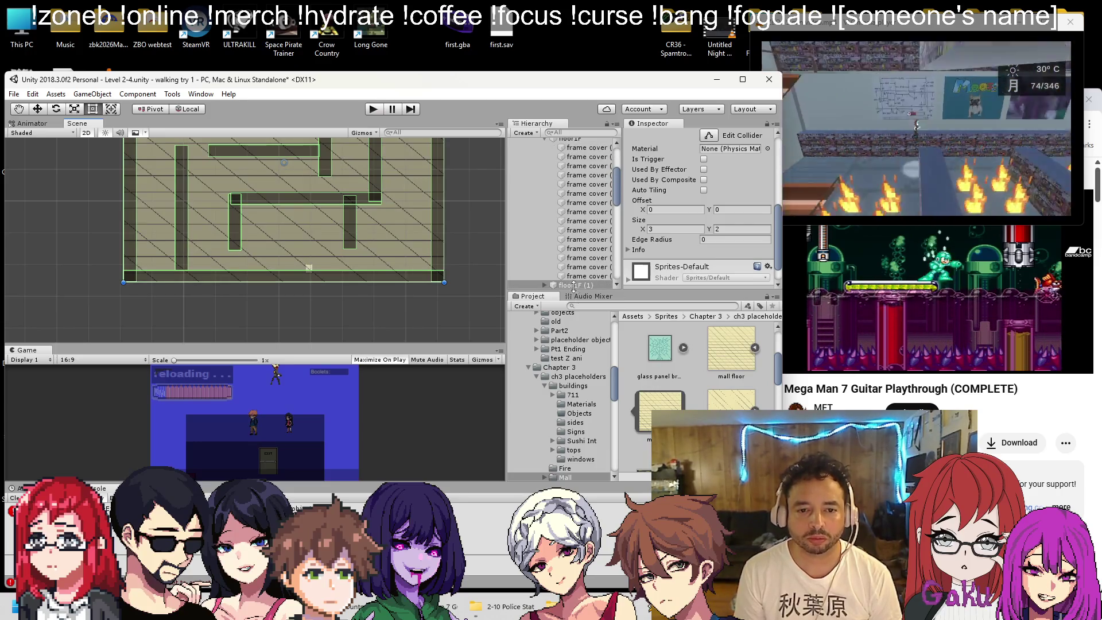
scroll(591, 253, down, 5)
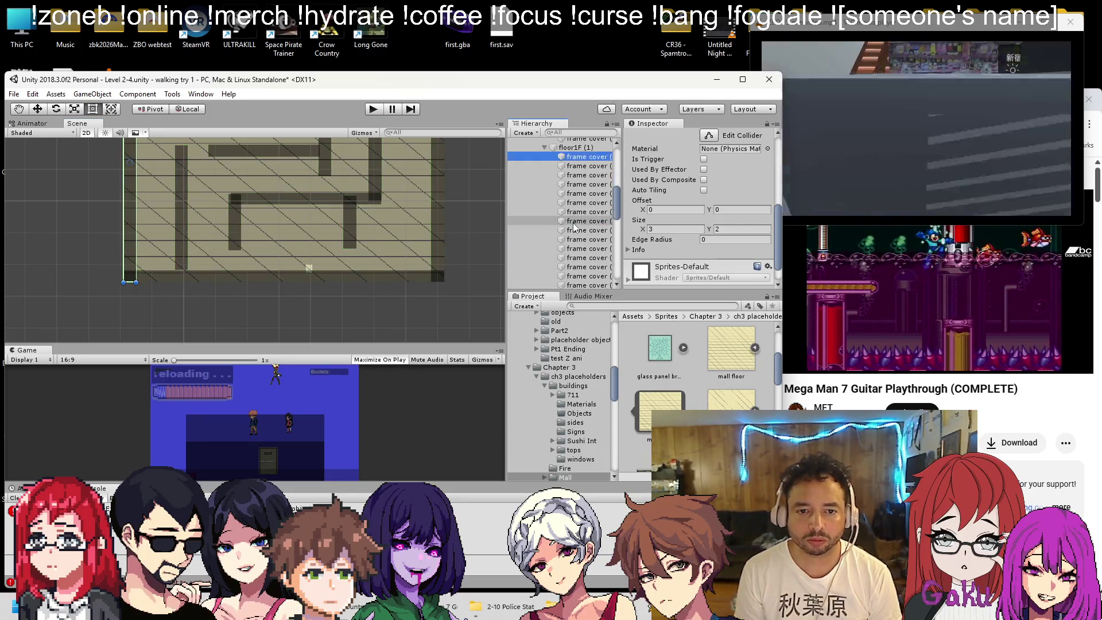
click(585, 254)
scroll(585, 254, up, 5)
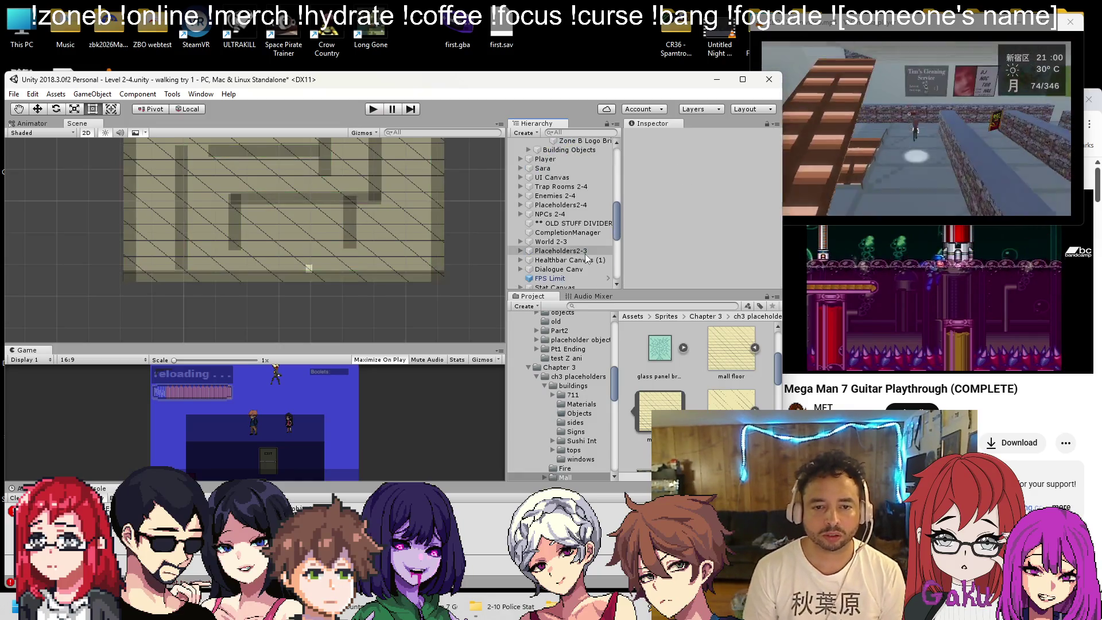
Rename the floor1F (1) child object to floorsprite
scroll(565, 235, down, 5)
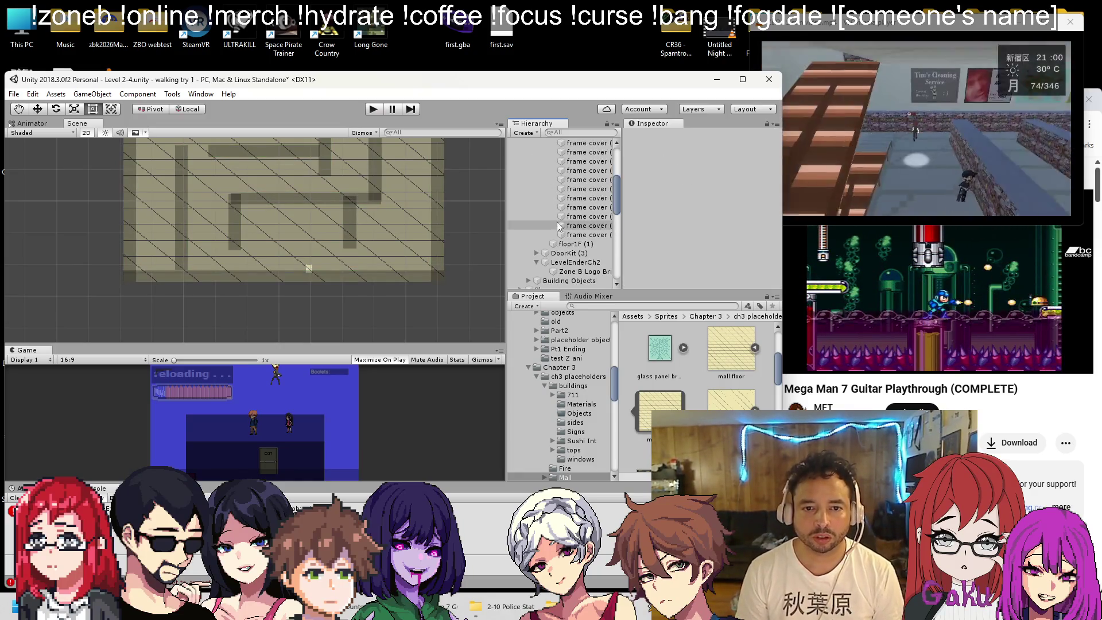
right_click(574, 242)
click(639, 281)
text(fl)
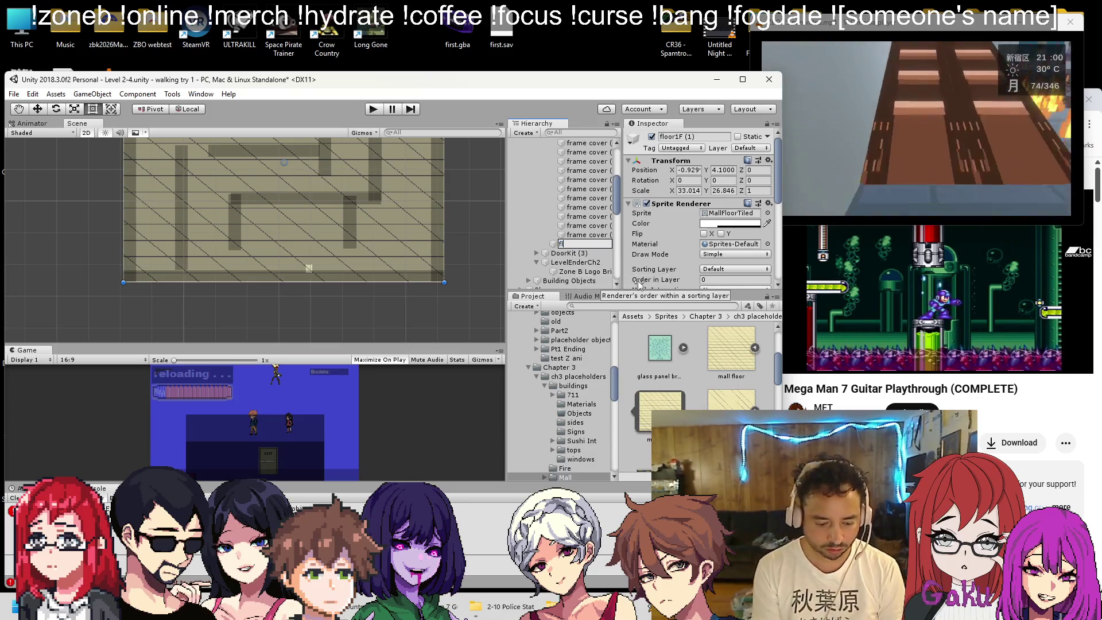
text(oorsprite)
key(Return)
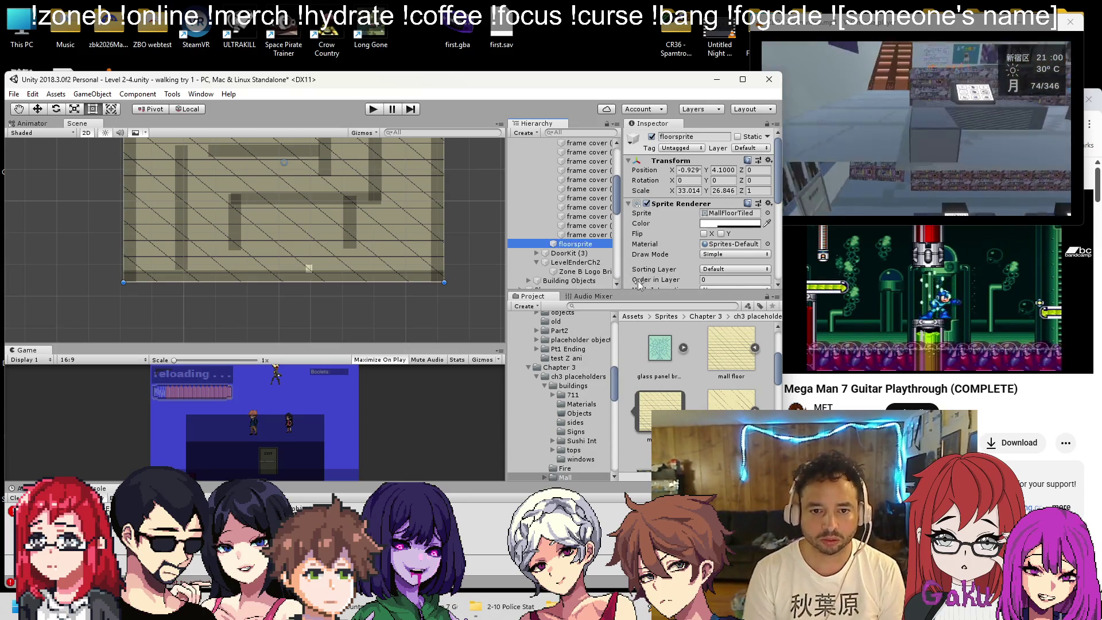
Turn off floor1F's own Sprite Renderer so its floor image is hidden
scroll(574, 218, up, 5)
click(570, 166)
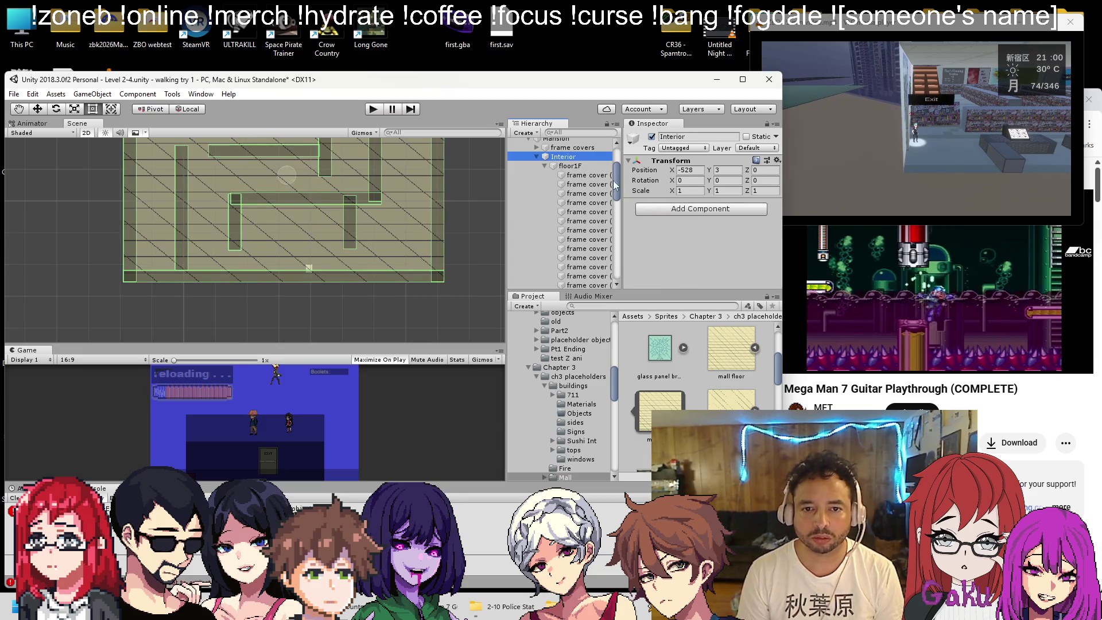
click(647, 204)
scroll(571, 209, down, 3)
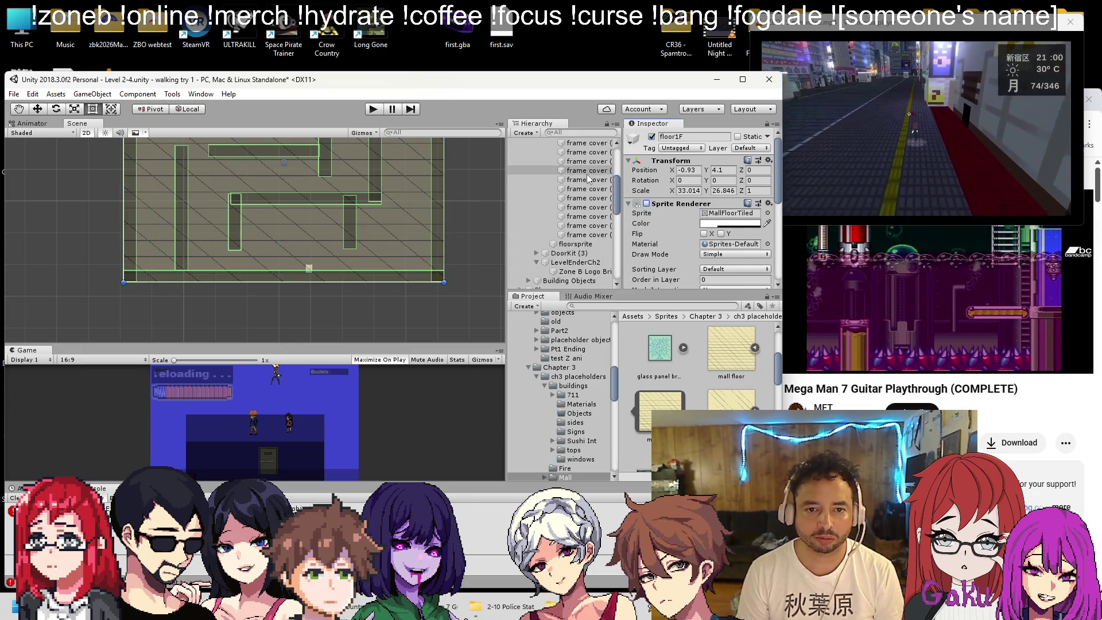
scroll(572, 209, up, 4)
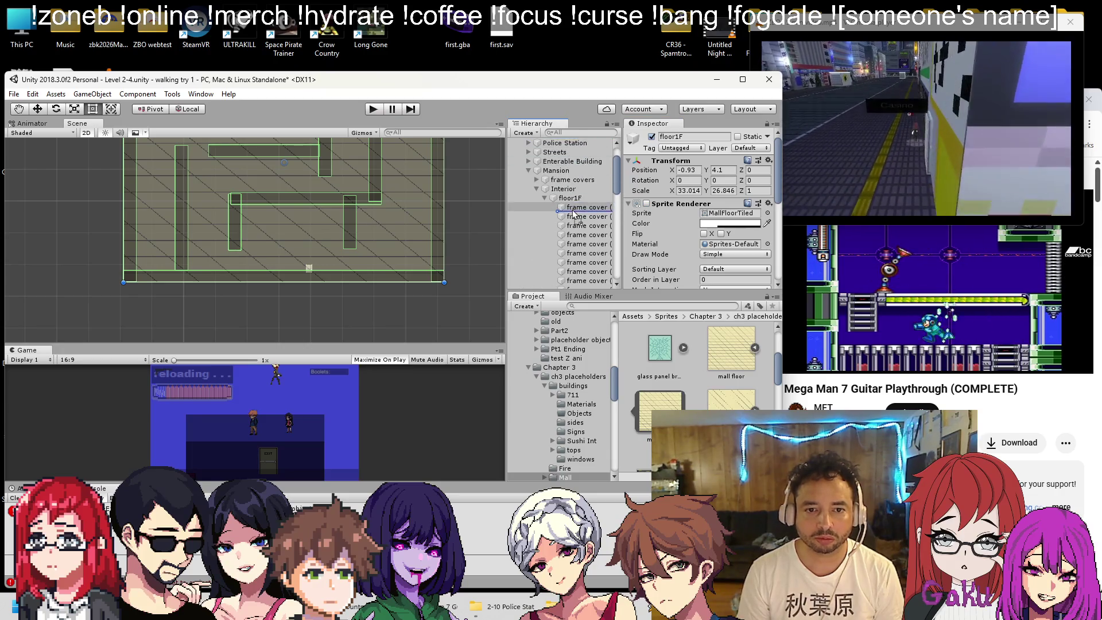
scroll(573, 199, down, 2)
Select floorsprite and review its colour in the colour picker
click(583, 286)
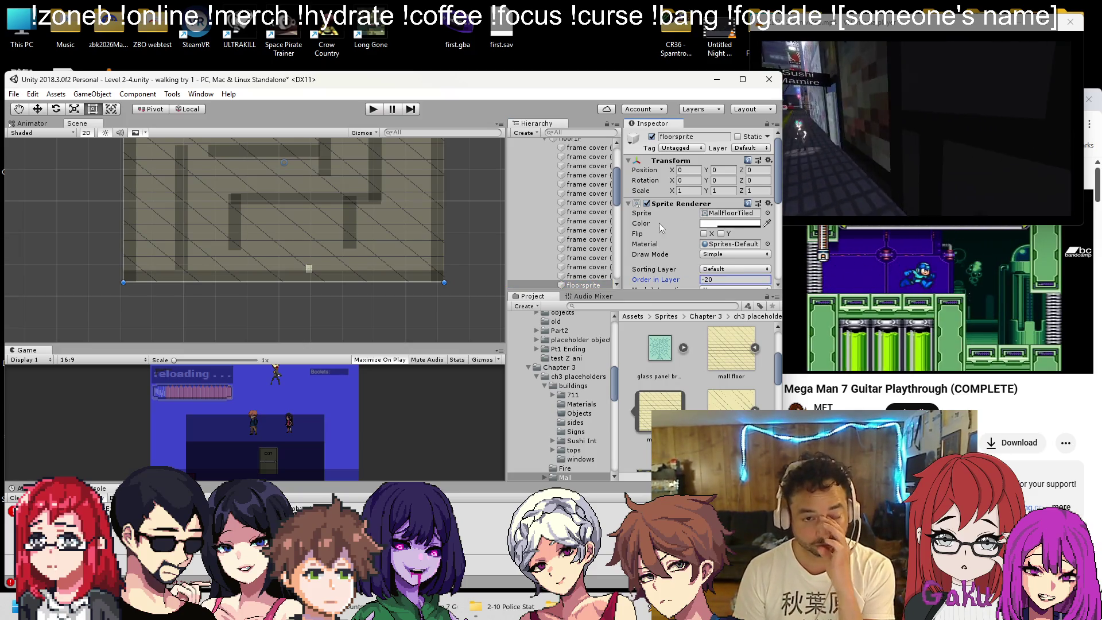
click(722, 225)
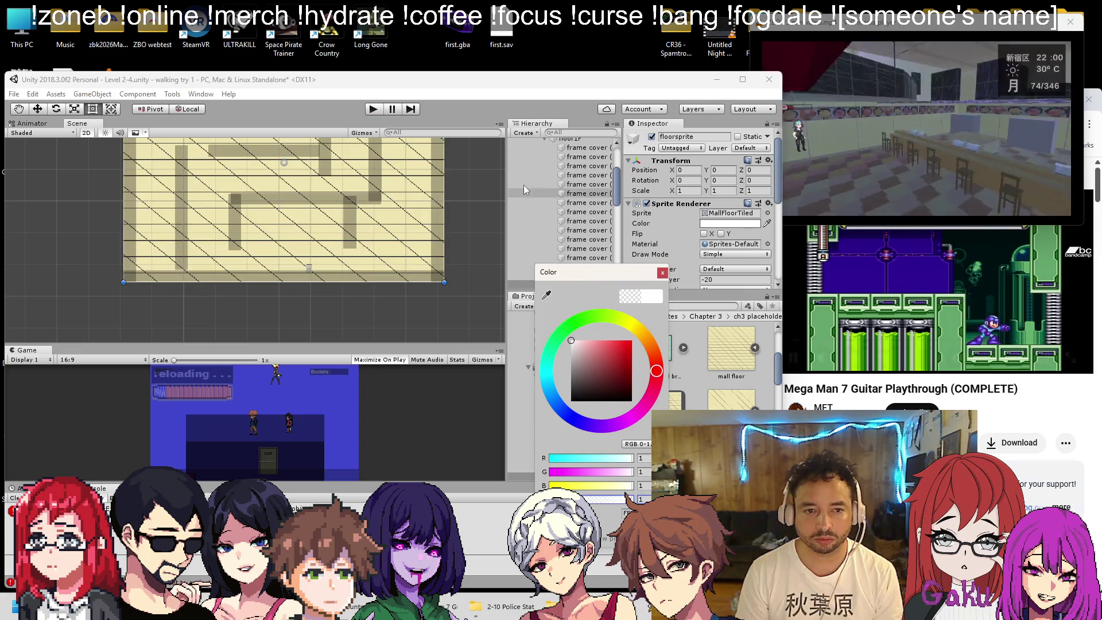
click(663, 273)
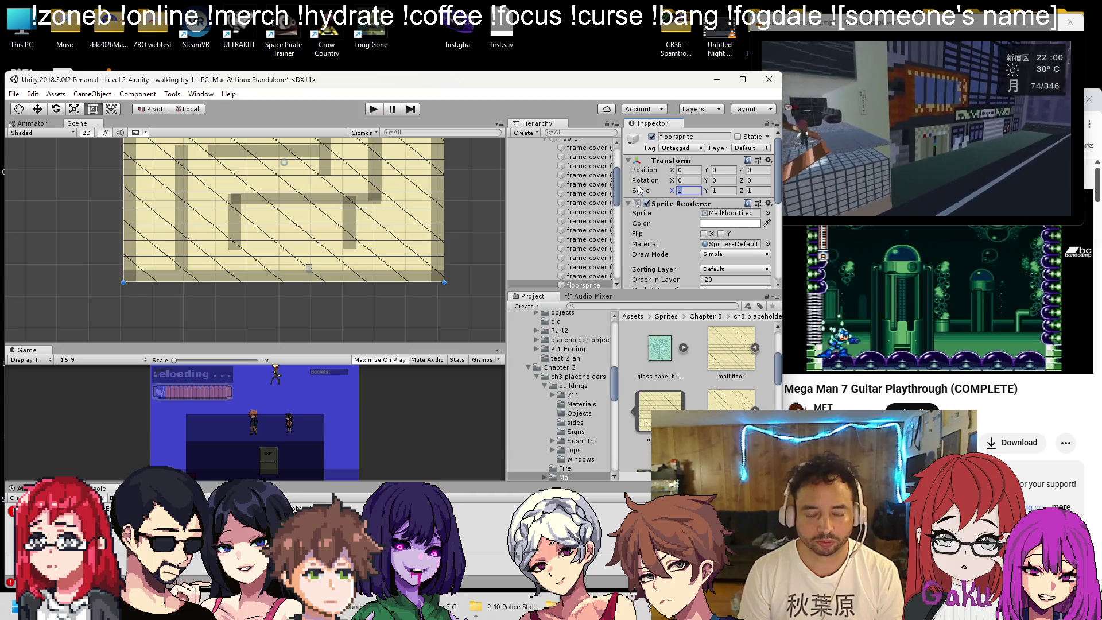
Set floorsprite's X and Y scale to 0.1
text(.1)
key(Tab)
text(.1)
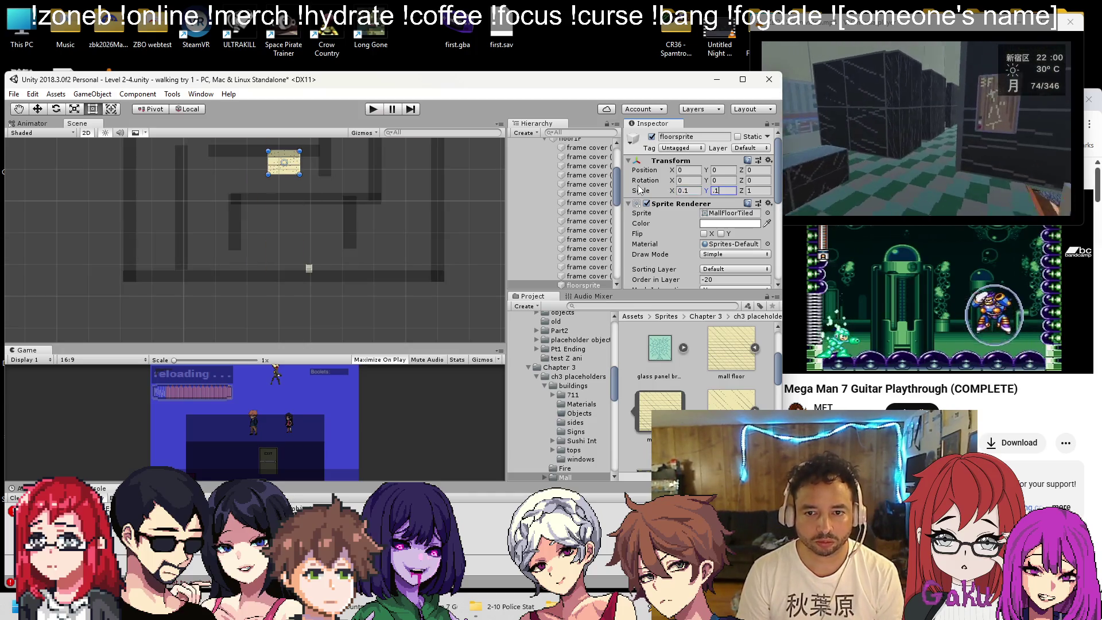
key(Return)
Reposition the small floor sprite lower and to the left within the maze
scroll(333, 233, up, 3)
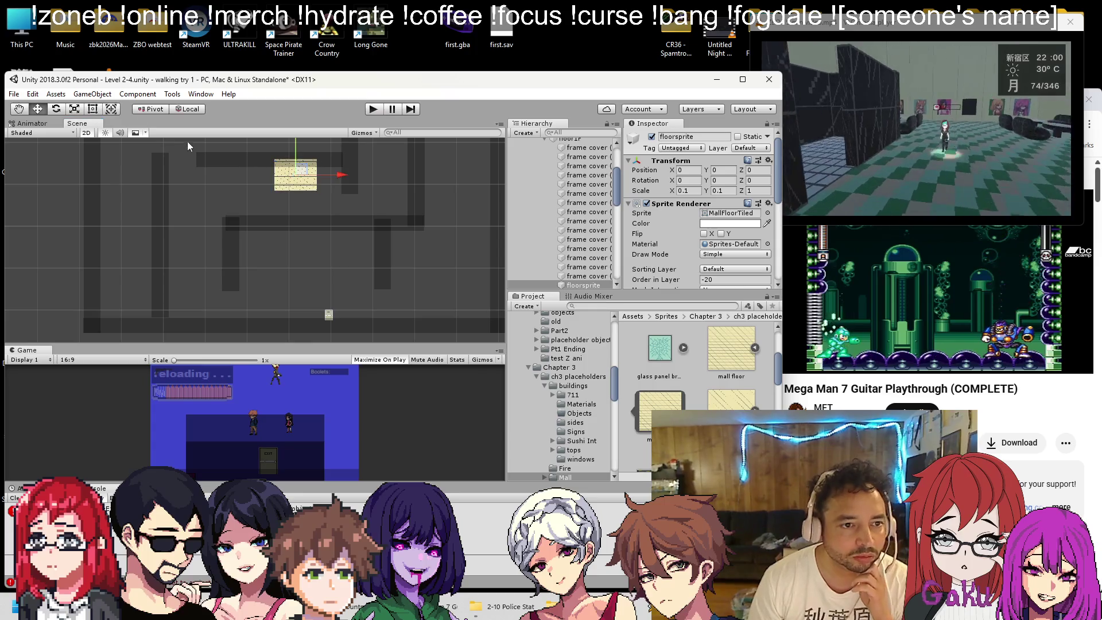
drag(303, 170, 324, 310)
key(f)
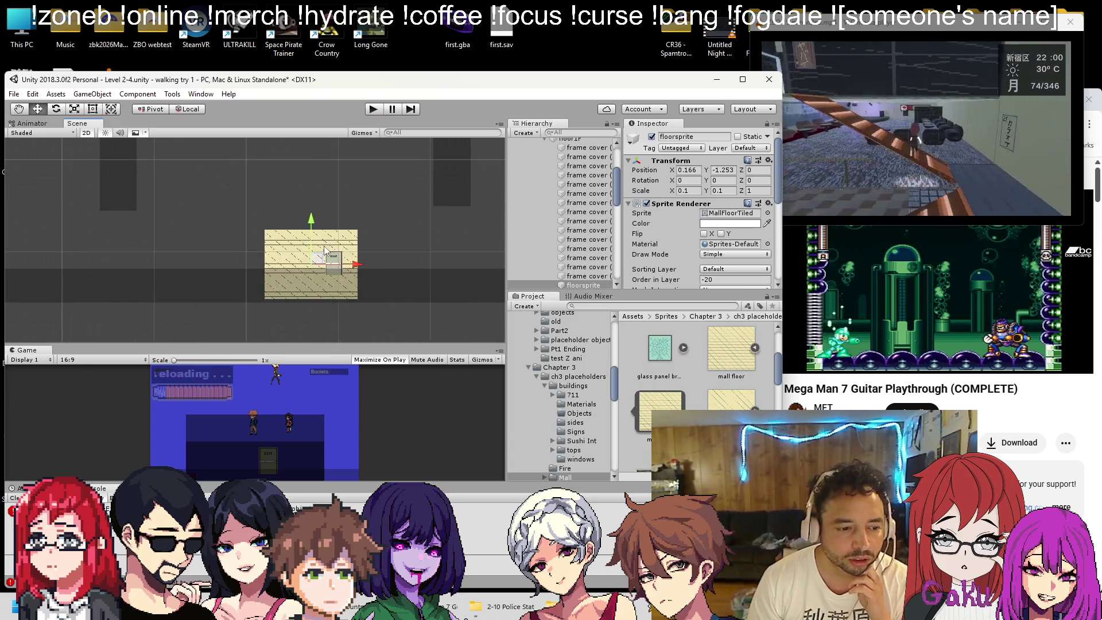
scroll(332, 217, up, 3)
drag(315, 244, 313, 174)
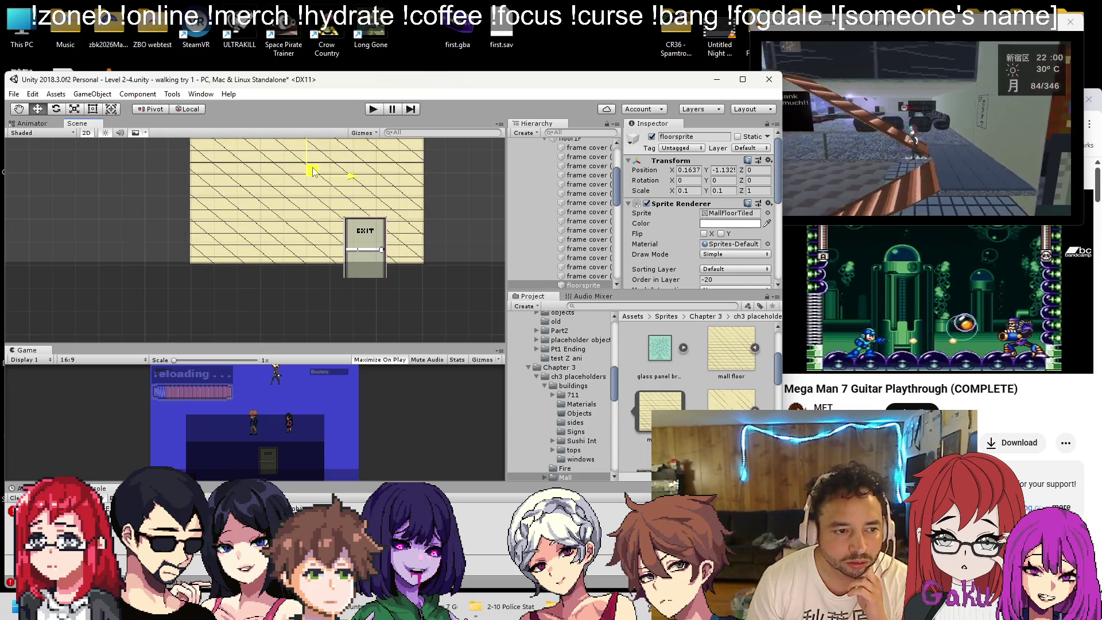
scroll(333, 233, up, 2)
scroll(334, 233, down, 8)
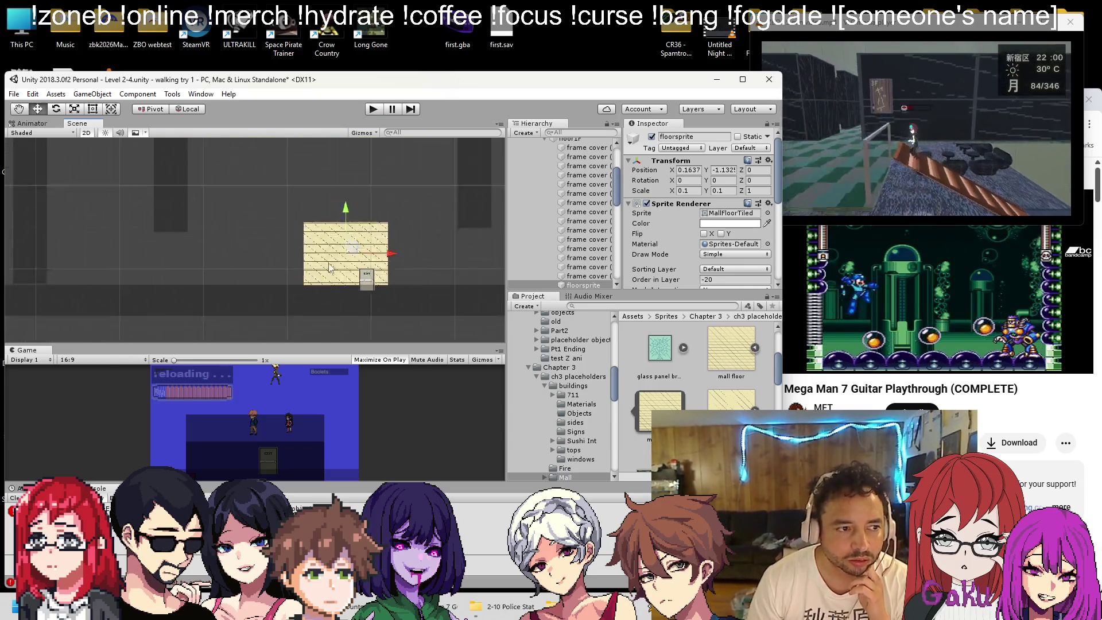
drag(355, 249, 165, 250)
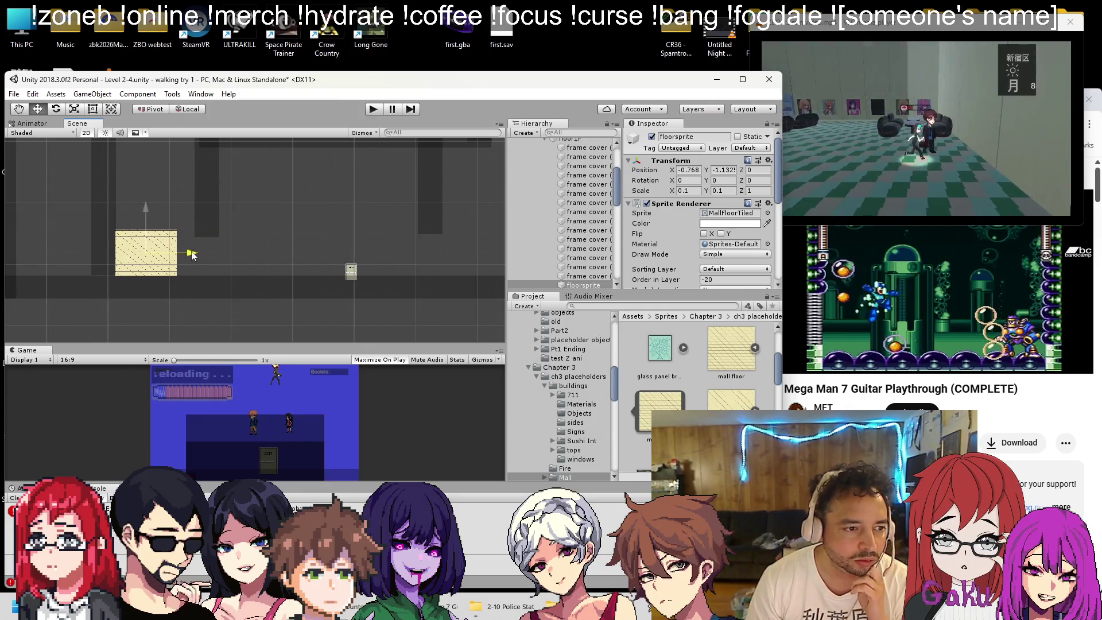
scroll(702, 236, down, 2)
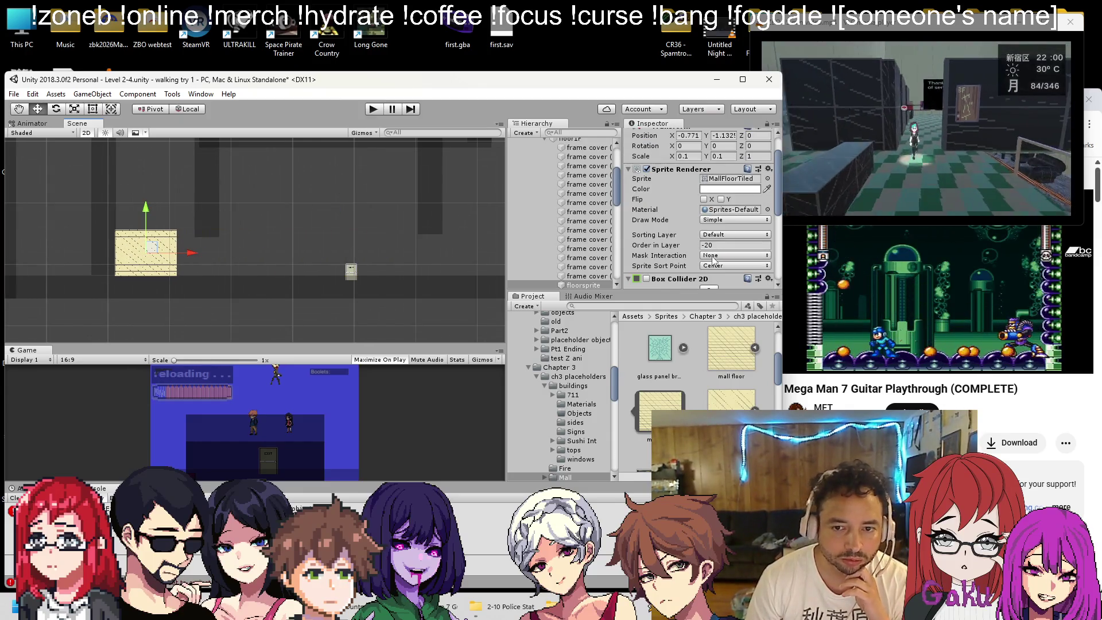
Set floorsprite to Tiled draw mode, Mask Interaction None, with a grey tint
click(715, 256)
click(730, 268)
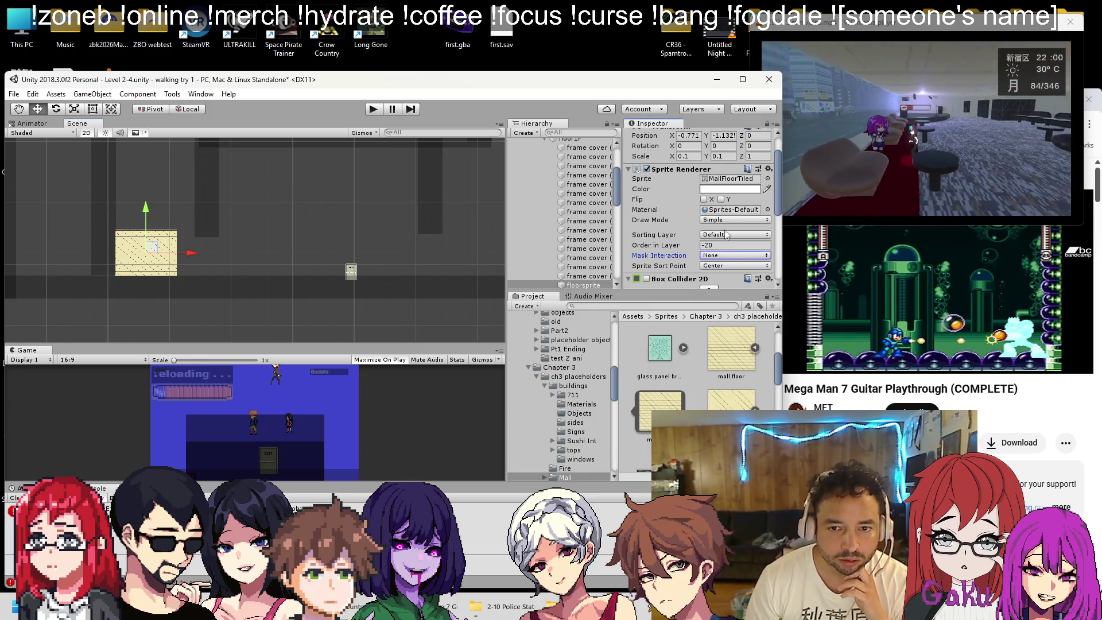
click(727, 219)
click(720, 241)
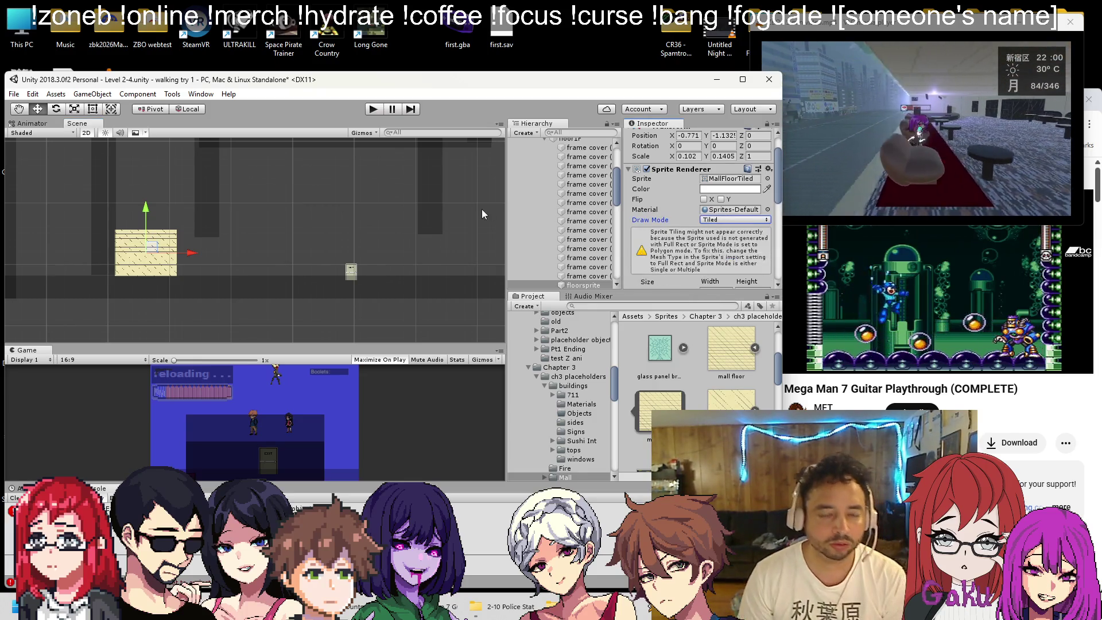
scroll(207, 240, up, 3)
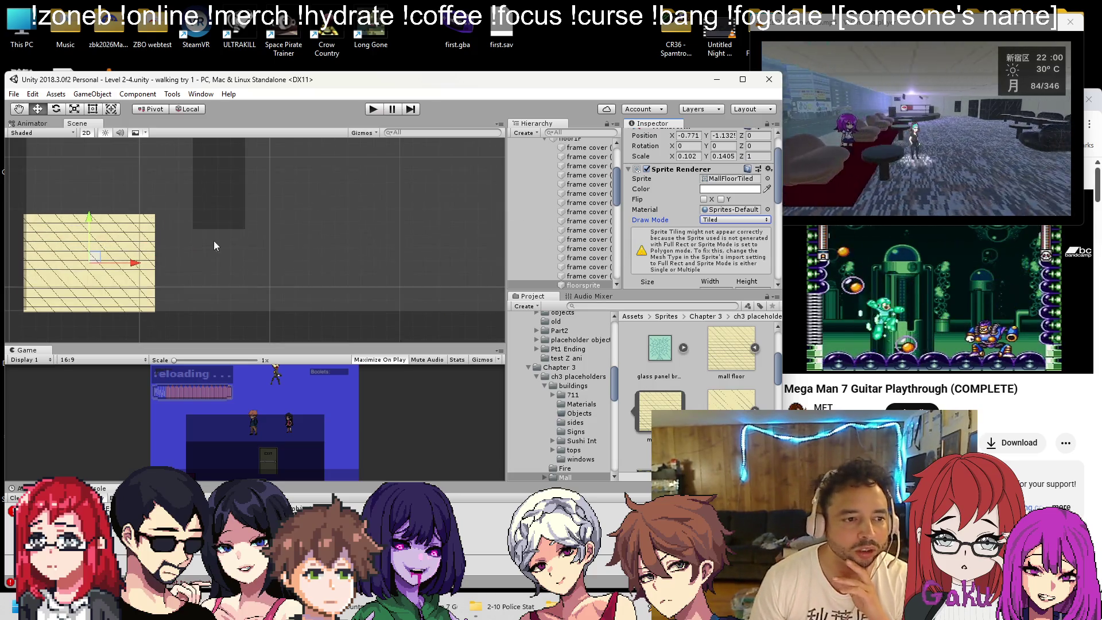
click(734, 189)
click(570, 357)
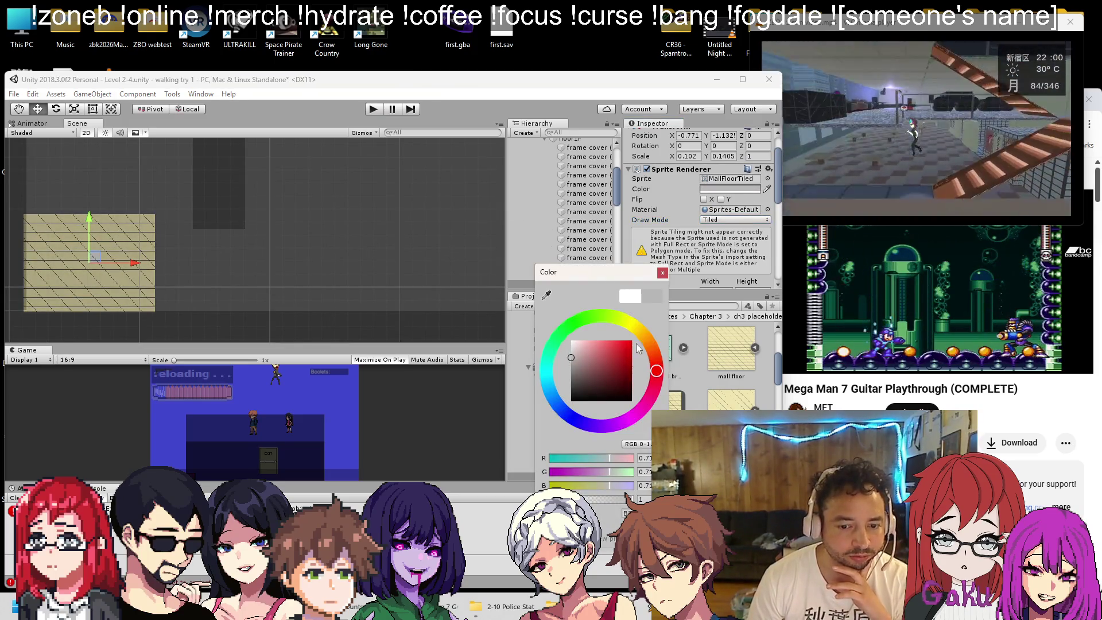
click(662, 273)
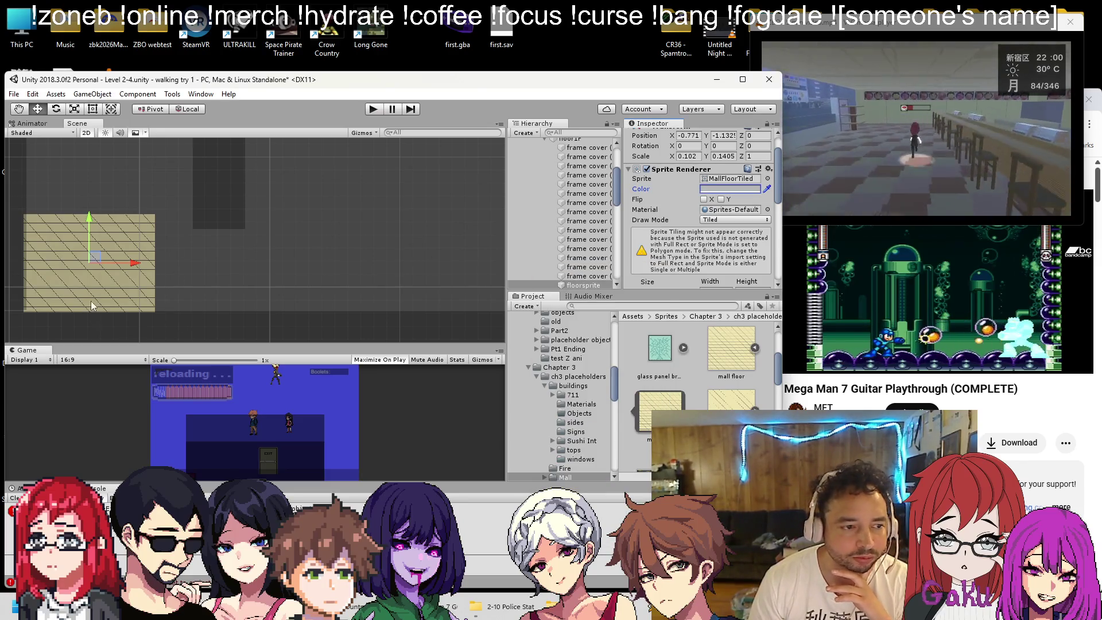
Stretch the floor's right edge far to the right and reframe the view on the maze
drag(156, 255, 488, 255)
scroll(338, 259, down, 3)
scroll(165, 257, down, 2)
mouse_move(273, 260)
mouse_down()
mouse_move(165, 258)
mouse_move(285, 271)
mouse_up()
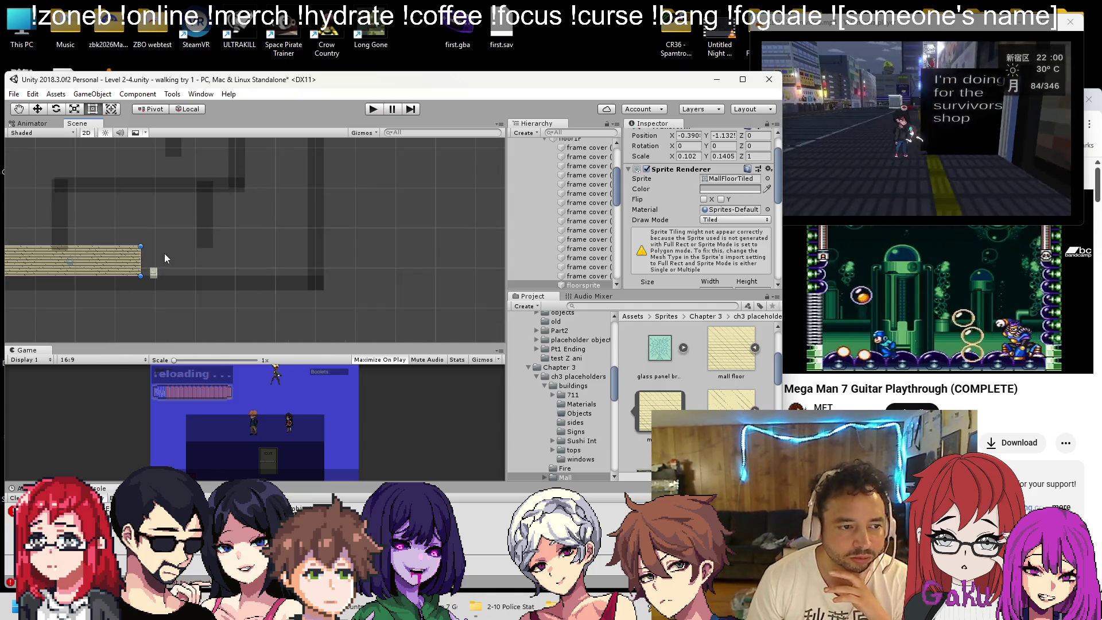
scroll(309, 269, up, 3)
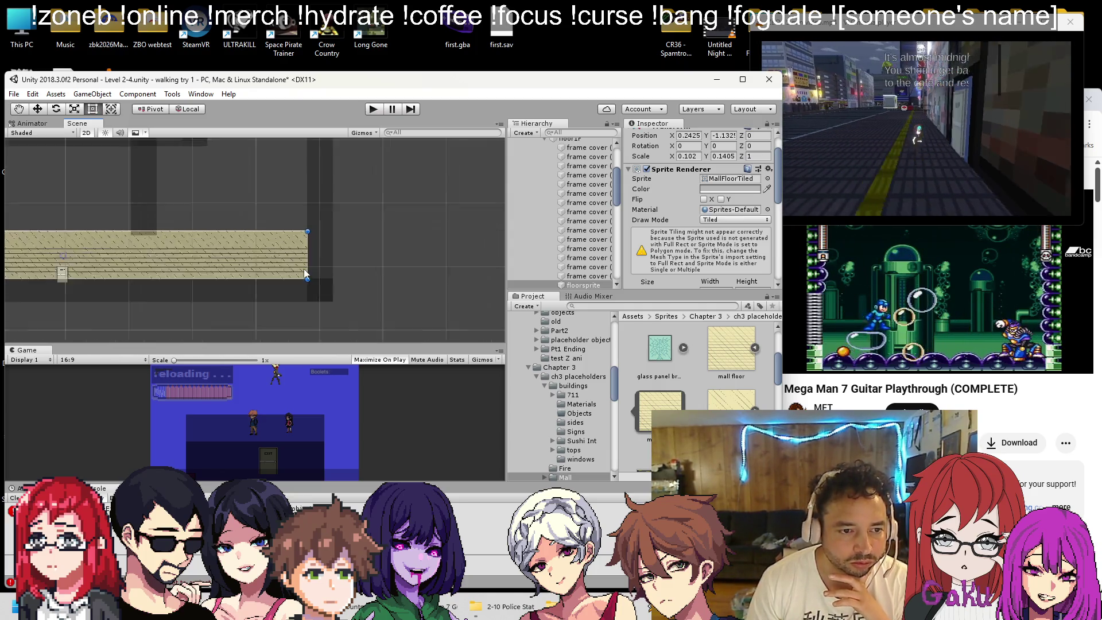
drag(249, 282, 161, 237)
scroll(161, 236, down, 2)
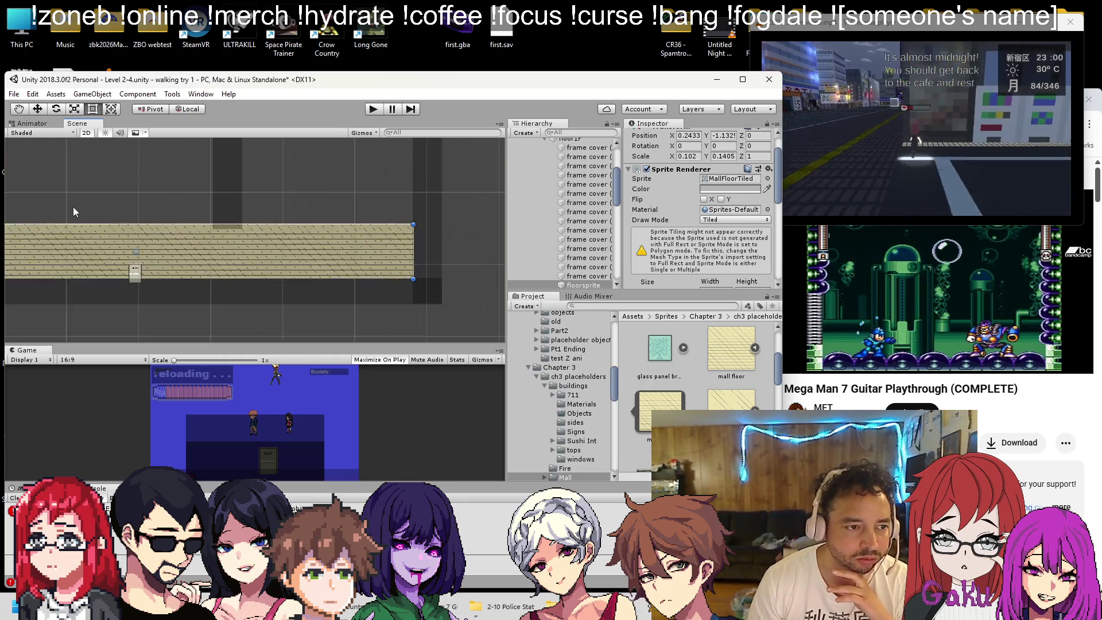
drag(74, 207, 227, 268)
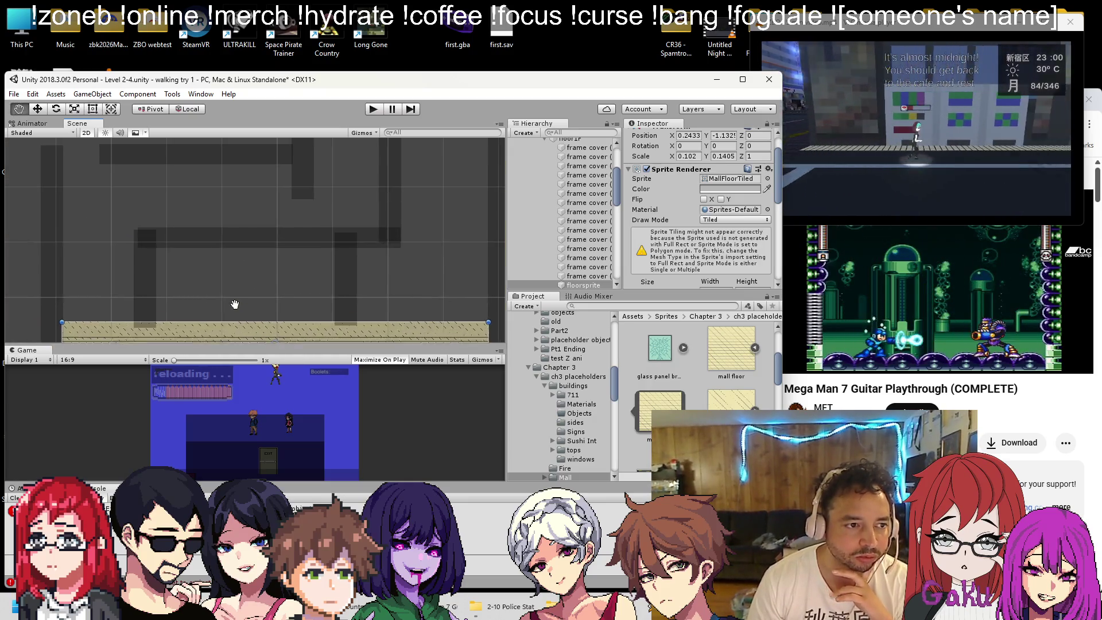
Extend the floor left to the maze's left wall and up over the whole maze, then save the scene
scroll(227, 268, down, 4)
scroll(143, 311, up, 3)
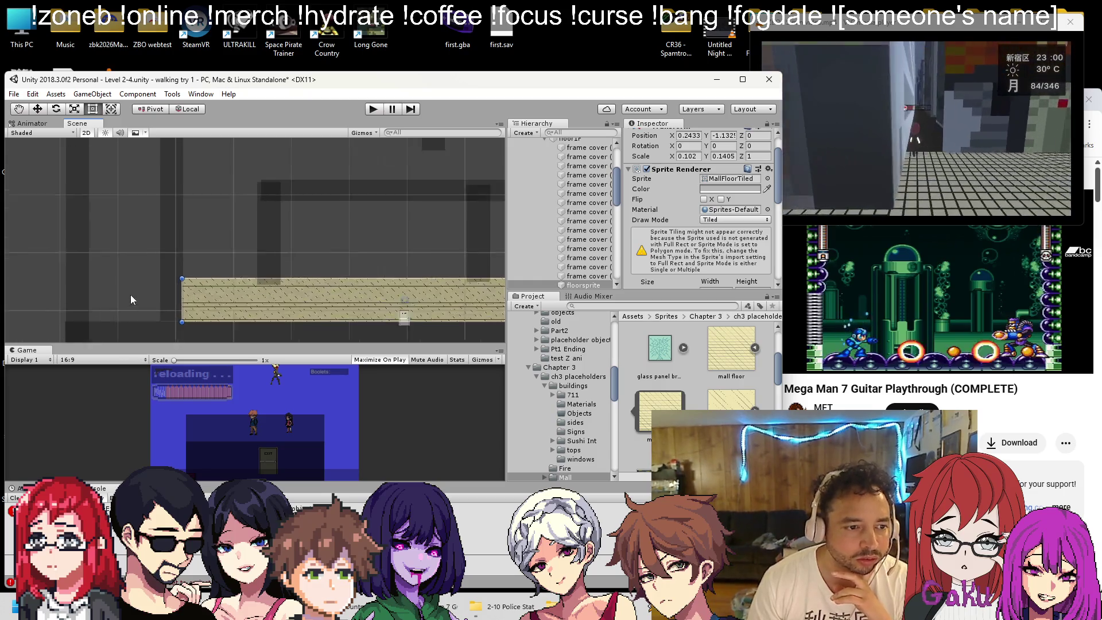
drag(196, 293, 96, 304)
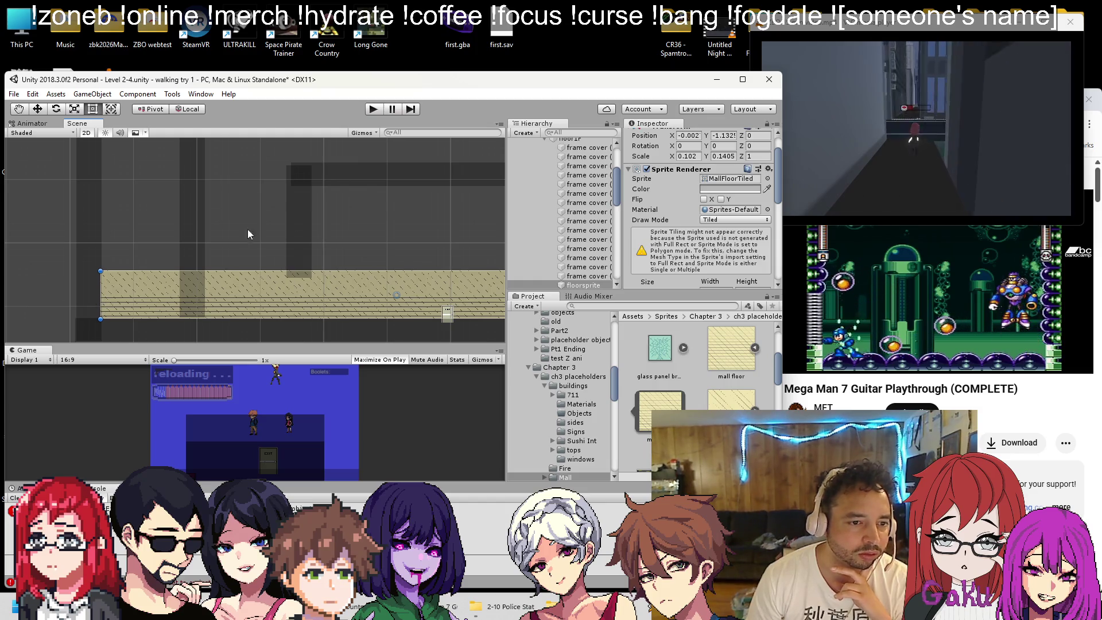
scroll(247, 234, down, 5)
drag(259, 312, 254, 177)
scroll(249, 190, up, 5)
scroll(251, 201, up, 2)
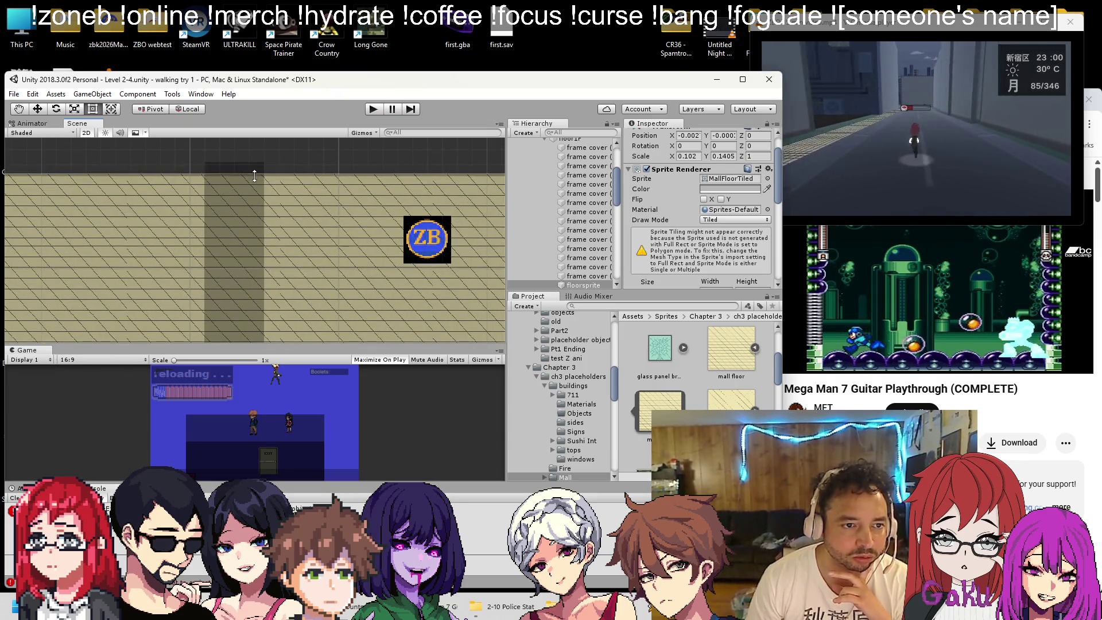
scroll(254, 214, down, 5)
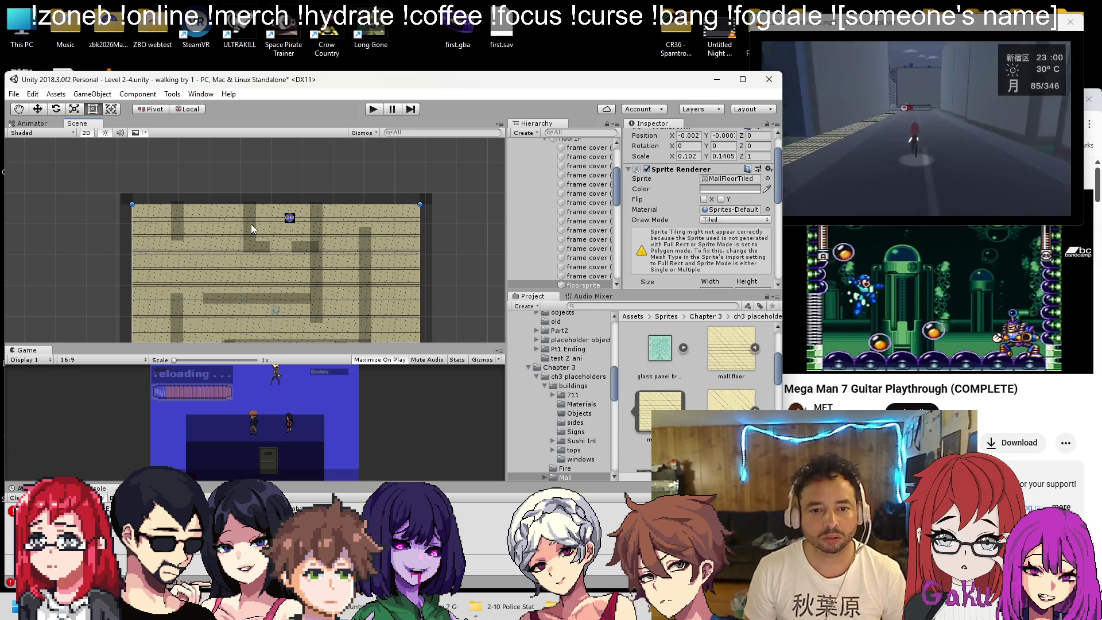
key(ctrl+s)
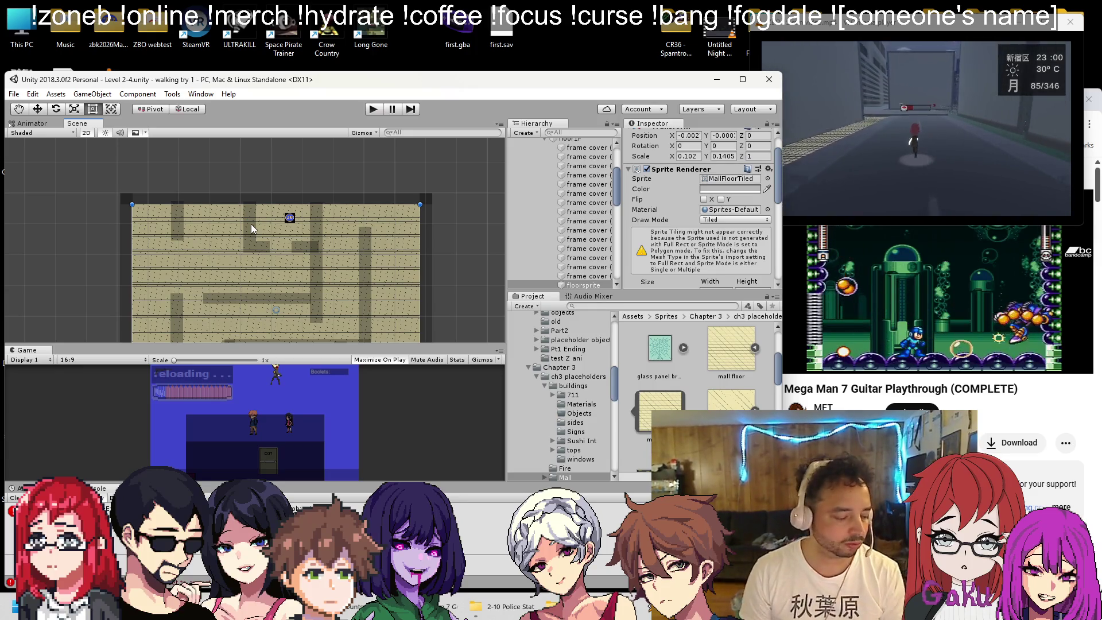
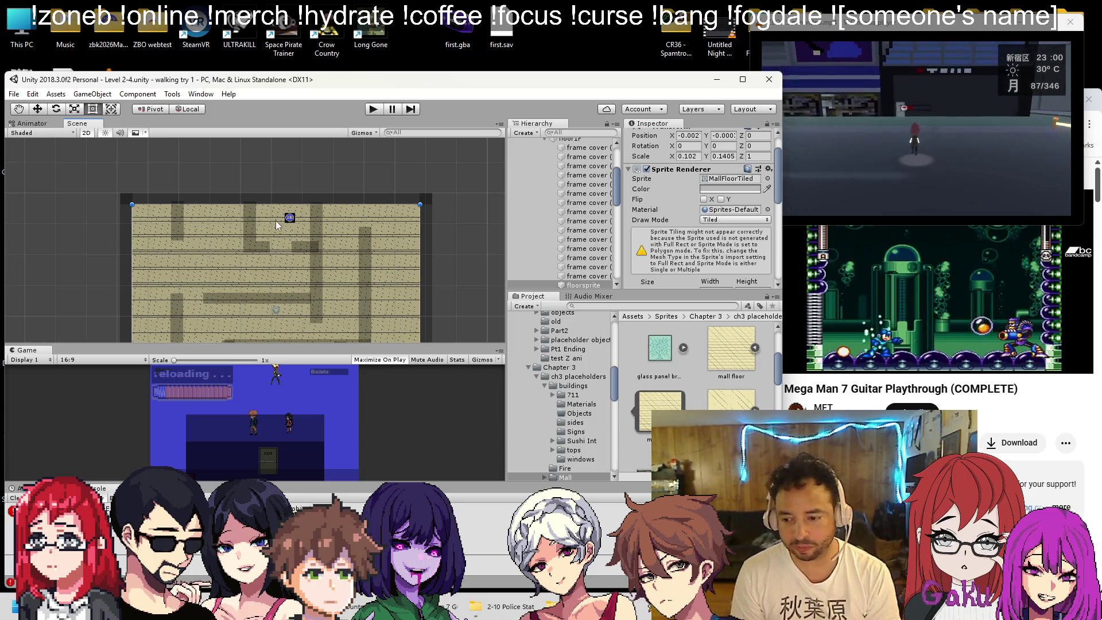
Collapse the Mansion groups, expand Trap Rooms 2-4 and select TR 3 Tough
scroll(216, 256, down, 1)
scroll(215, 256, up, 1)
mouse_move(224, 195)
mouse_down()
mouse_move(202, 201)
mouse_move(302, 220)
mouse_up()
scroll(243, 223, down, 4)
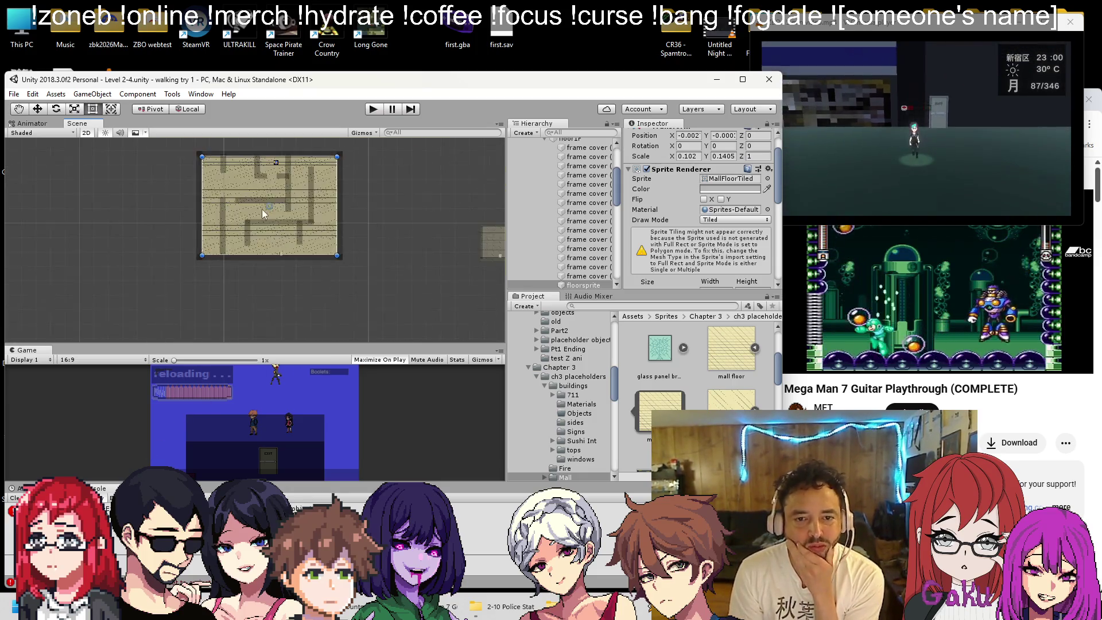
scroll(572, 170, up, 5)
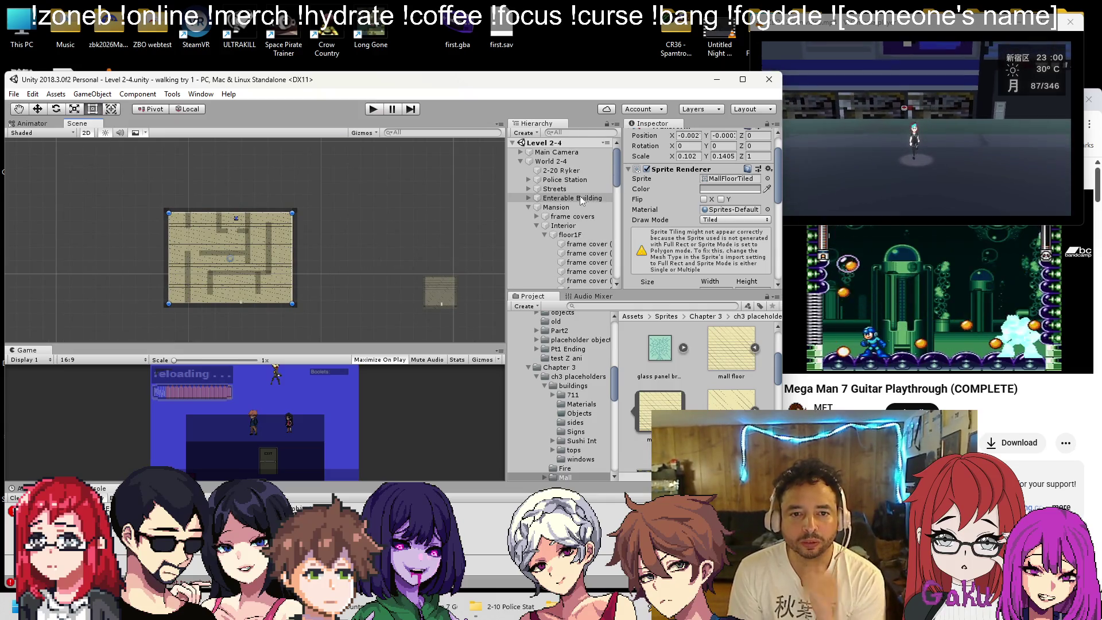
click(536, 226)
click(529, 208)
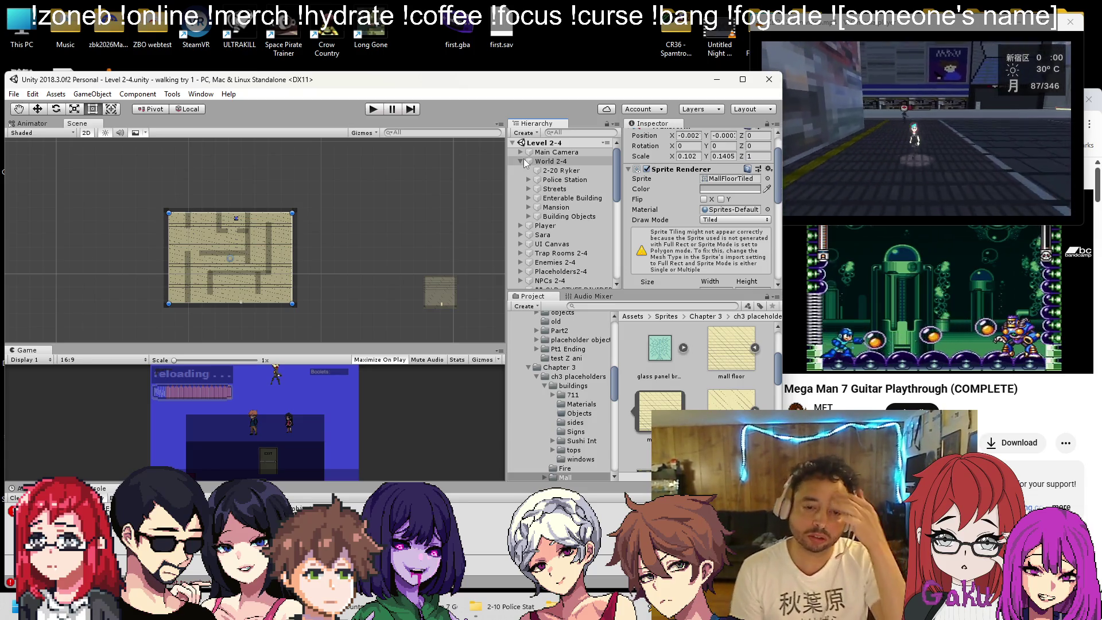
click(520, 253)
scroll(562, 236, down, 3)
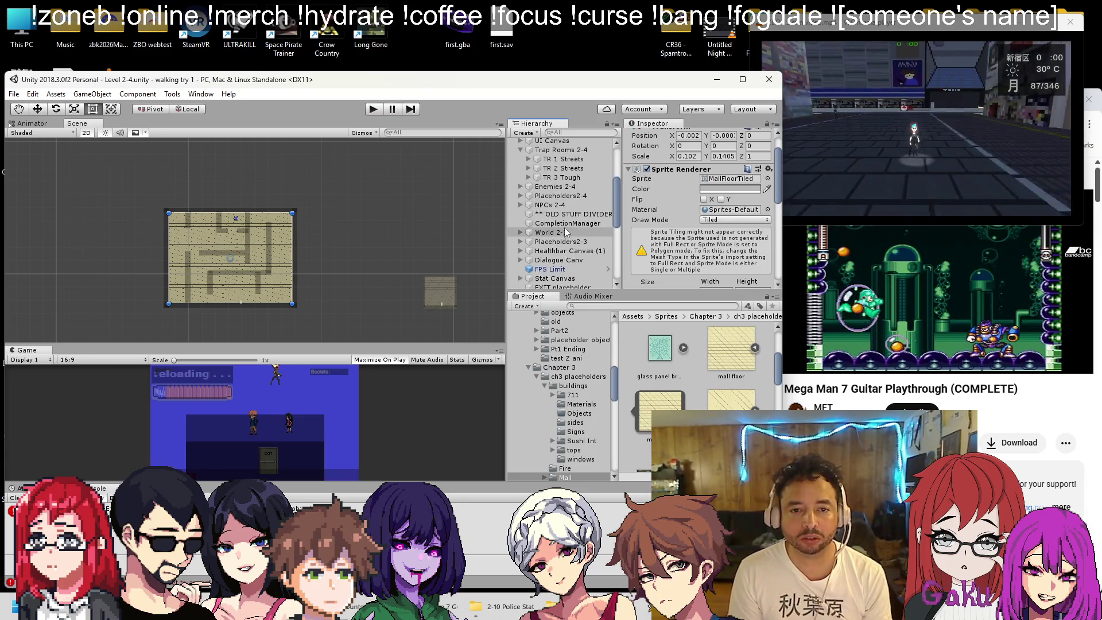
click(557, 182)
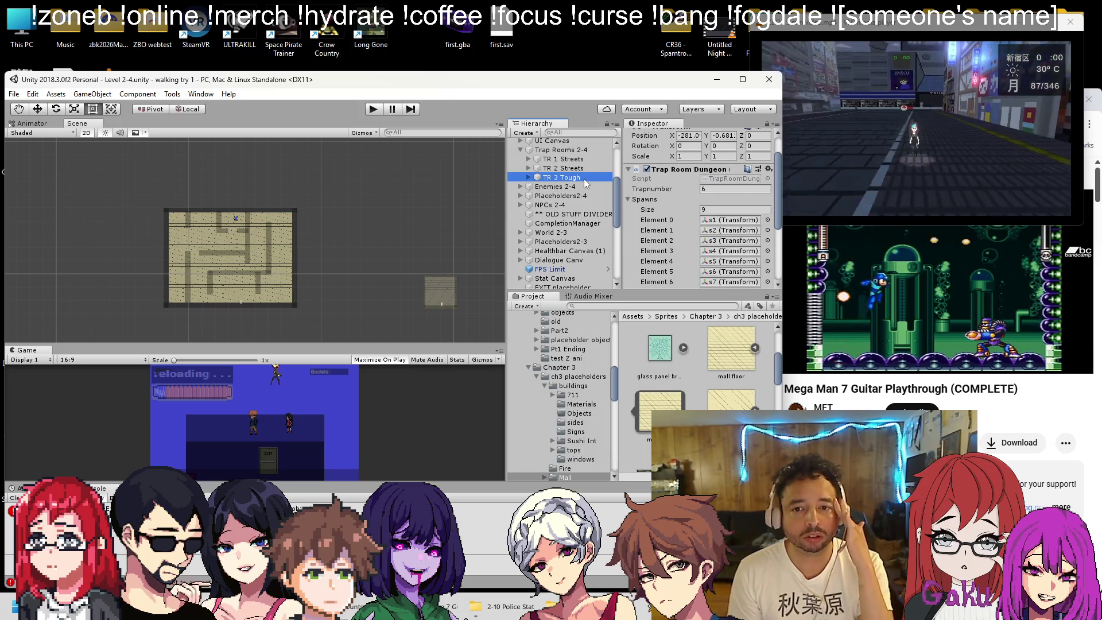
Duplicate TR 3 Tough and rename the copy to 'TR 3 Mansion'
scroll(731, 207, down, 3)
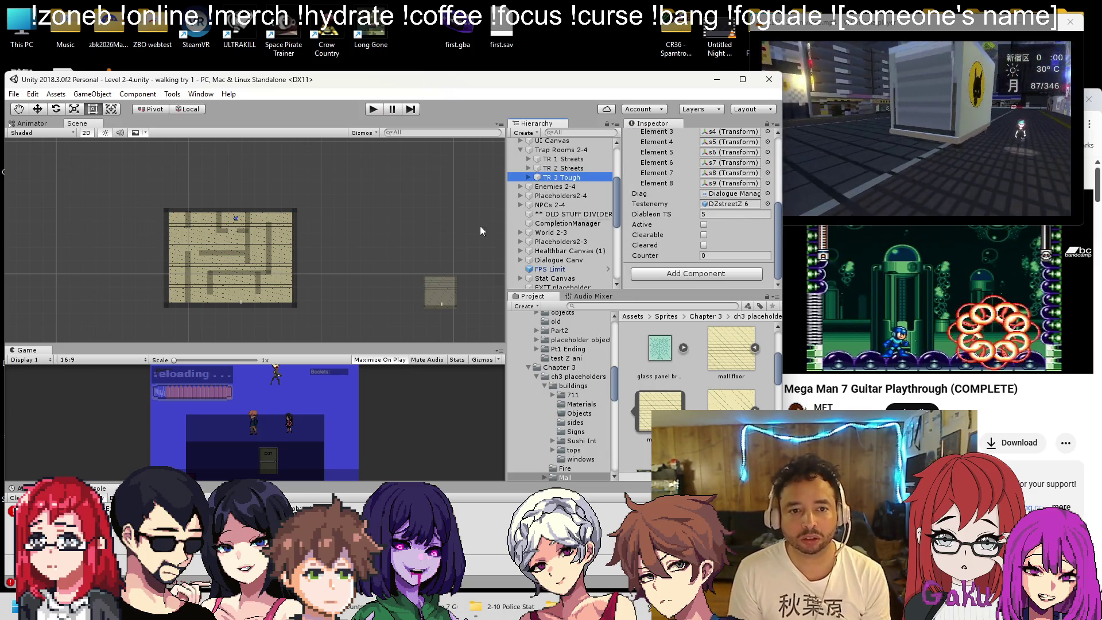
scroll(391, 279, down, 3)
drag(392, 279, 367, 228)
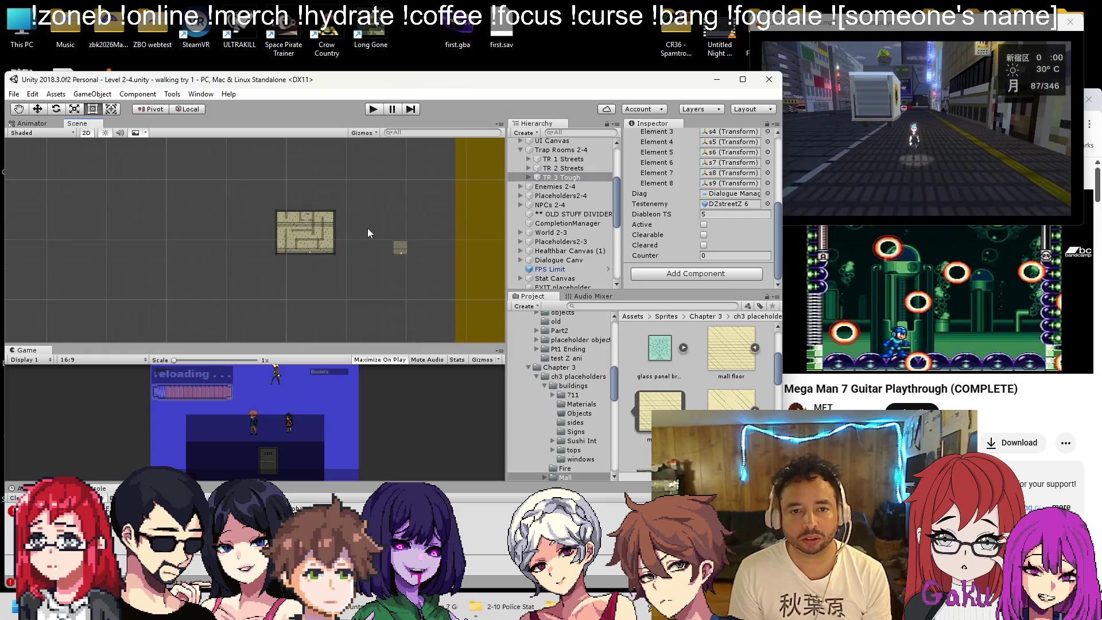
click(560, 178)
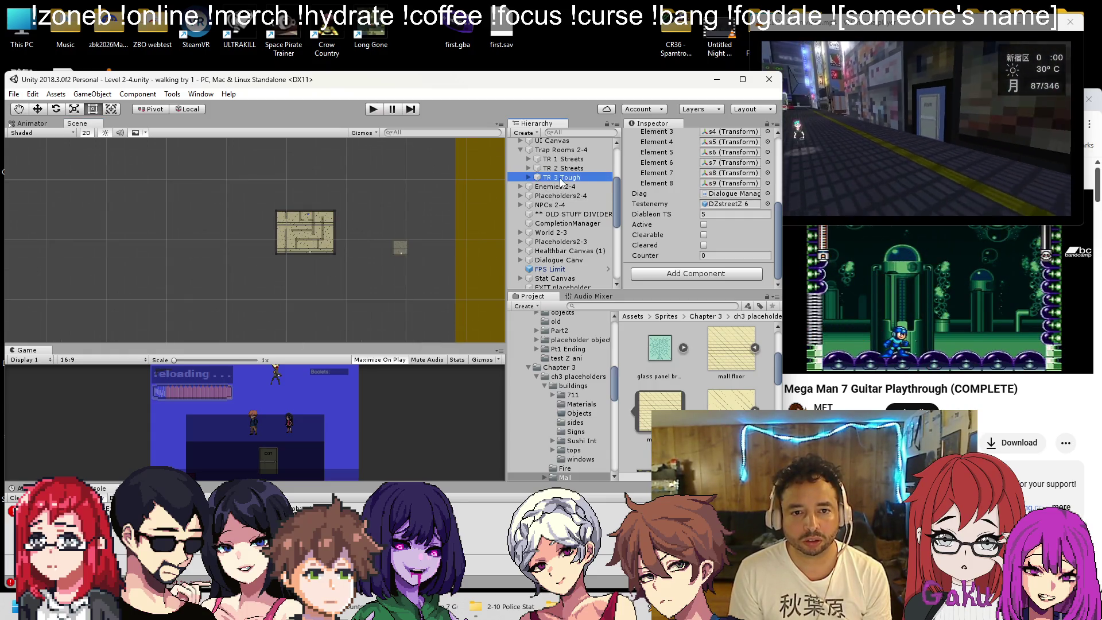
key(ctrl+d)
right_click(565, 187)
click(581, 219)
key(End)
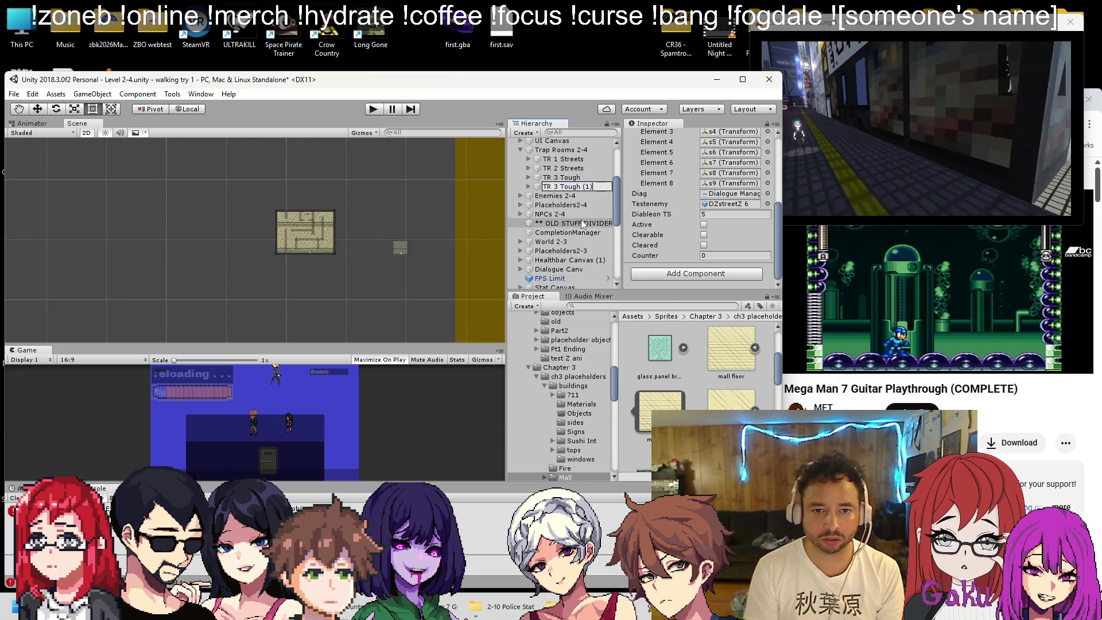
key(BackSpace)
key(BackSpace)
text(Mansion)
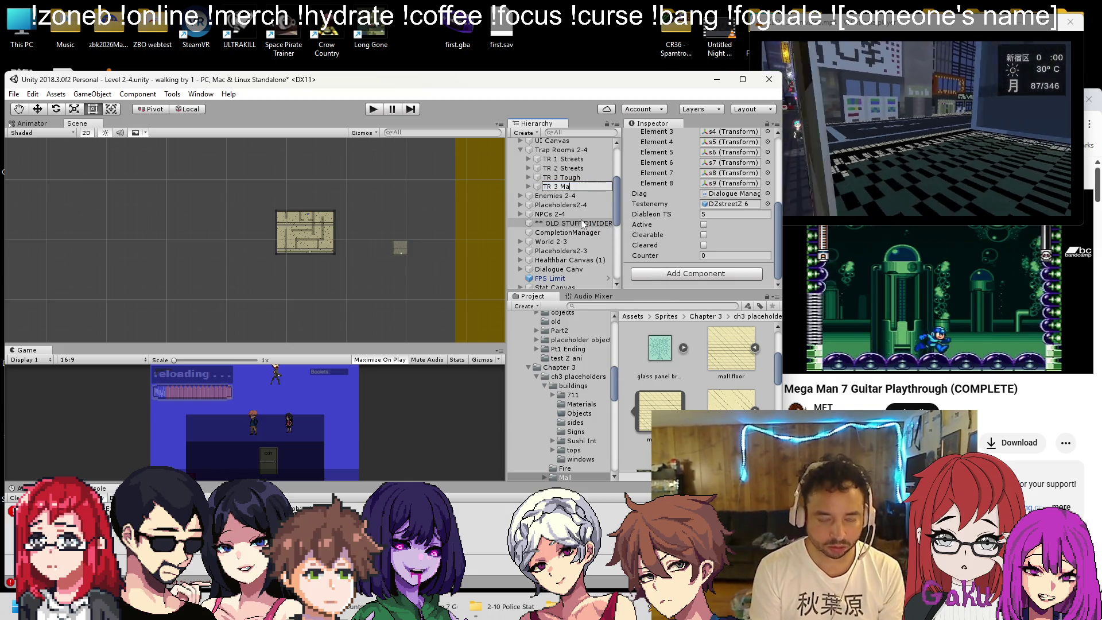
key(Return)
Correct the copy's name to 'TR 4 Mansion'
right_click(574, 185)
click(588, 219)
key(ctrl+Left)
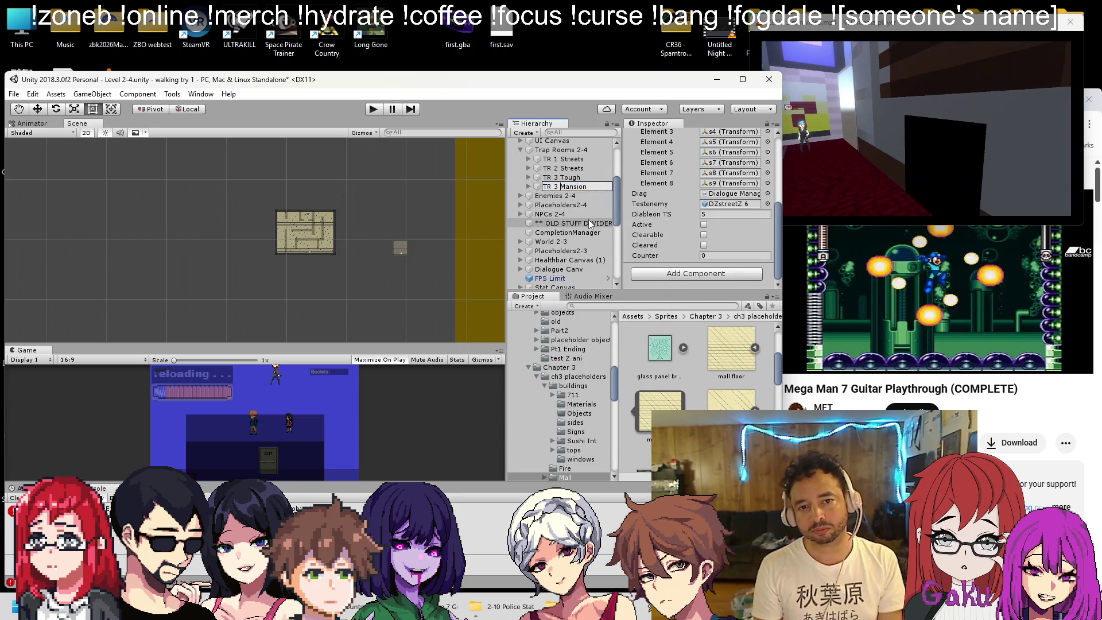
key(BackSpace)
key(BackSpace)
text(4)
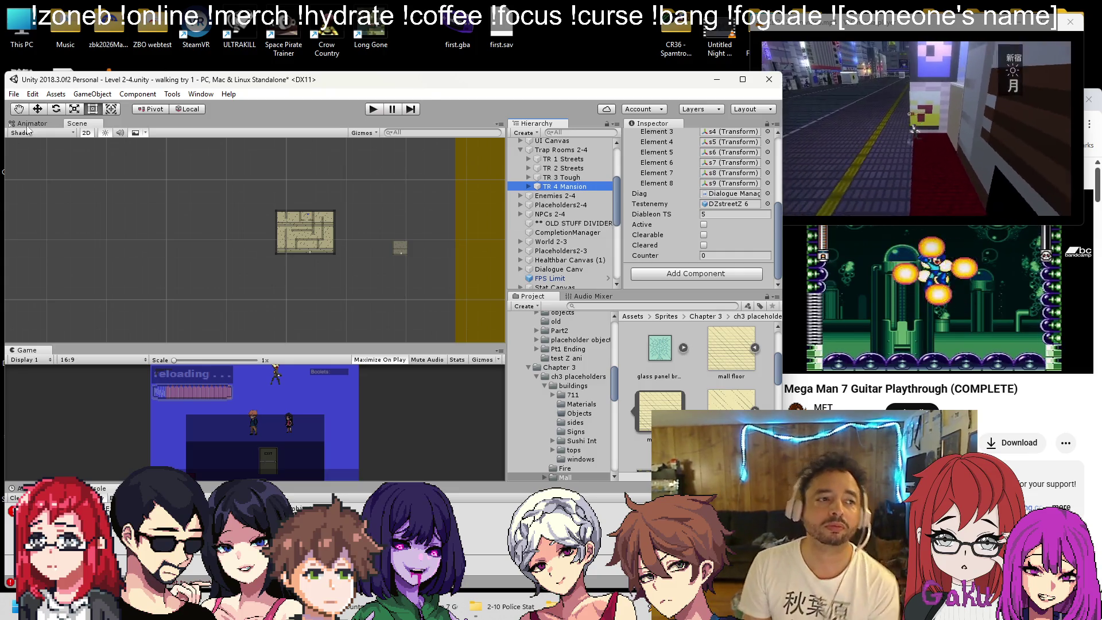
key(Return)
Select the small trap room floor and expand TR 4 Mansion's children
scroll(271, 235, down, 2)
scroll(272, 239, down, 2)
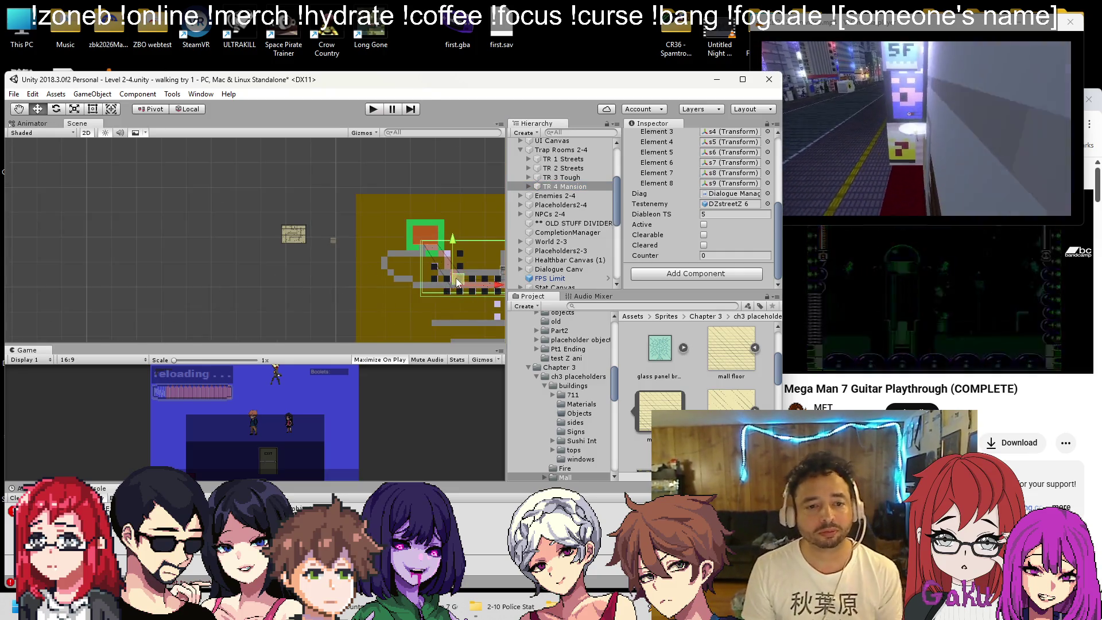
click(293, 234)
scroll(293, 234, up, 5)
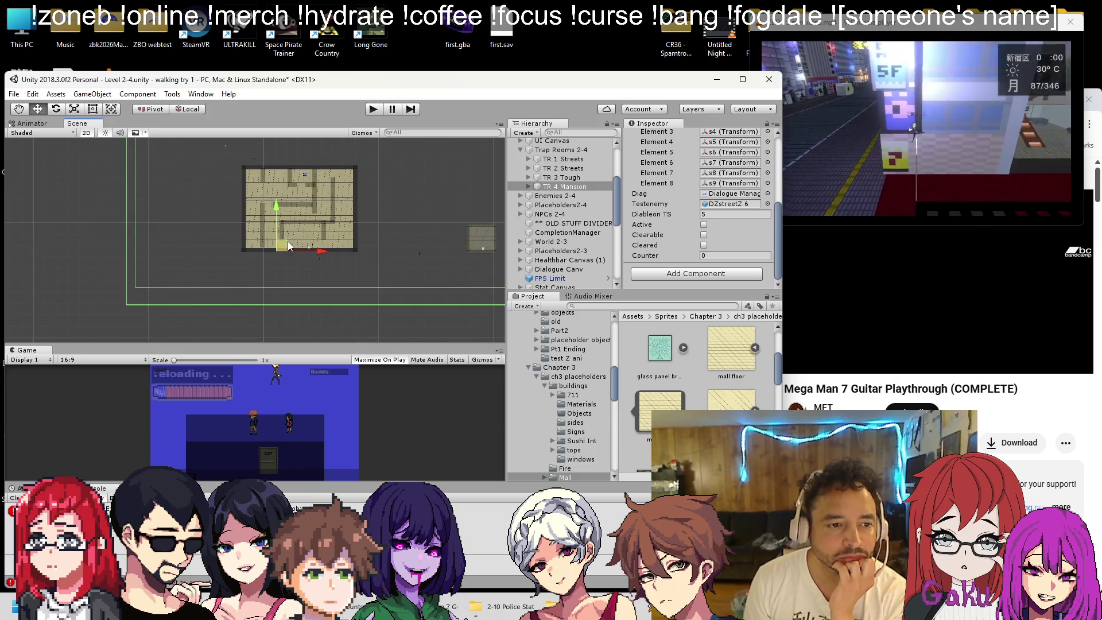
click(529, 186)
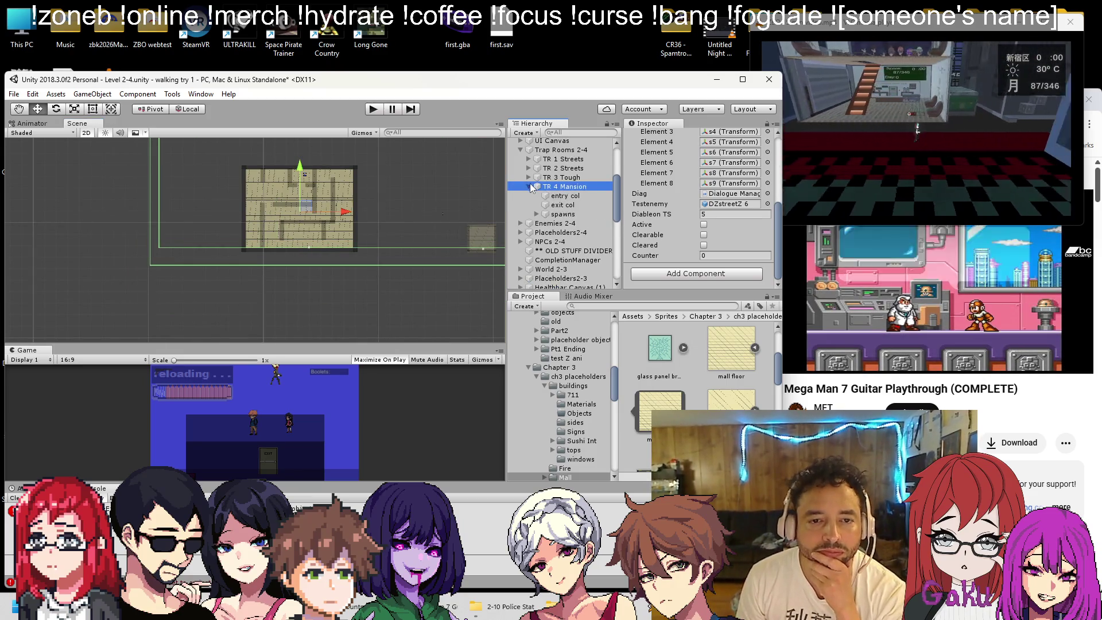
Resize the entry col's edges with the Rect tool to fit the maze floor
double_click(548, 195)
click(114, 109)
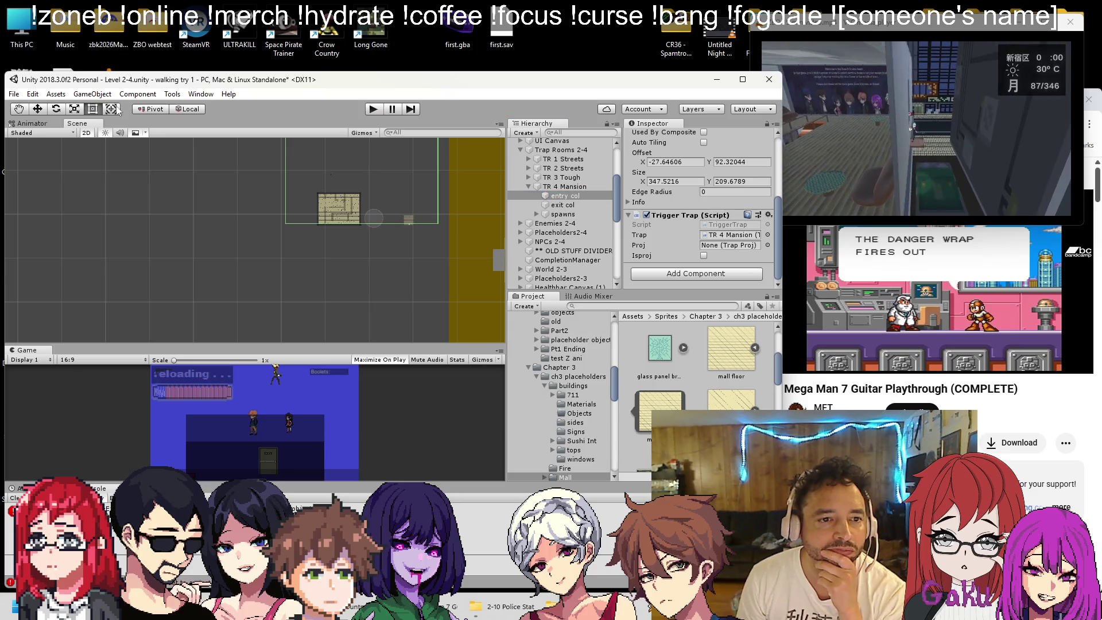
scroll(660, 216, up, 5)
scroll(407, 188, down, 1)
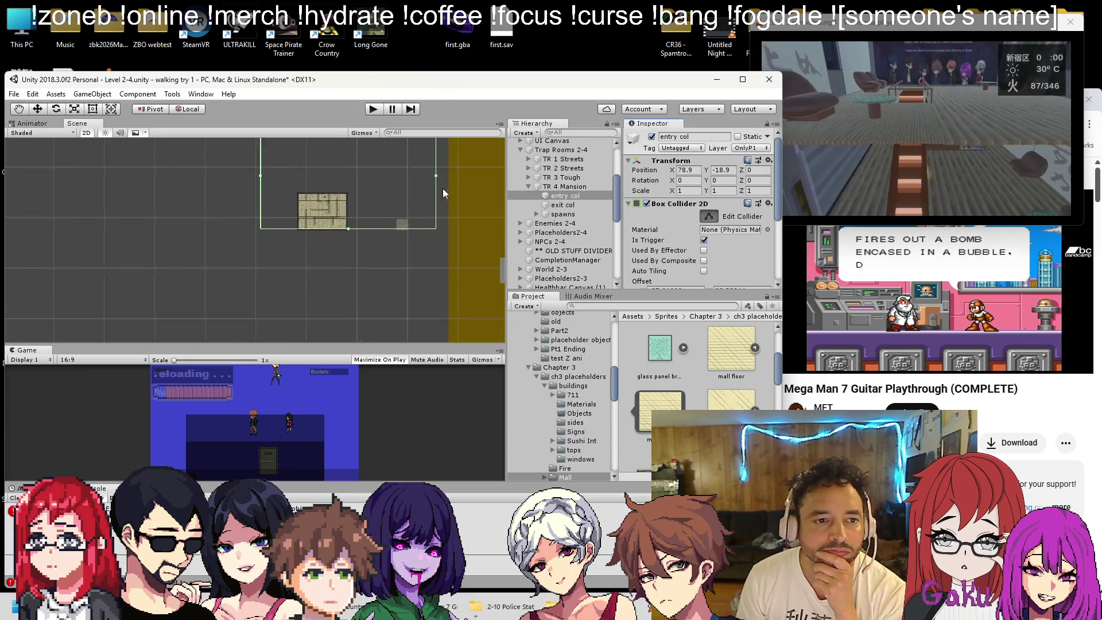
scroll(353, 223, up, 8)
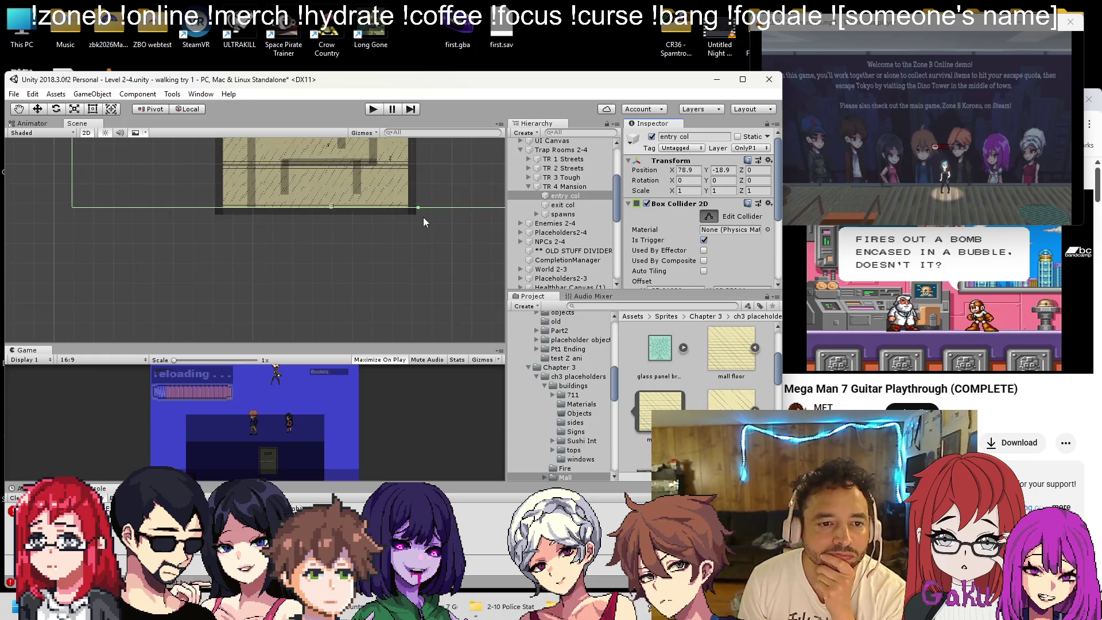
scroll(419, 211, down, 5)
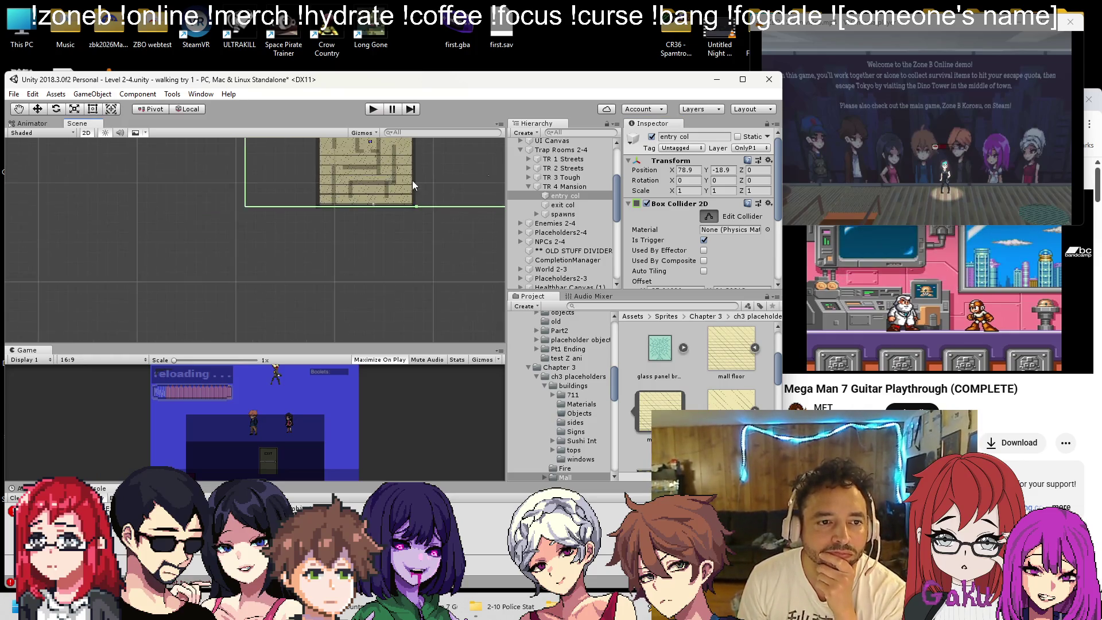
mouse_move(238, 176)
mouse_down()
mouse_move(296, 194)
mouse_move(287, 196)
mouse_up()
scroll(283, 201, up, 4)
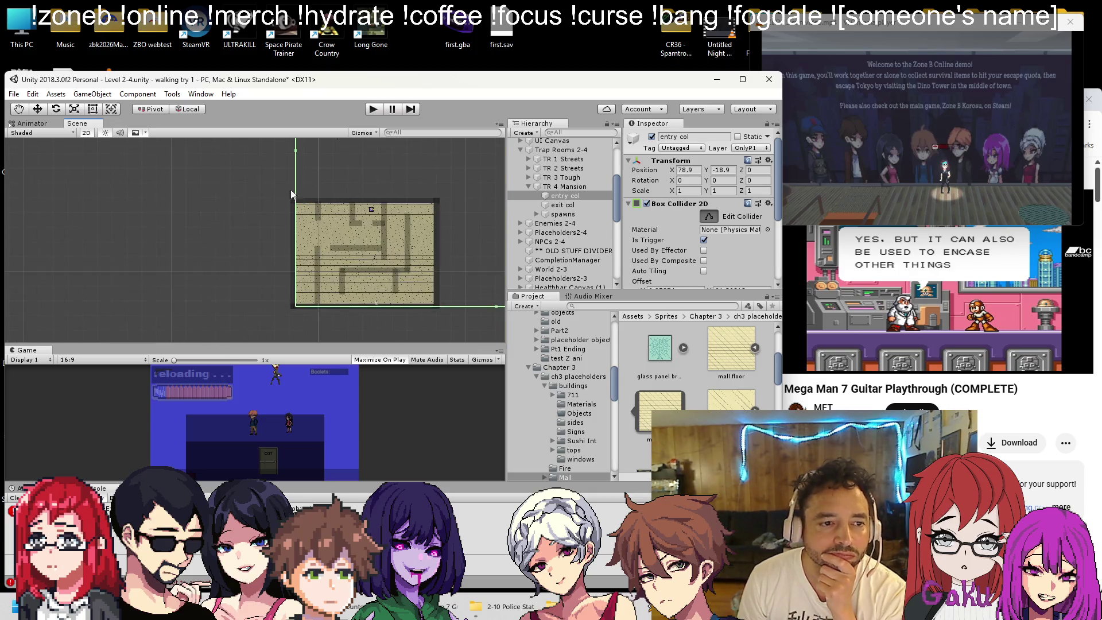
drag(297, 152, 291, 142)
scroll(428, 205, down, 5)
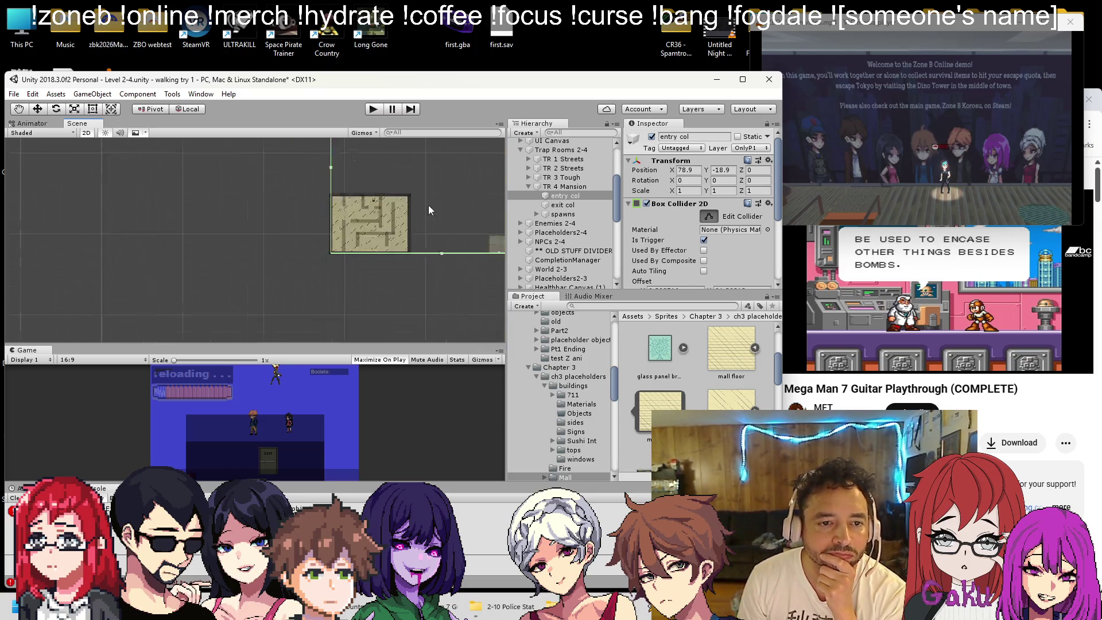
drag(414, 215, 310, 228)
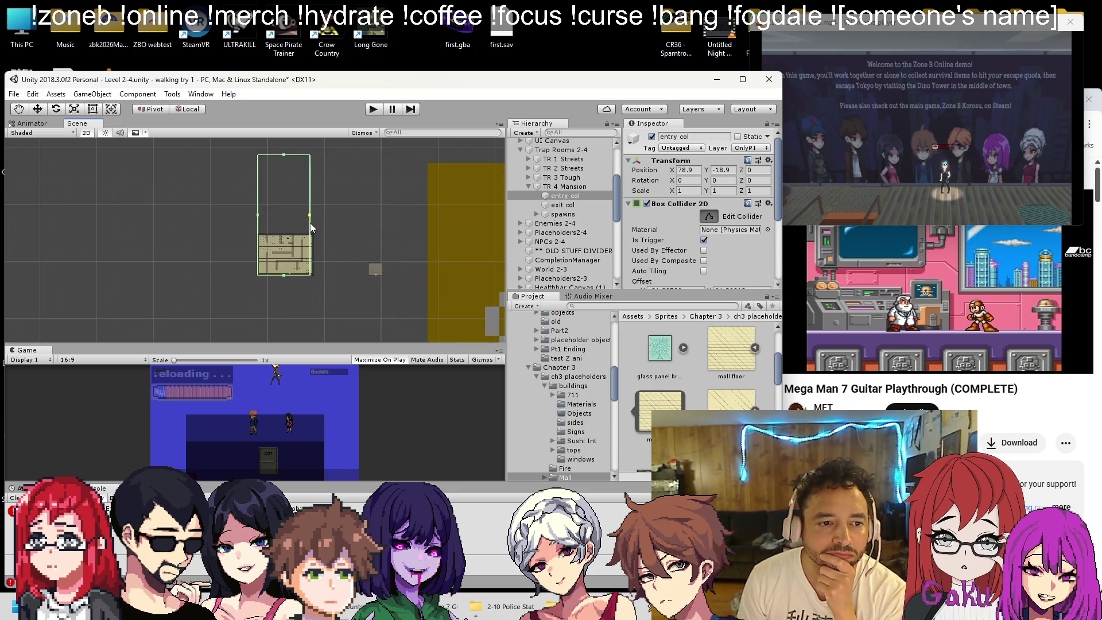
drag(285, 155, 285, 236)
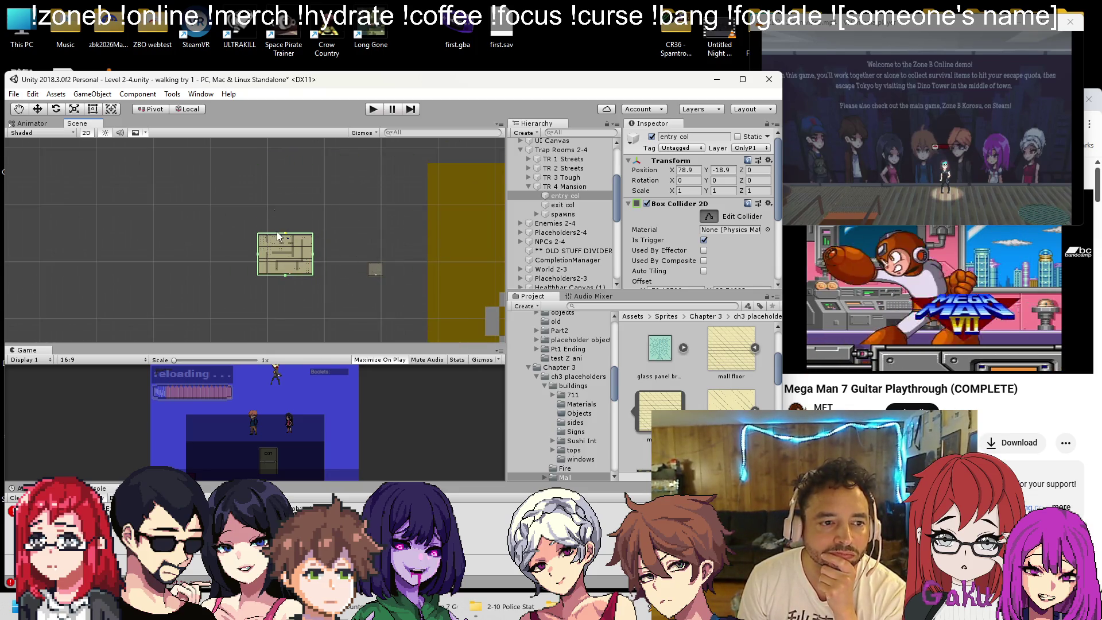
scroll(273, 256, up, 2)
scroll(273, 256, up, 3)
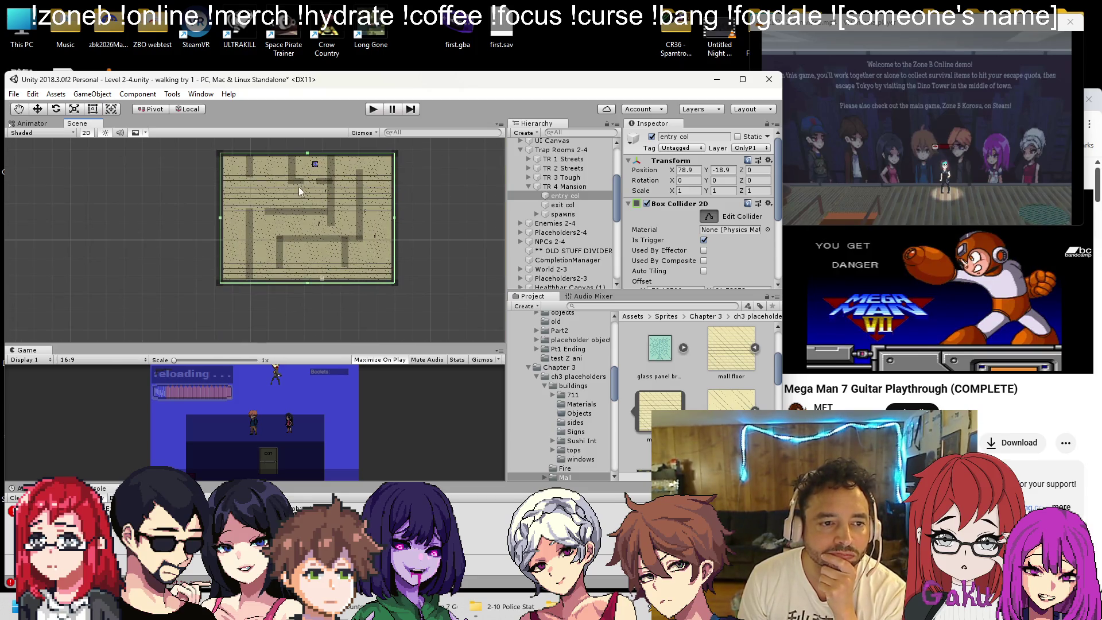
Copy entry col's Box Collider 2D values onto exit col
click(521, 205)
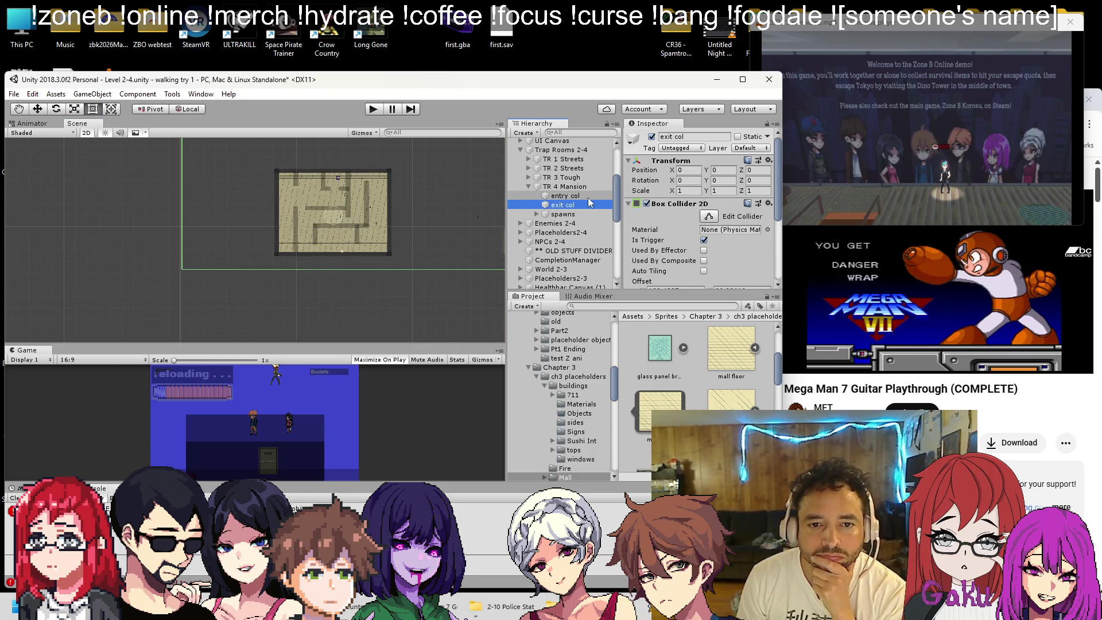
click(585, 196)
scroll(747, 226, down, 5)
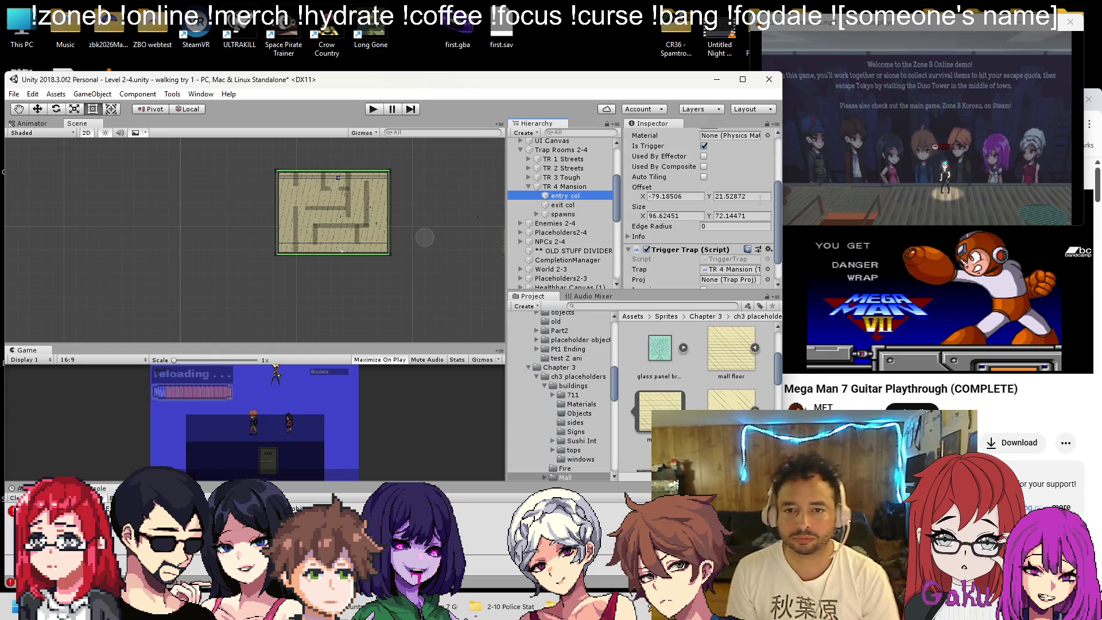
scroll(748, 212, up, 5)
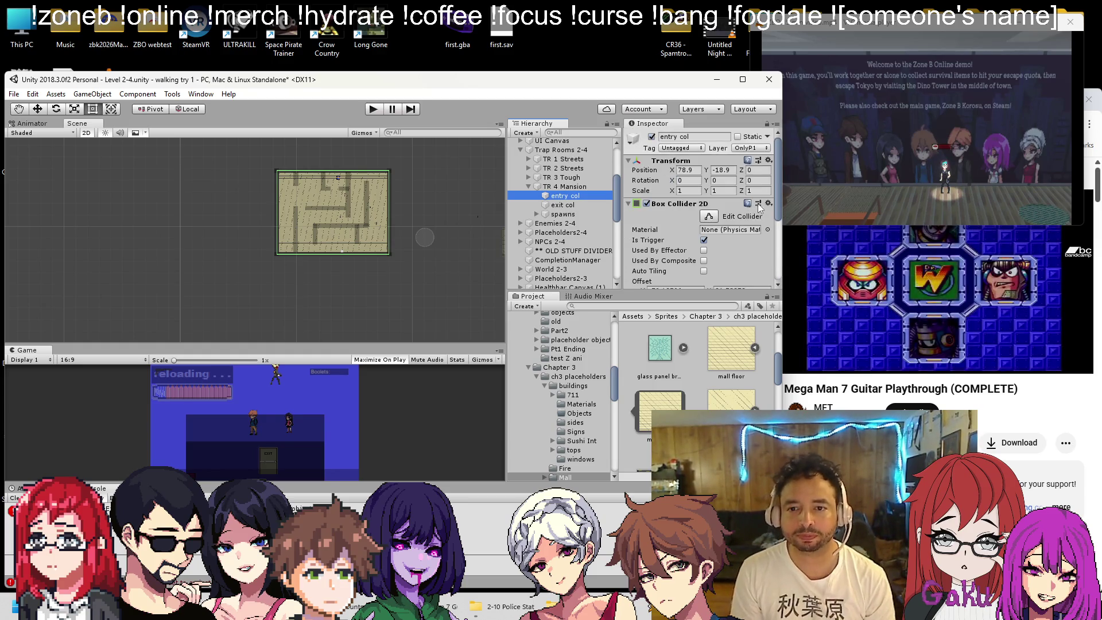
click(769, 203)
click(792, 297)
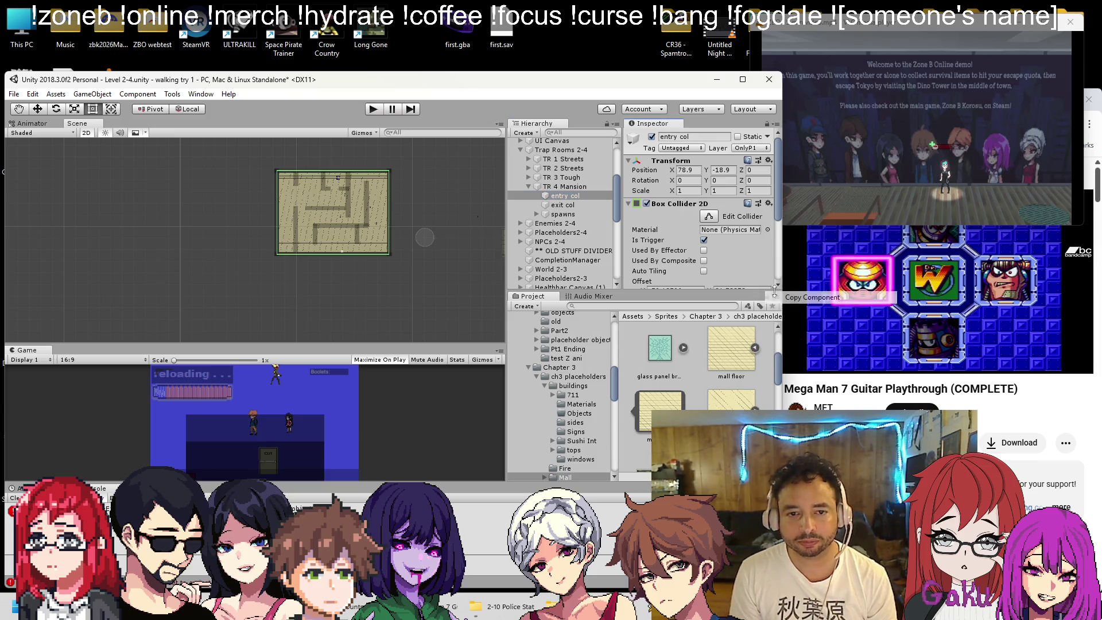
click(563, 204)
click(769, 203)
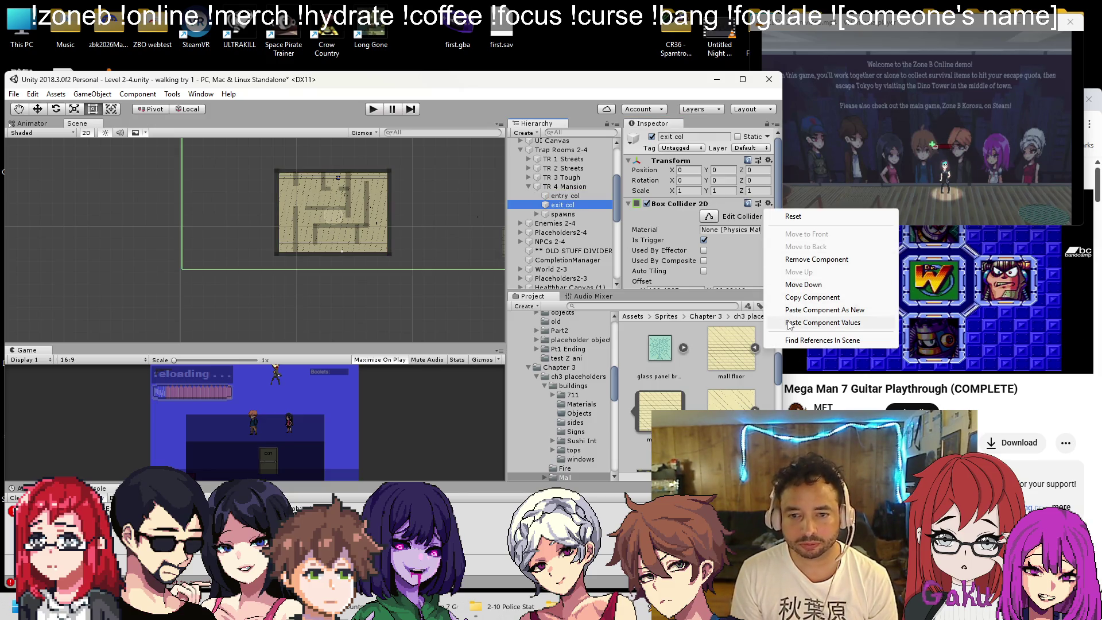
click(790, 322)
scroll(674, 227, down, 4)
scroll(673, 227, up, 5)
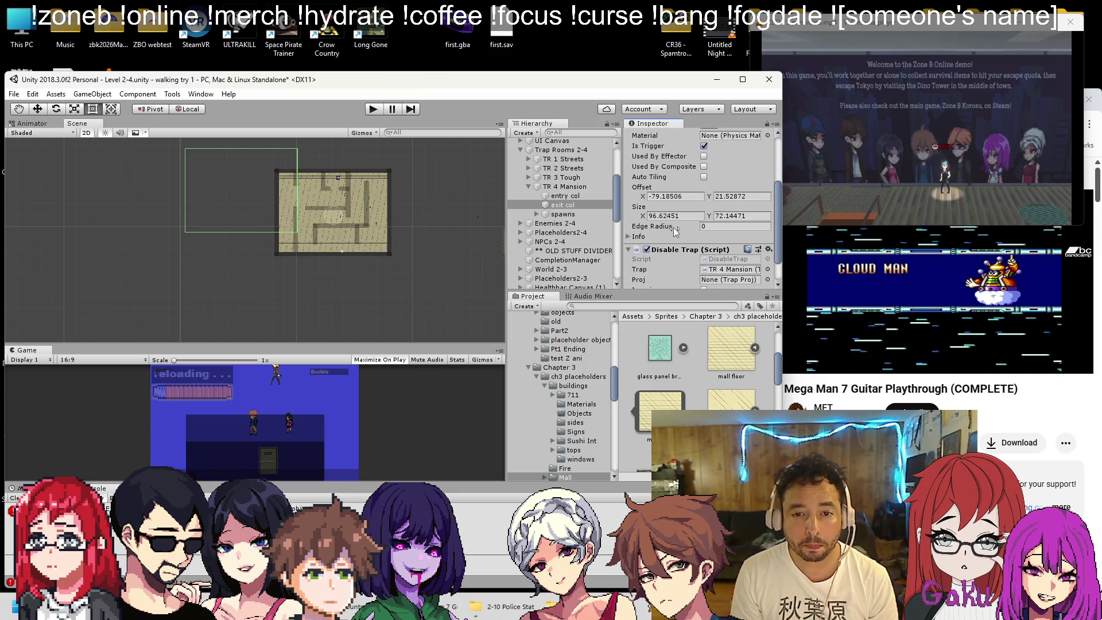
Paste entry col's Transform onto exit col, placing it at 78.9, -18.9
click(588, 197)
click(767, 161)
click(798, 216)
click(562, 205)
click(769, 160)
click(794, 240)
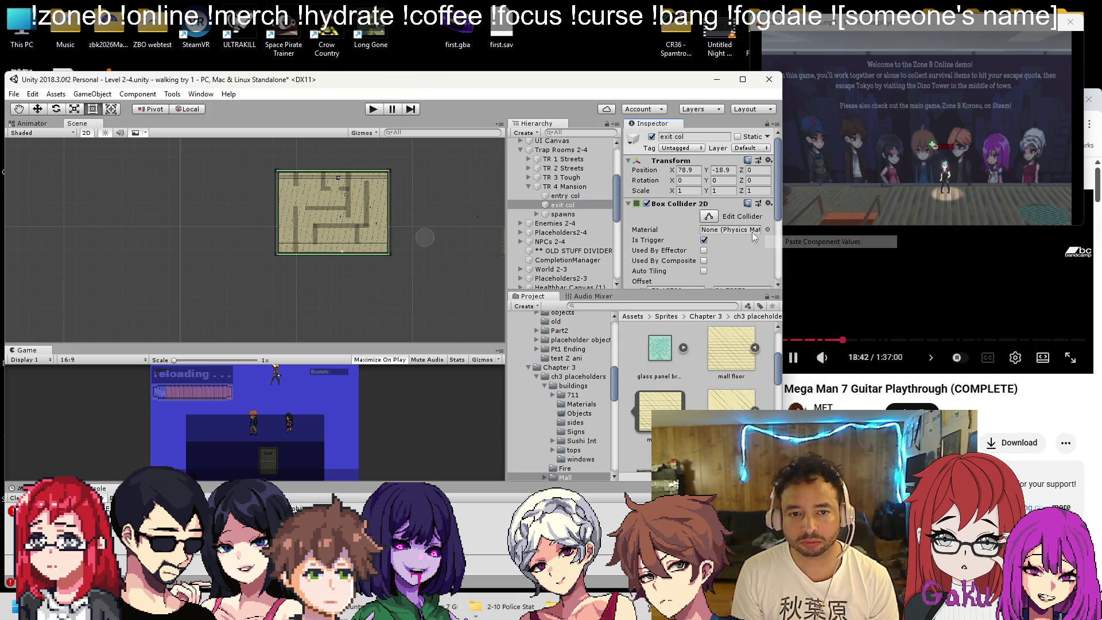
Expand the spawns group and select spawn point s1
click(531, 212)
click(536, 214)
click(557, 224)
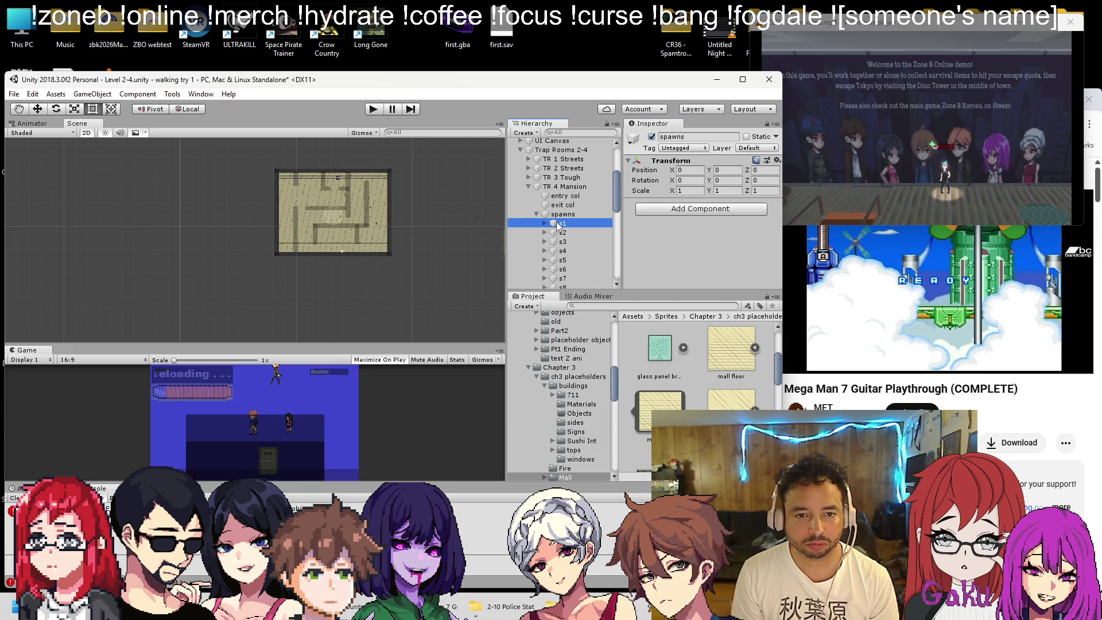
Move spawn points s1 and s5 into the maze room, checking s2–s4
scroll(412, 240, up, 2)
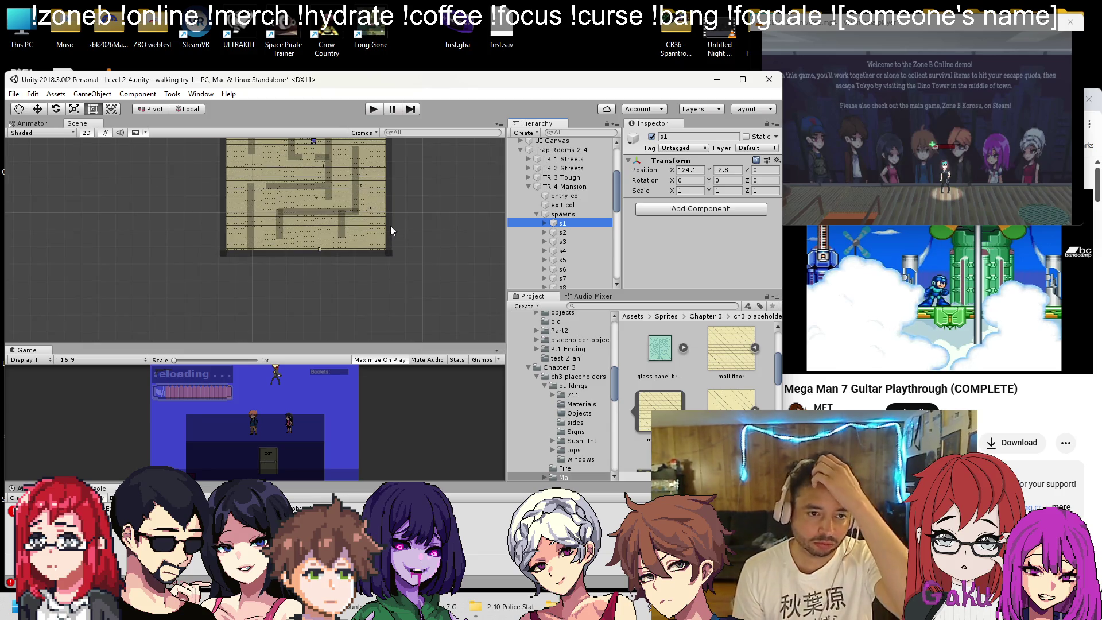
drag(390, 226, 333, 198)
key(w)
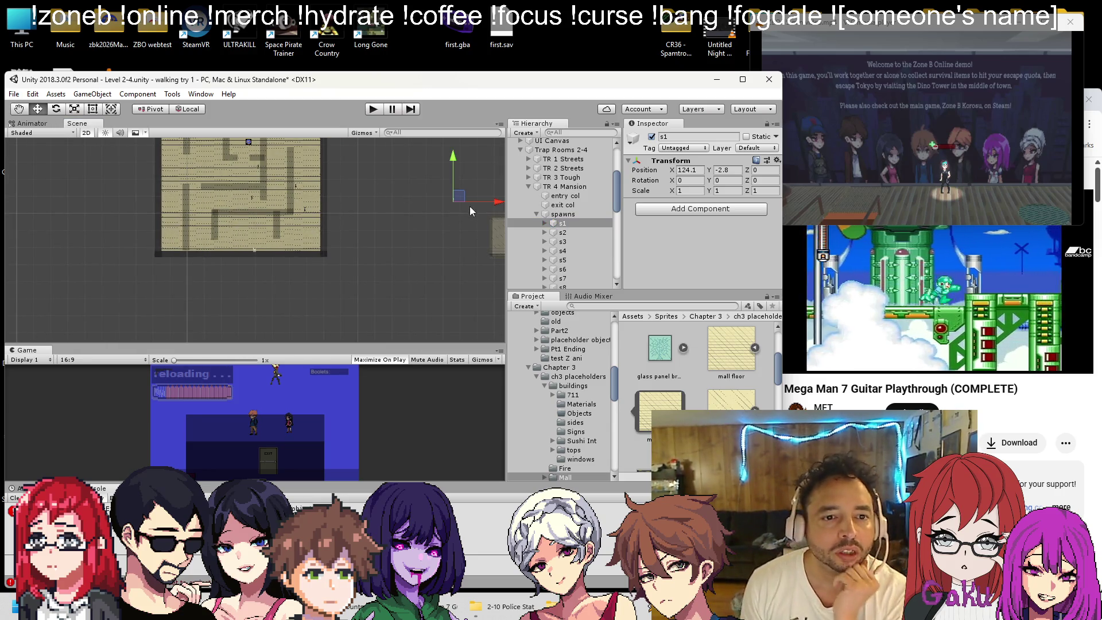
drag(454, 195, 290, 231)
click(560, 233)
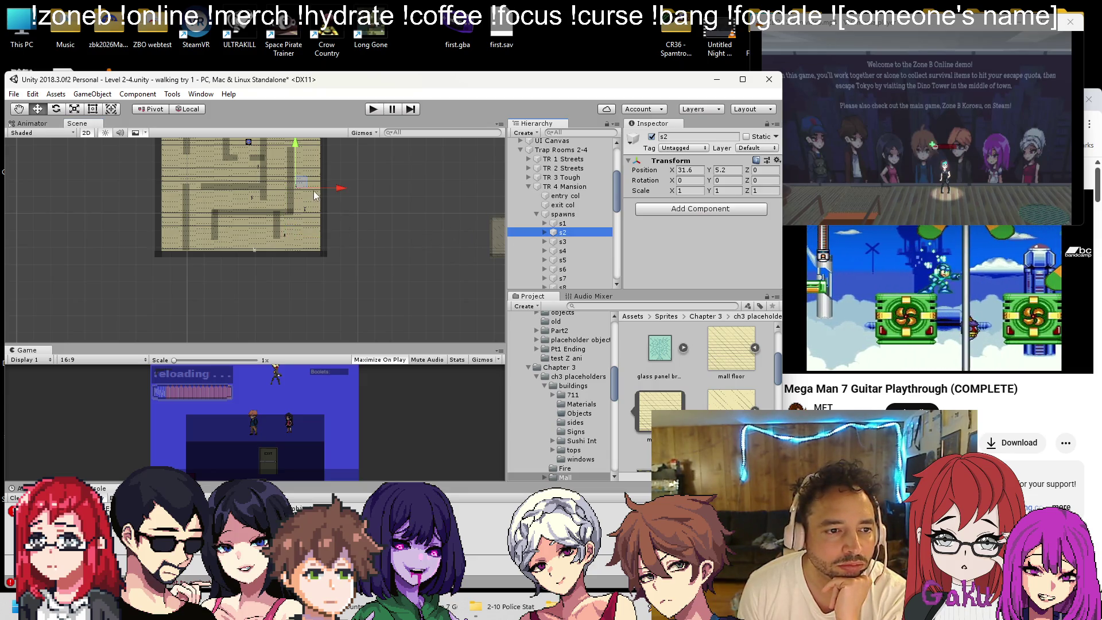
click(560, 242)
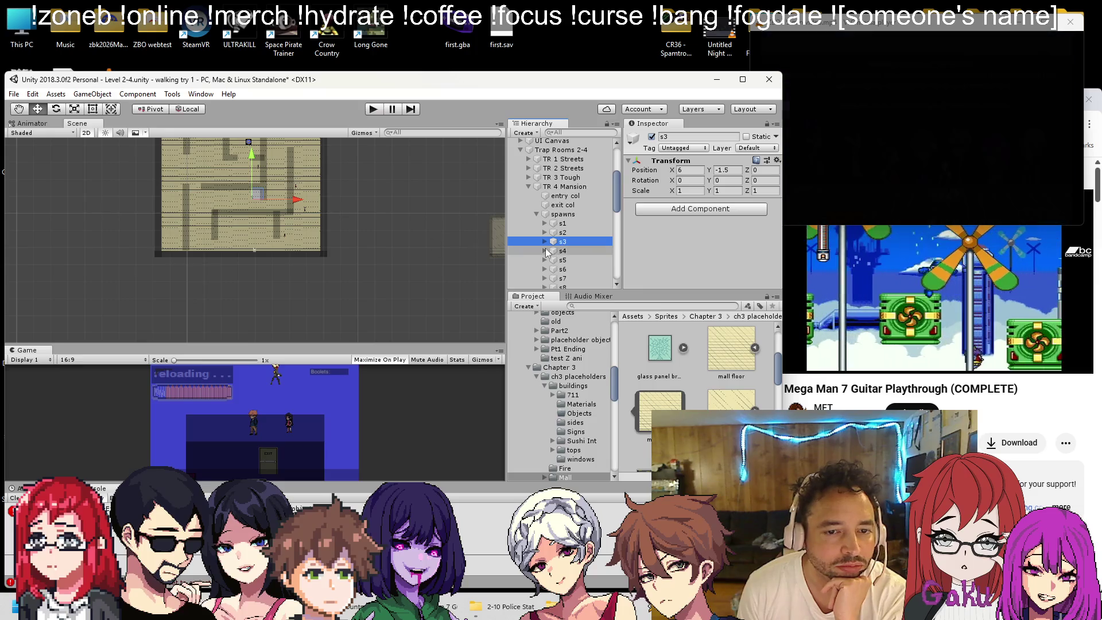
double_click(560, 250)
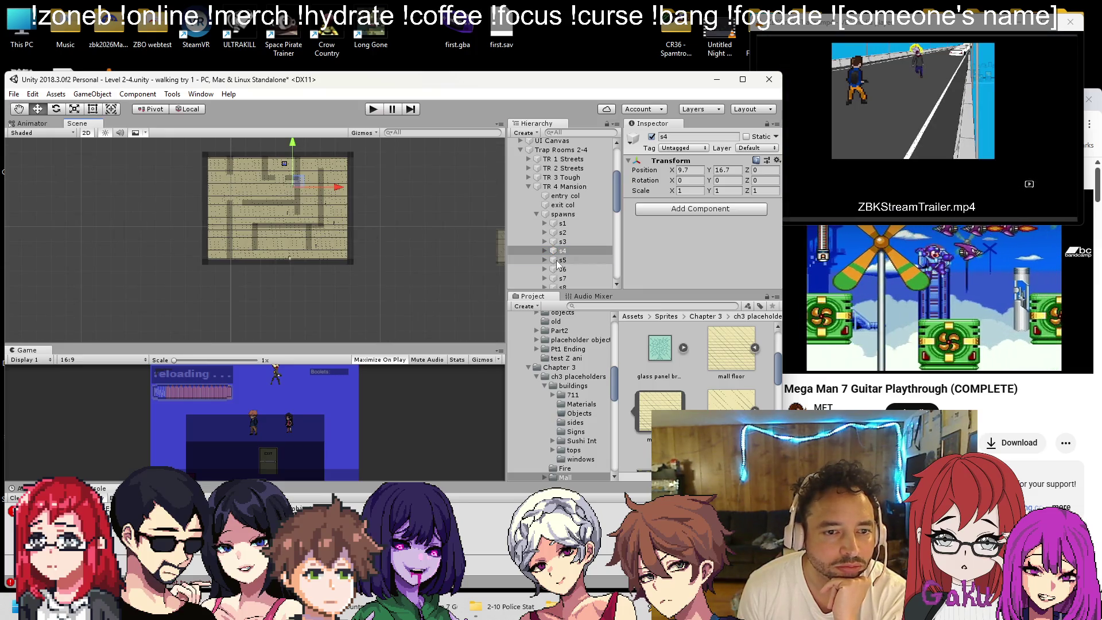
double_click(560, 260)
drag(201, 163, 186, 215)
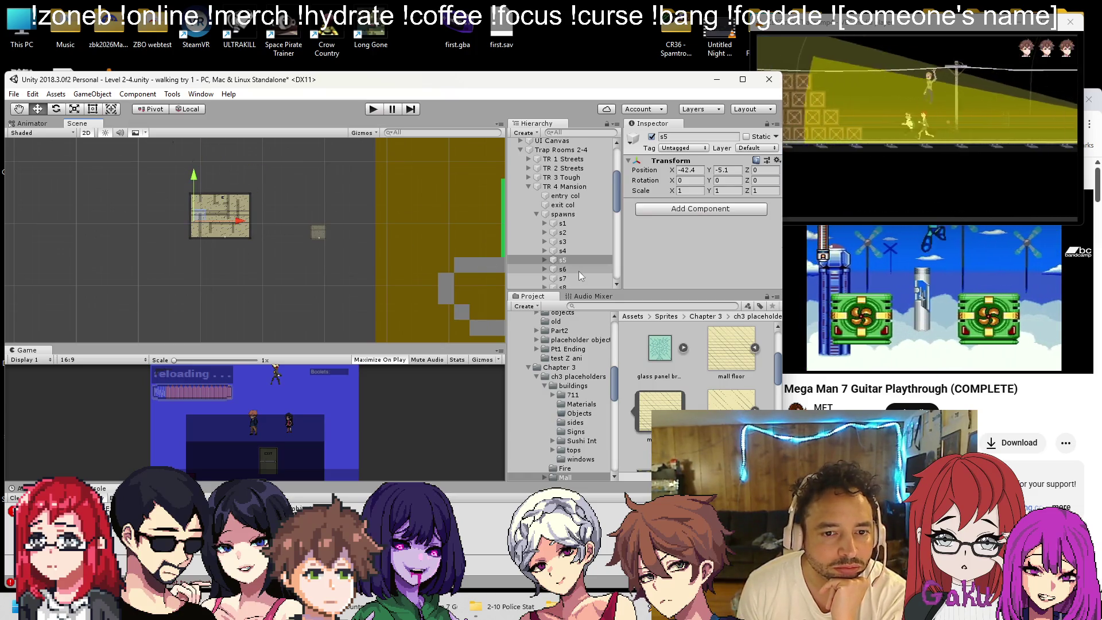
Move s7, s8 (-23.8, 20.9) and s9 (22, 21.4) into the room and save the scene
double_click(579, 270)
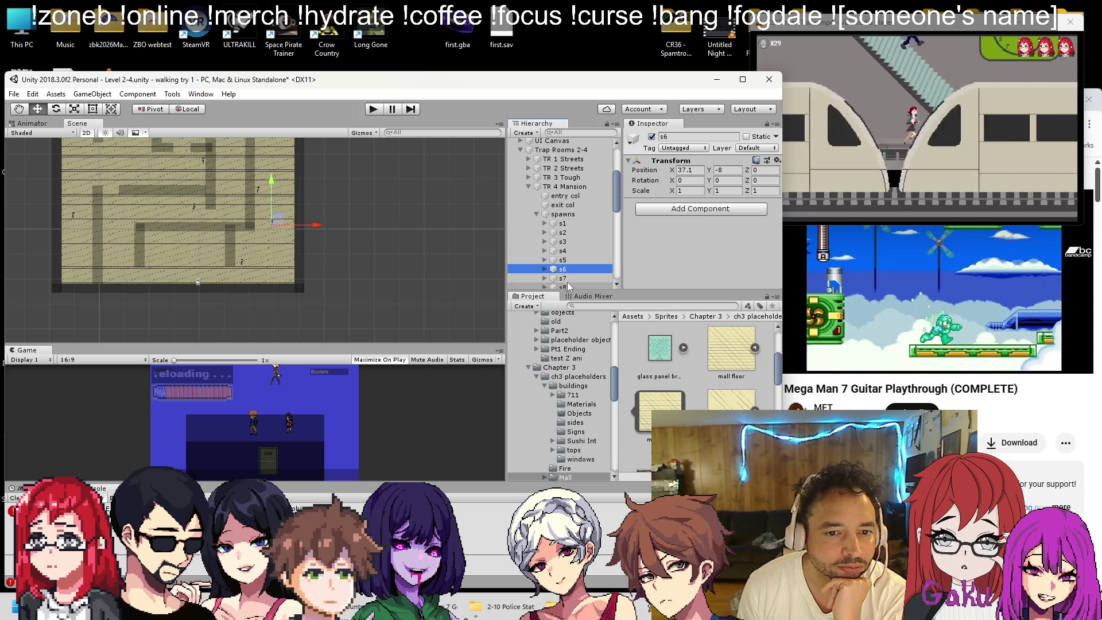
double_click(563, 279)
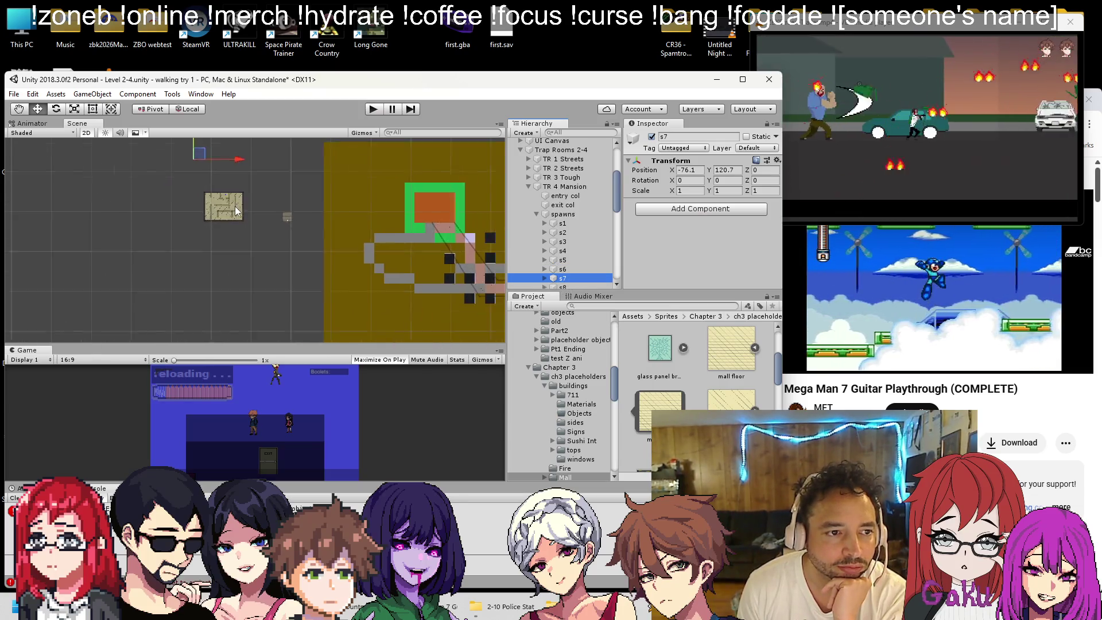
drag(209, 164, 219, 215)
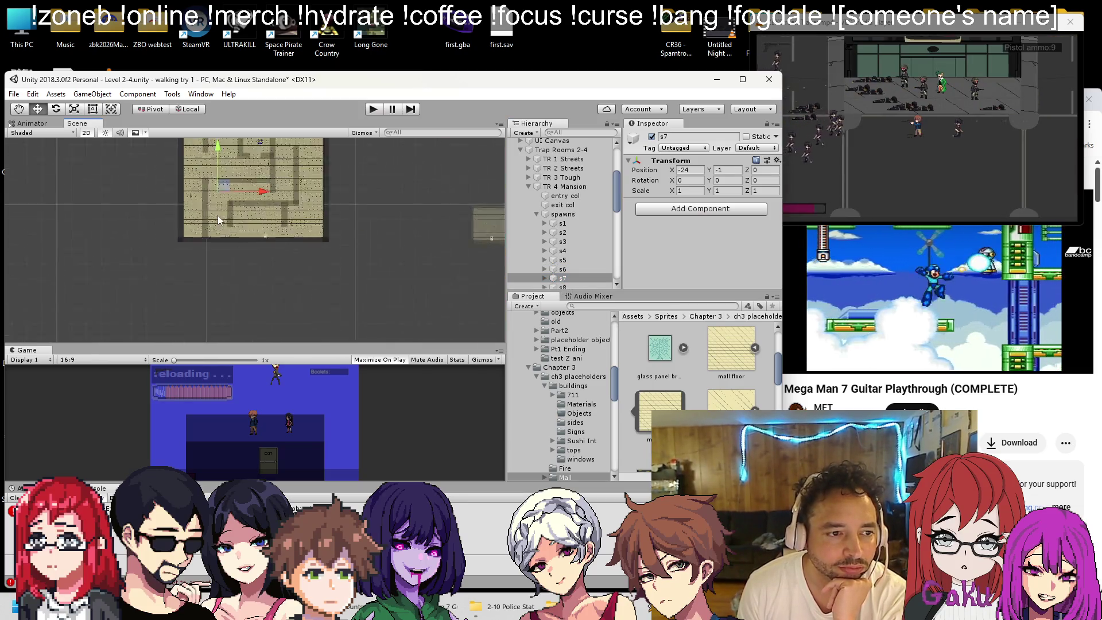
scroll(218, 215, up, 3)
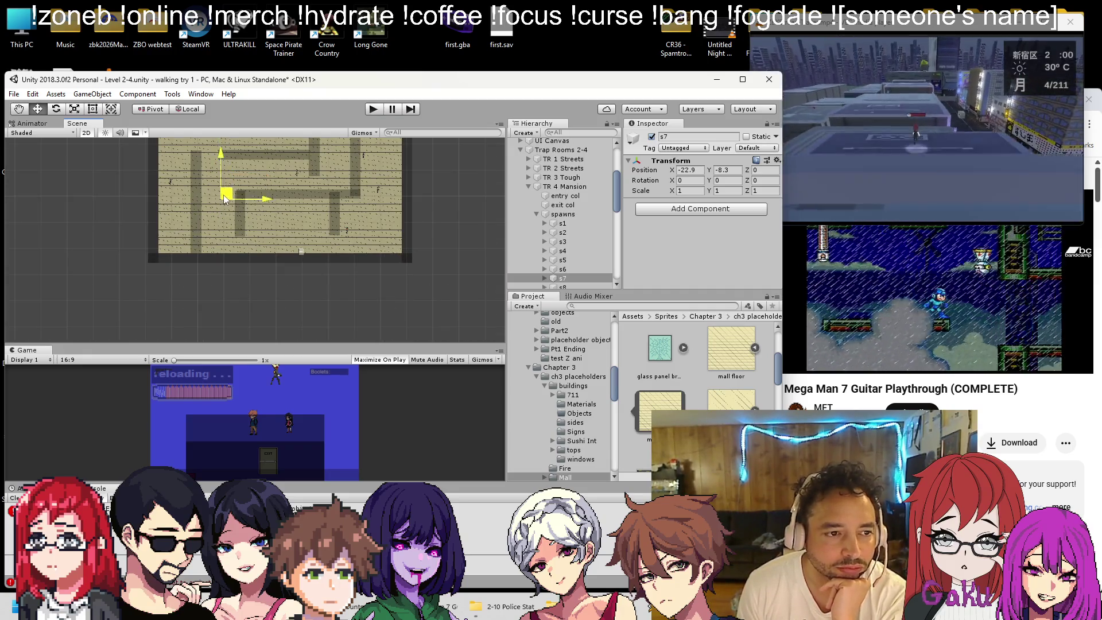
scroll(552, 246, down, 3)
double_click(563, 219)
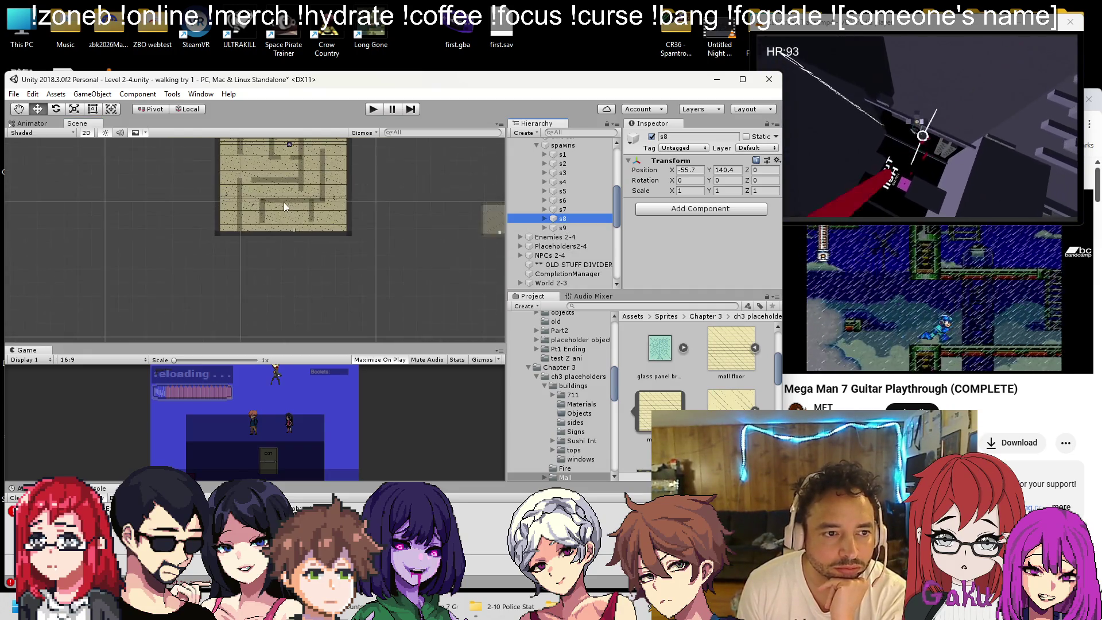
scroll(284, 202, down, 3)
mouse_move(258, 129)
mouse_down()
mouse_move(271, 269)
mouse_move(229, 171)
mouse_up()
scroll(271, 269, up, 4)
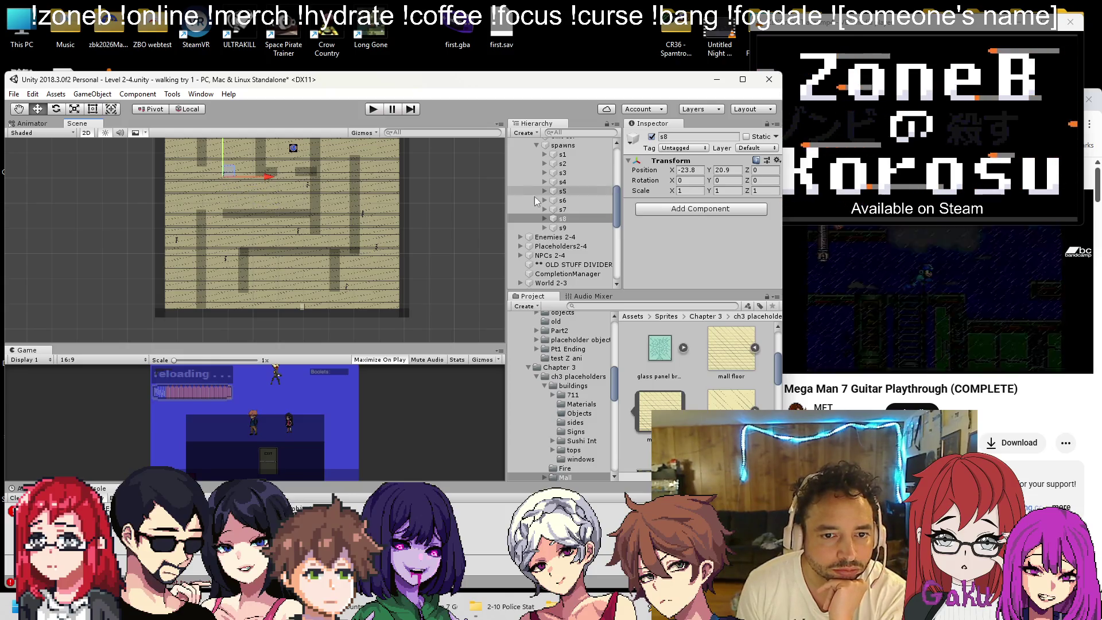
double_click(562, 227)
key(w)
mouse_move(251, 181)
mouse_down()
mouse_move(294, 205)
mouse_move(267, 191)
mouse_up()
scroll(294, 205, up, 5)
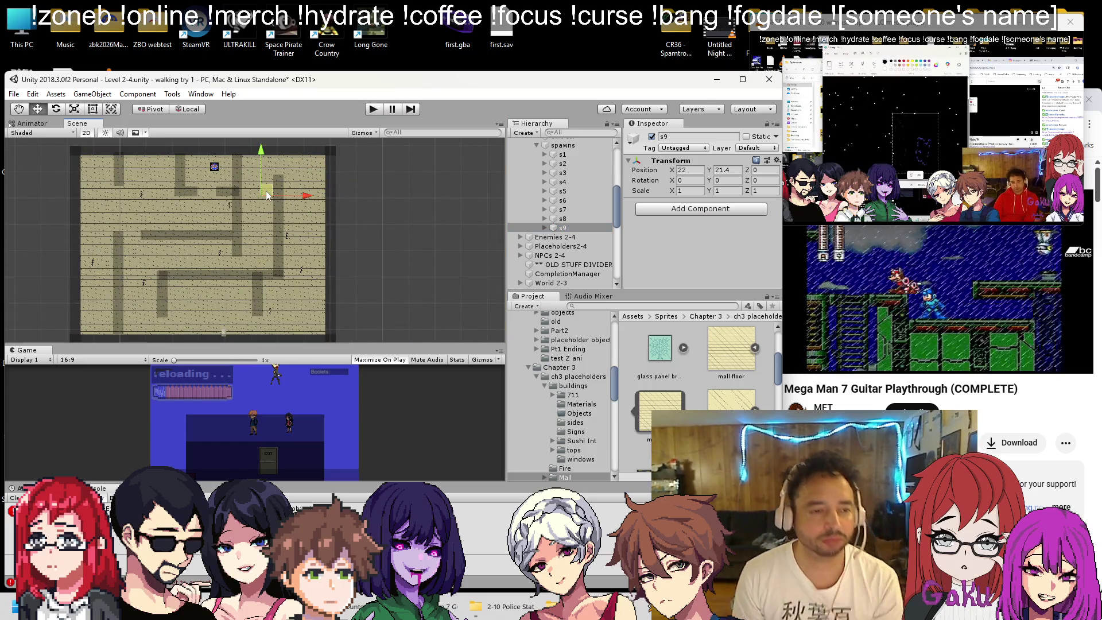
key(ctrl+s)
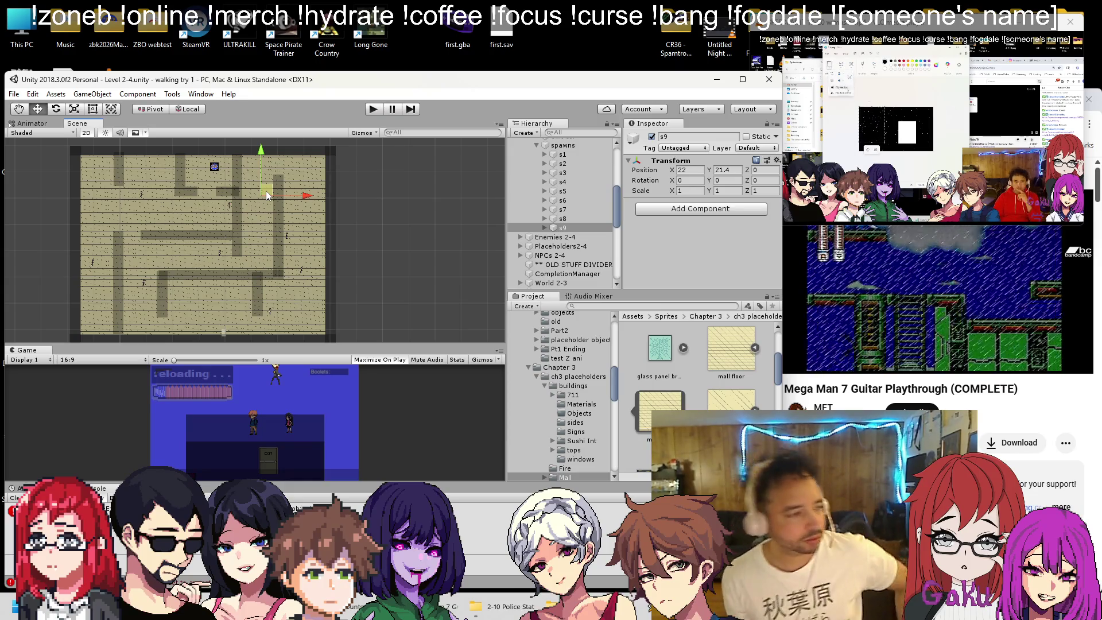